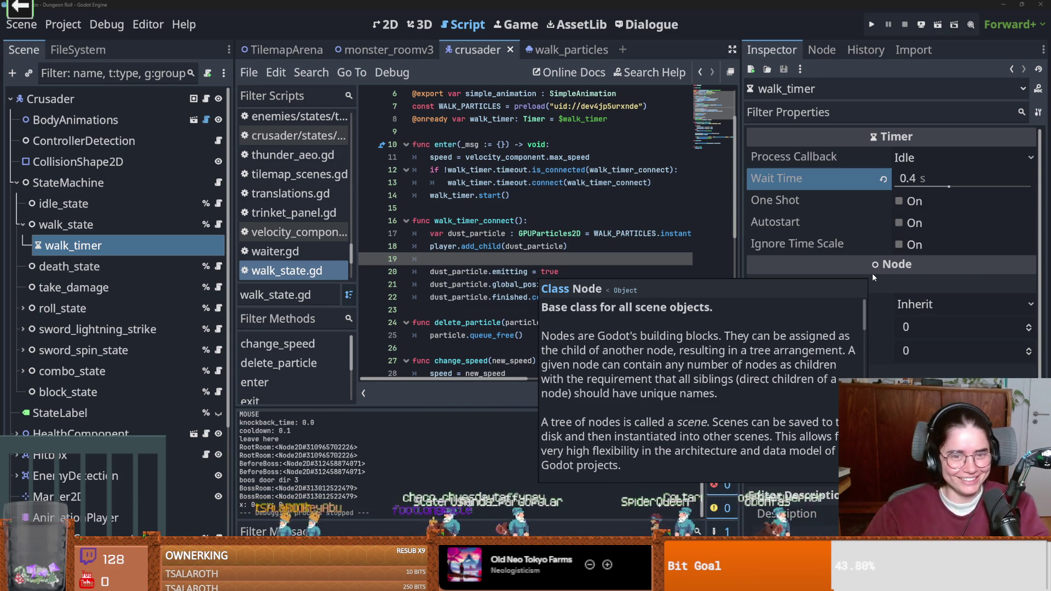
# Step: Set walk_timer's Wait Time to 1.0 s and run the project
pyautogui.click(547, 221)
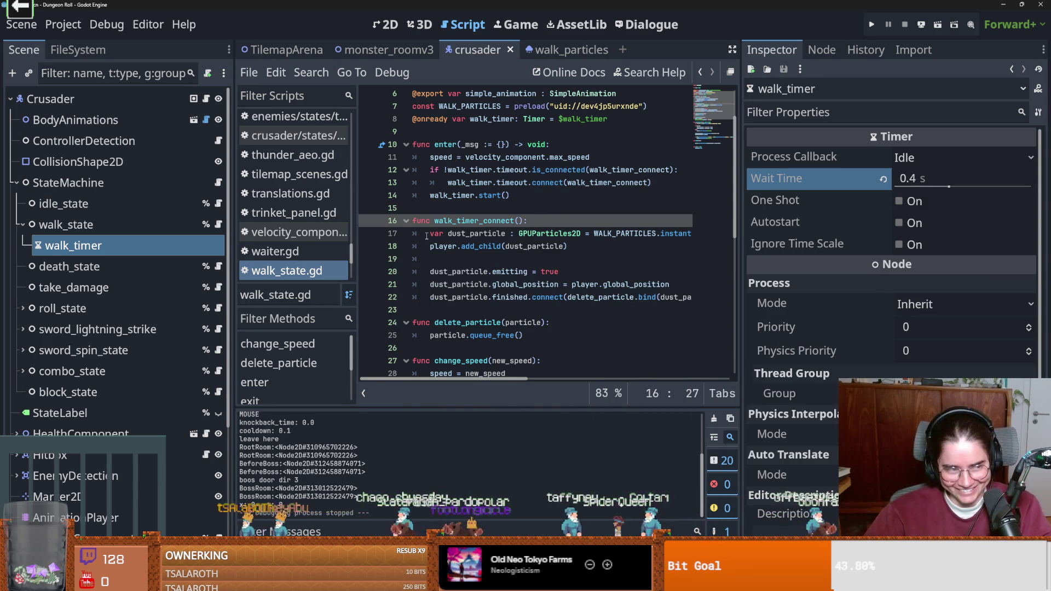
pyautogui.click(916, 183)
pyautogui.write('1.0')
pyautogui.press('Return')
pyautogui.click(871, 24)
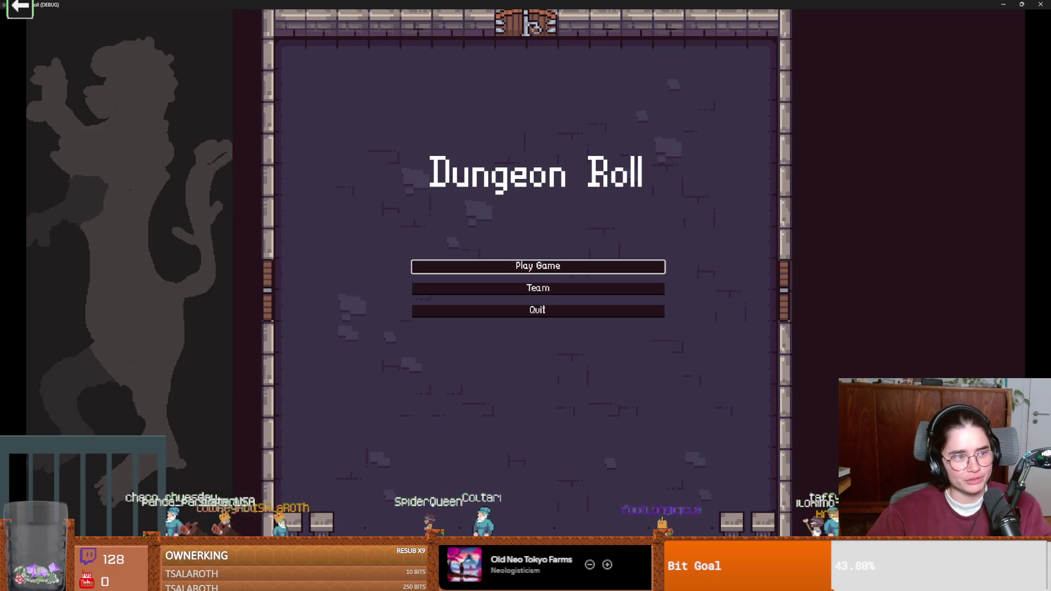
# Step: Start a Crusader run, walk right, down and left to watch the dust puffs, then stop the game
pyautogui.click(589, 268)
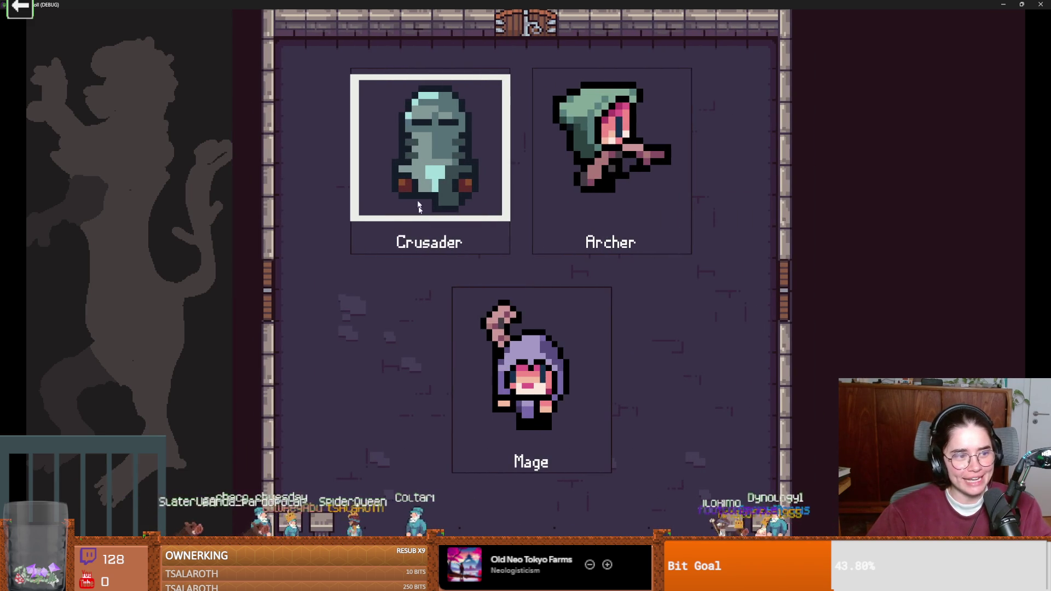
pyautogui.click(422, 234)
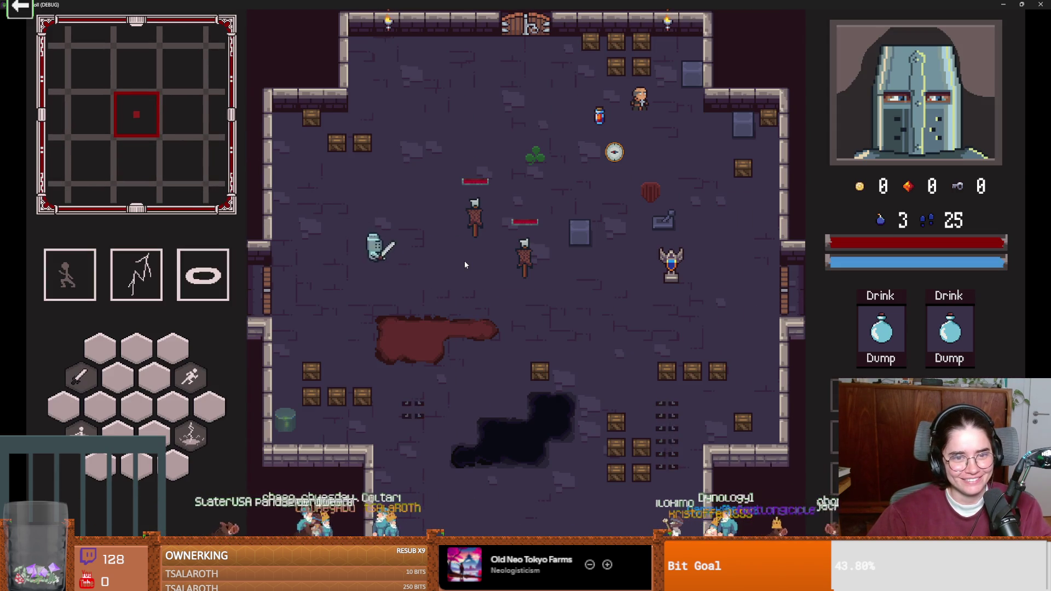
pyautogui.press('d')
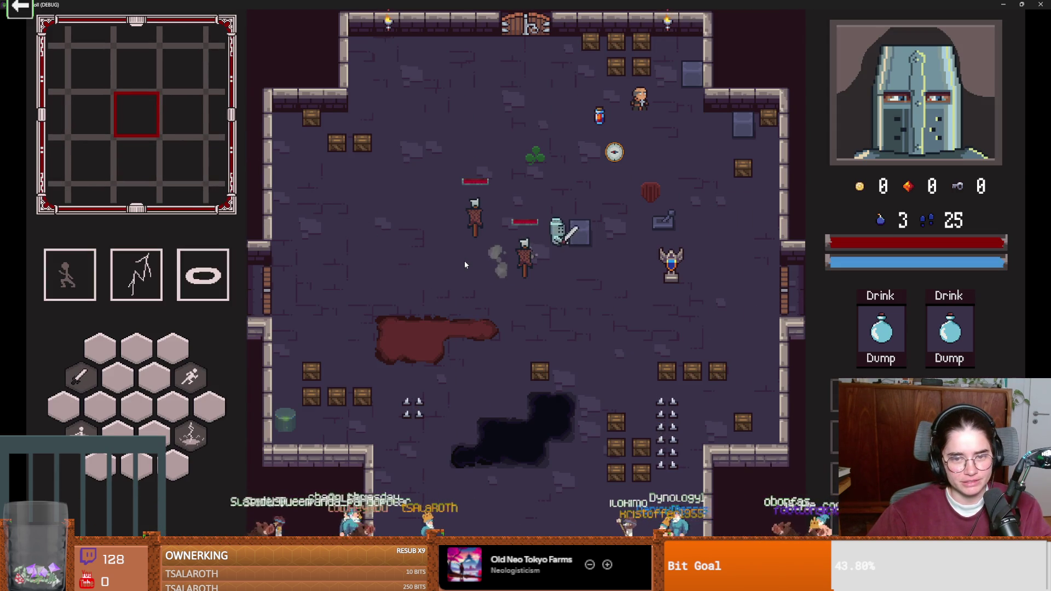
pyautogui.press('s')
pyautogui.press('a')
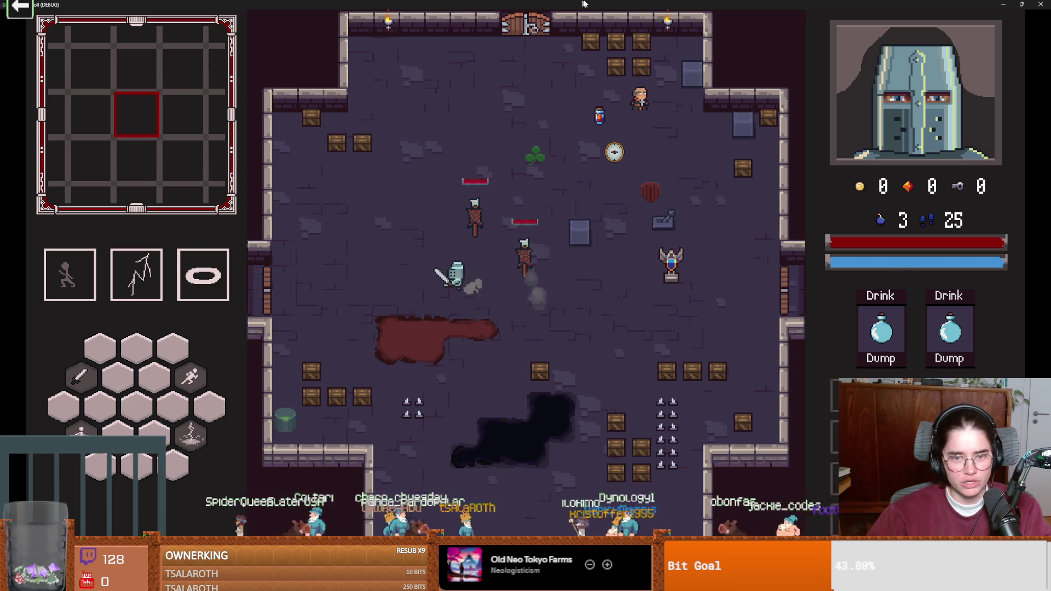
pyautogui.press('super+Down')
pyautogui.click(692, 291)
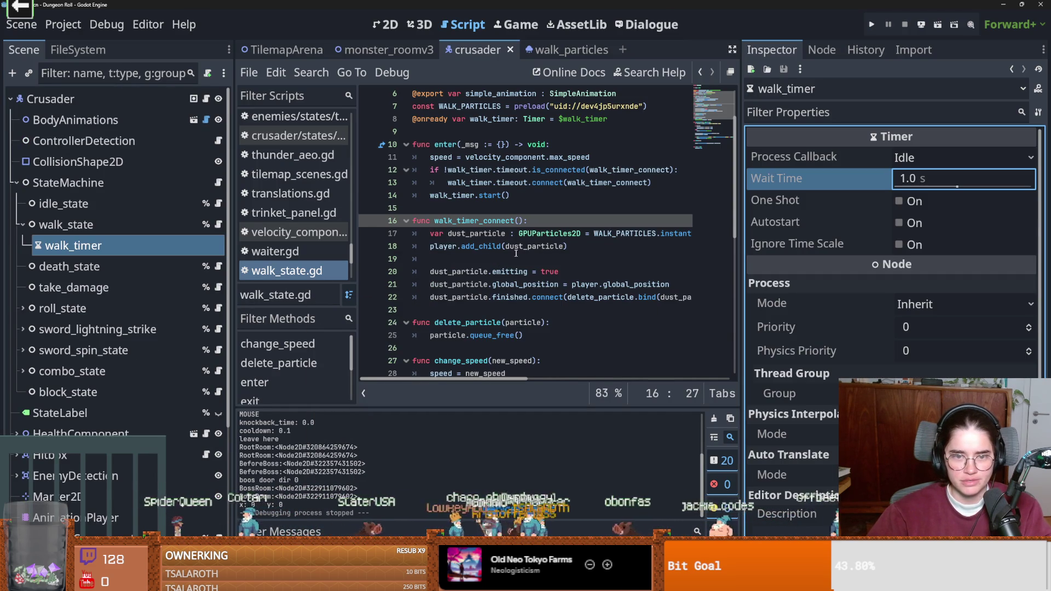
# Step: Copy walk_timer_connect() from line 16 onto a new line above walk_timer.start() and save
pyautogui.moveTo(524, 221); pyautogui.dragTo(435, 225)
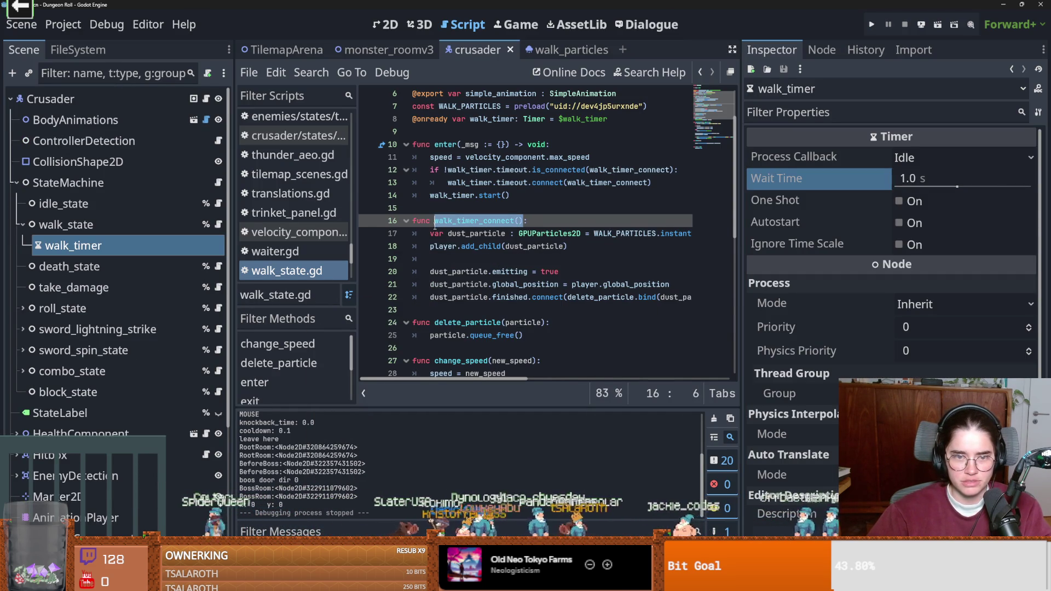
pyautogui.hotkey('ctrl', 'c')
pyautogui.click(430, 202)
pyautogui.press('Return')
pyautogui.press('Up')
pyautogui.hotkey('ctrl', 'v')
pyautogui.hotkey('ctrl', 's')
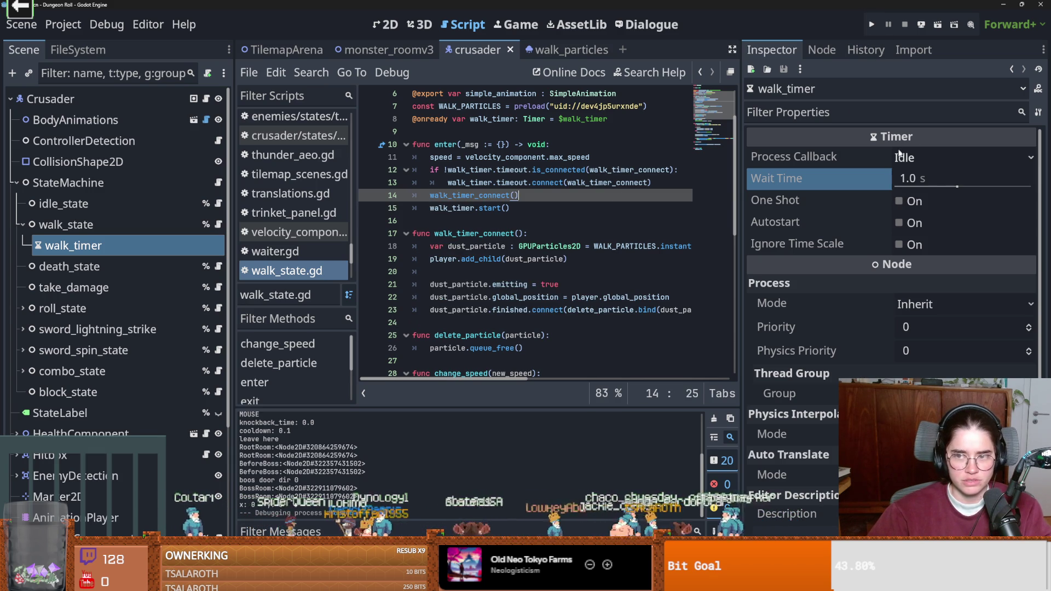
# Step: Raise walk_timer's Wait Time to 2.0 s and save before running
pyautogui.click(930, 178)
pyautogui.write('2')
pyautogui.press('Return')
pyautogui.hotkey('ctrl', 's')
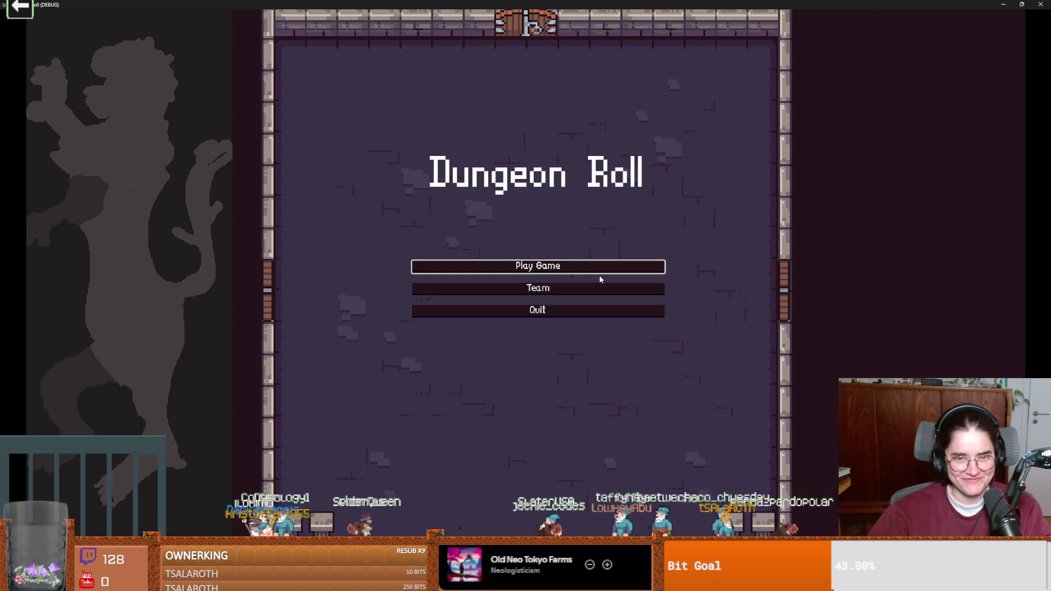
# Step: Play as the Crusader walking right, down and left, then stop the game and save
pyautogui.press('Return')
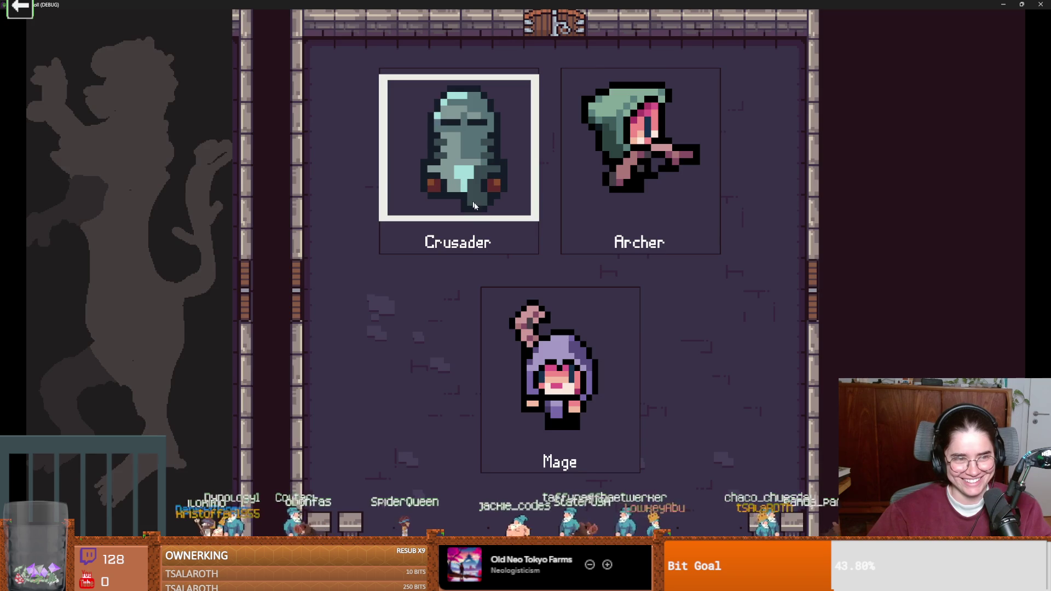
pyautogui.press('Return')
pyautogui.press('d')
pyautogui.press('s')
pyautogui.press('a')
pyautogui.press('super+Down')
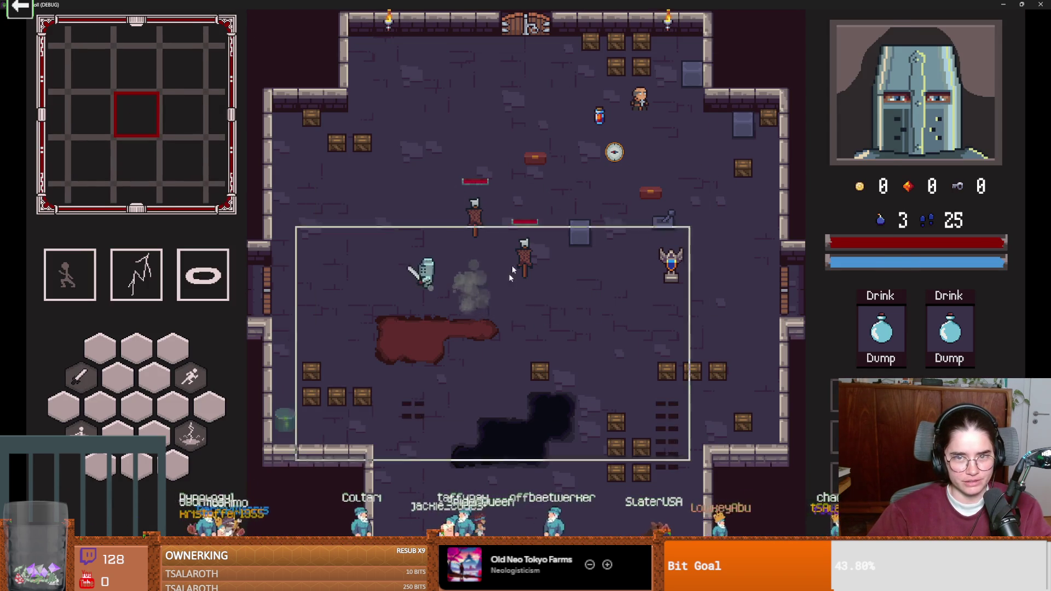
pyautogui.click(675, 248)
pyautogui.hotkey('ctrl', 's')
pyautogui.click(517, 220)
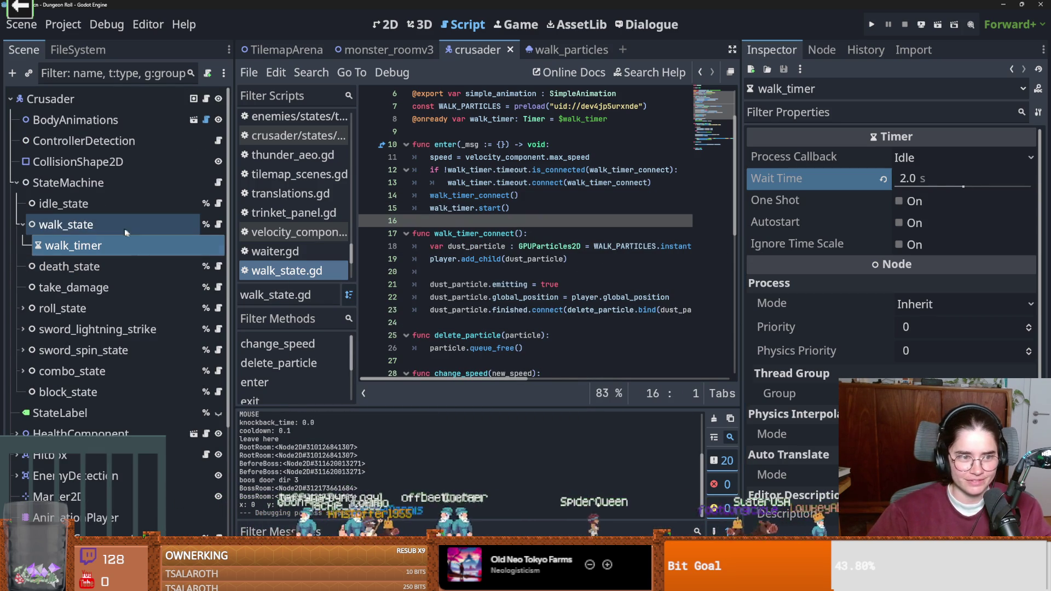
# Step: Inspect the walk_state node and erase a half-typed 'mat' on line 20
pyautogui.click(96, 225)
pyautogui.scroll(-5, 139, 426)
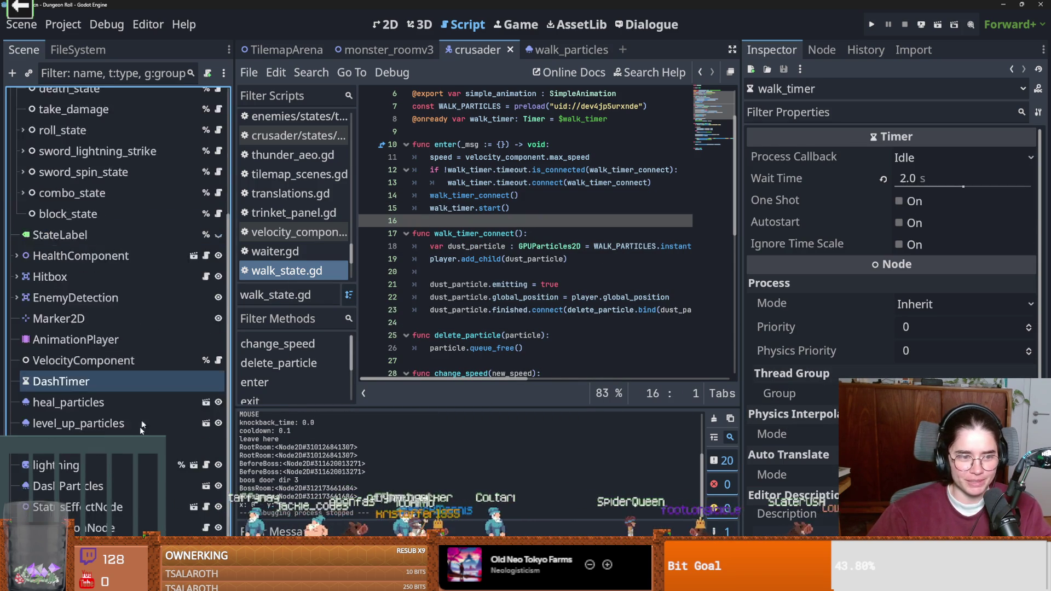
pyautogui.scroll(5, 151, 412)
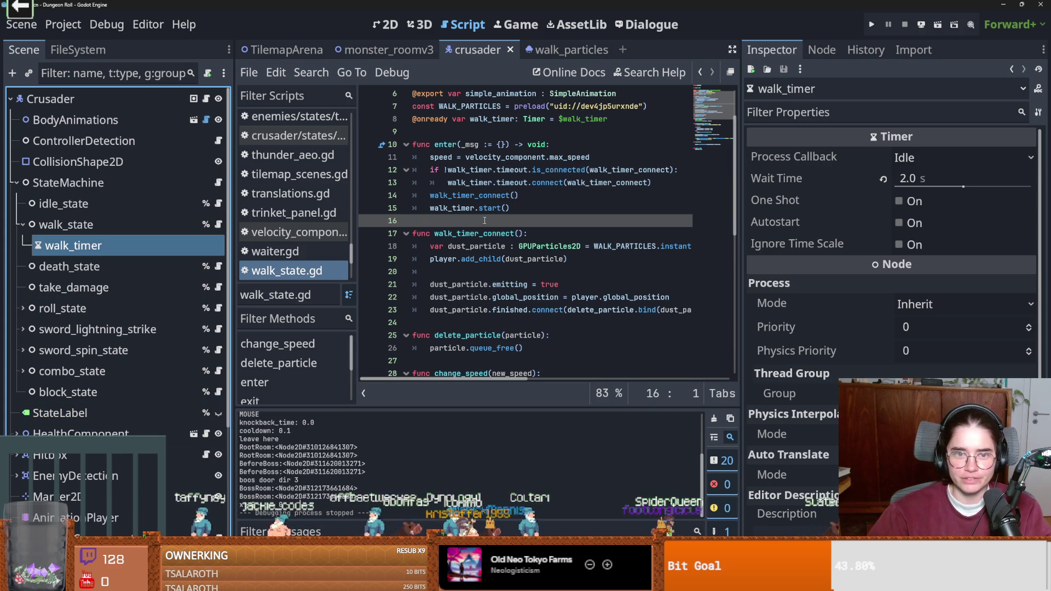
pyautogui.click(557, 272)
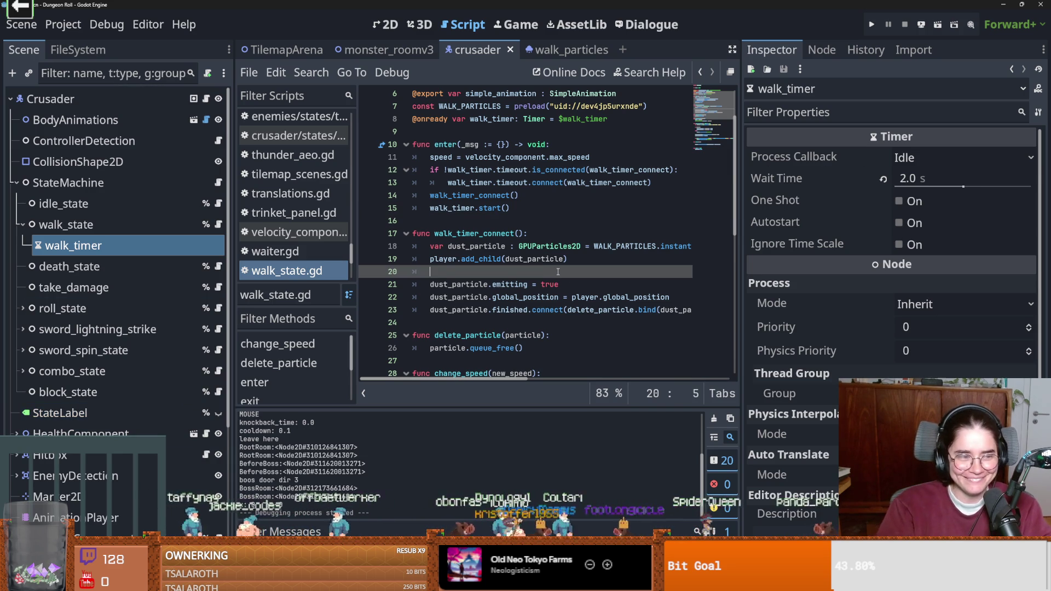
pyautogui.write('varmaterial')
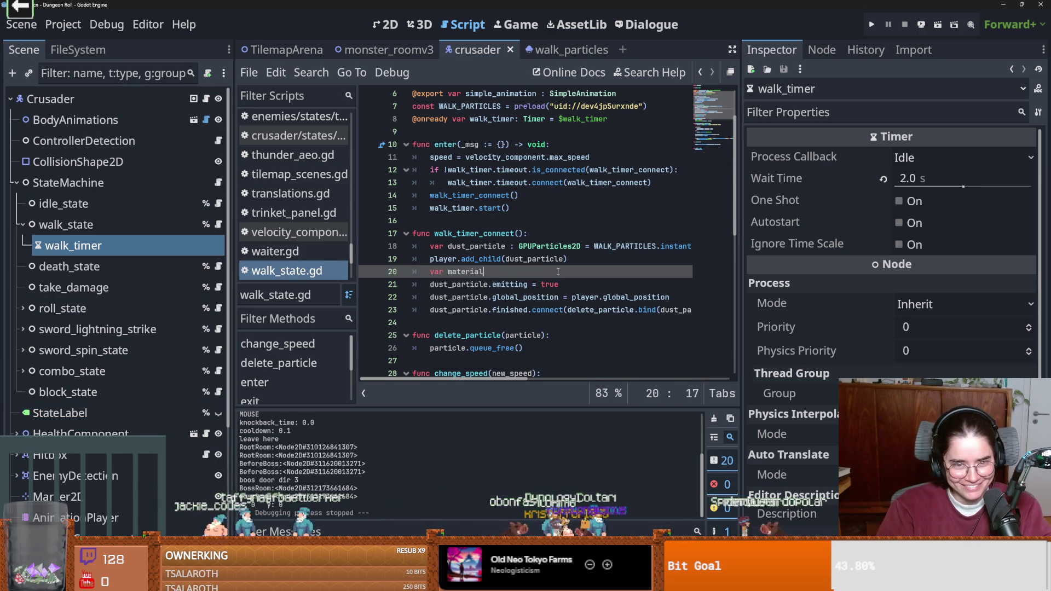
pyautogui.hotkey('ctrl', 'BackSpace')
pyautogui.hotkey('ctrl', 'BackSpace')
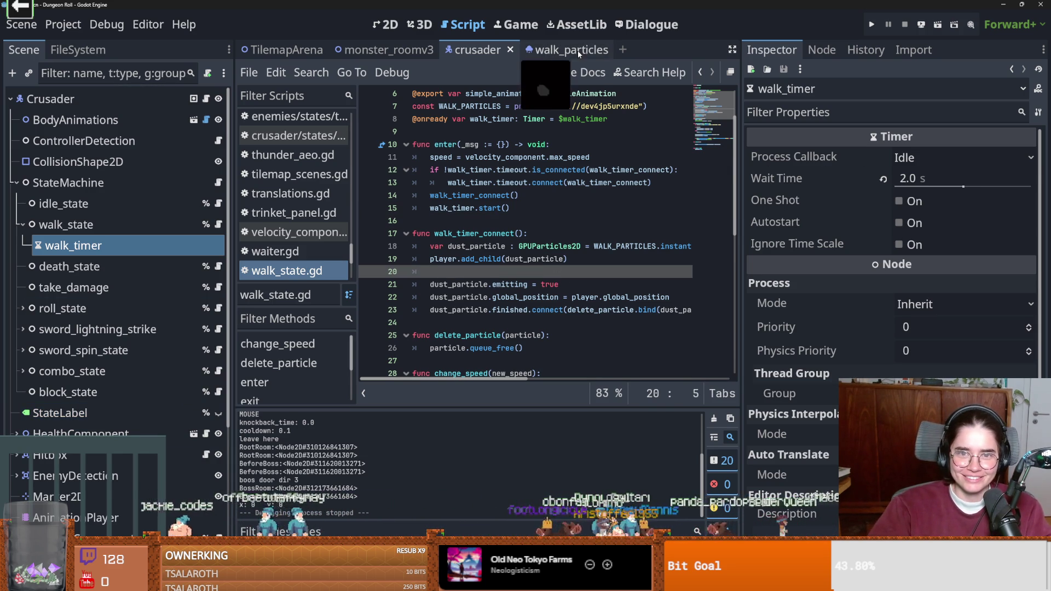
# Step: Review the walk_particles scene's Process Material settings, then return to the crusader scene
pyautogui.click(577, 50)
pyautogui.scroll(-5, 886, 274)
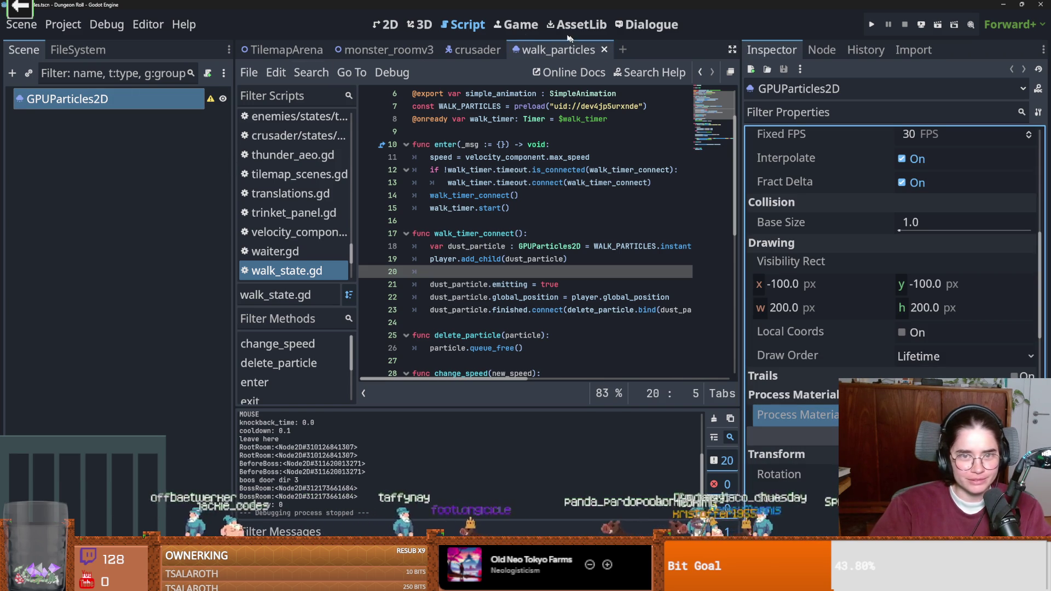
pyautogui.click(460, 53)
# Step: Open a new line after add_child(dust_particle) and begin a 'var rdust' declaration
pyautogui.click(218, 224)
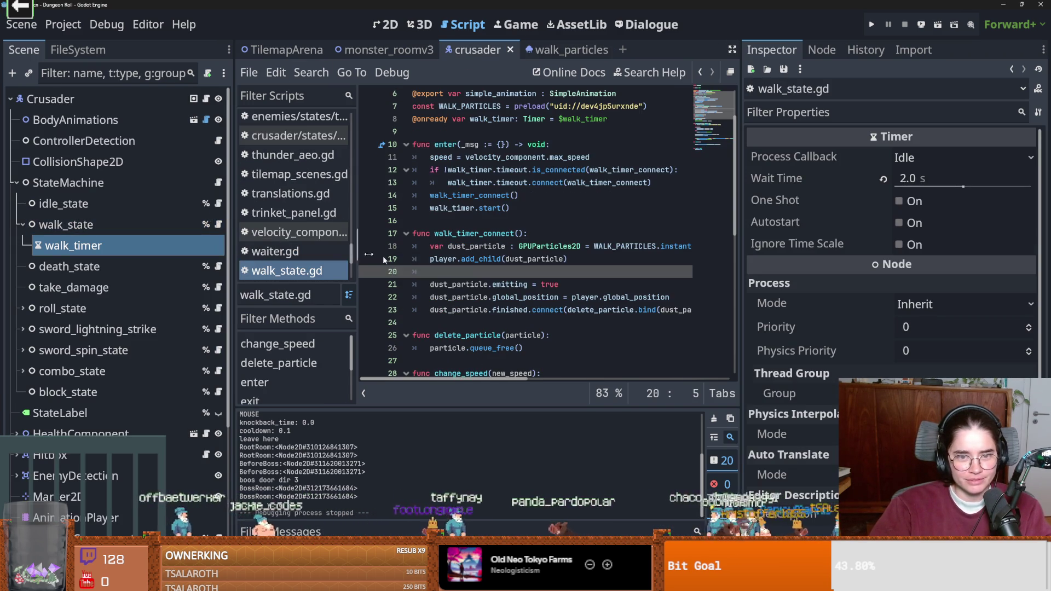
pyautogui.press('Return')
pyautogui.press('Return')
pyautogui.press('Up')
pyautogui.write('var r')
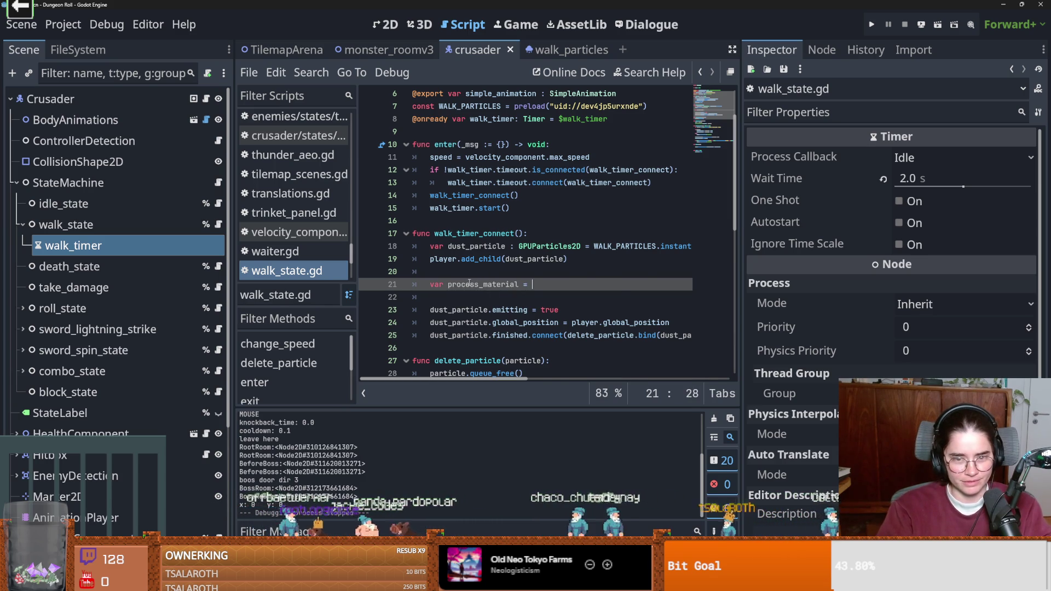
pyautogui.write('dust_particle.p')
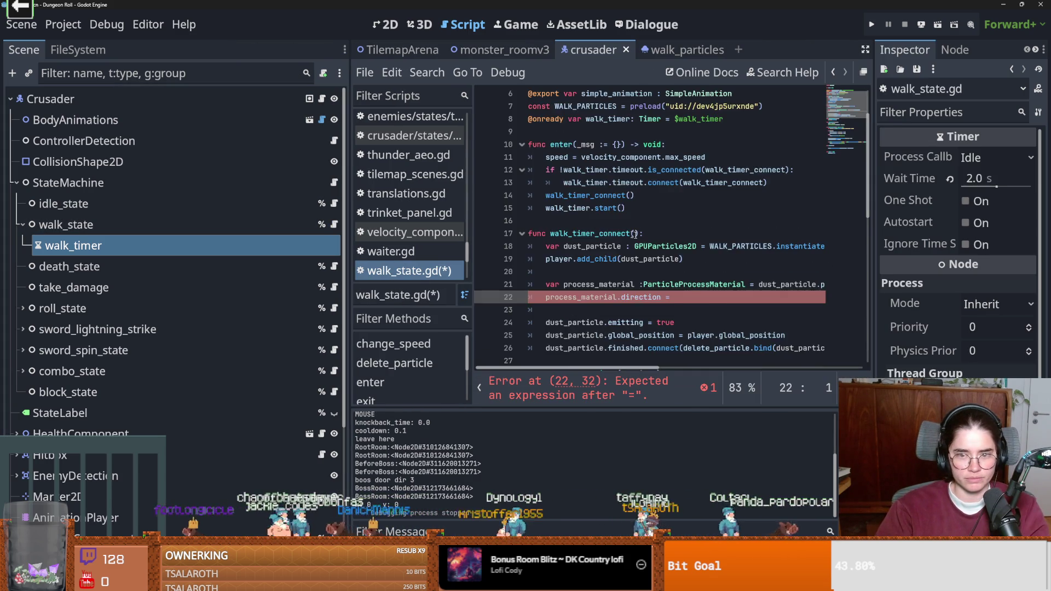
# Step: Highlight every velocity_component use and scroll through physics_update in walk_state.gd
pyautogui.doubleClick(605, 222)
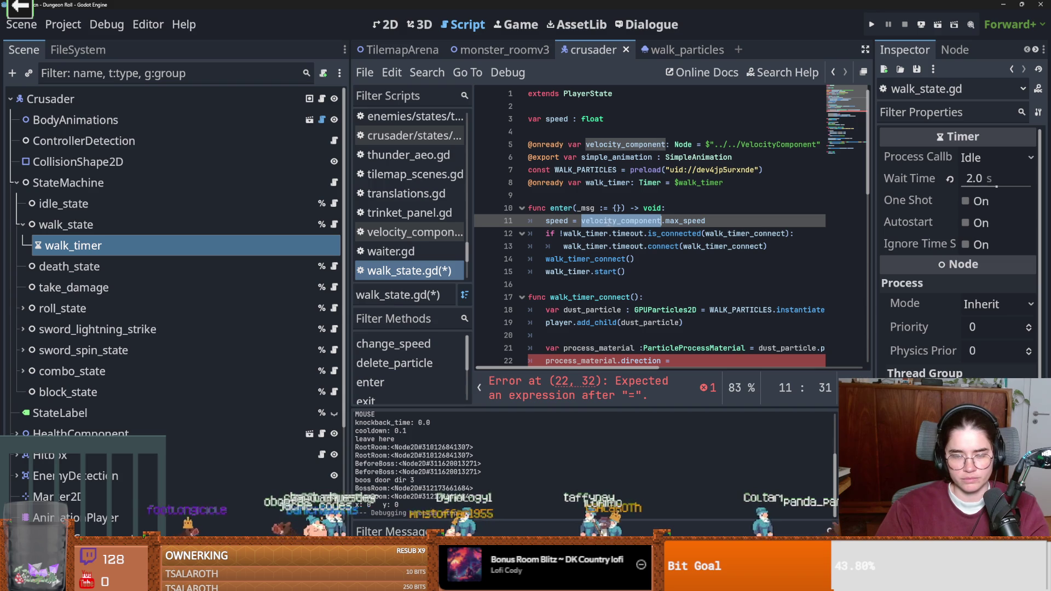
pyautogui.scroll(-2, 579, 251)
pyautogui.scroll(-8, 579, 250)
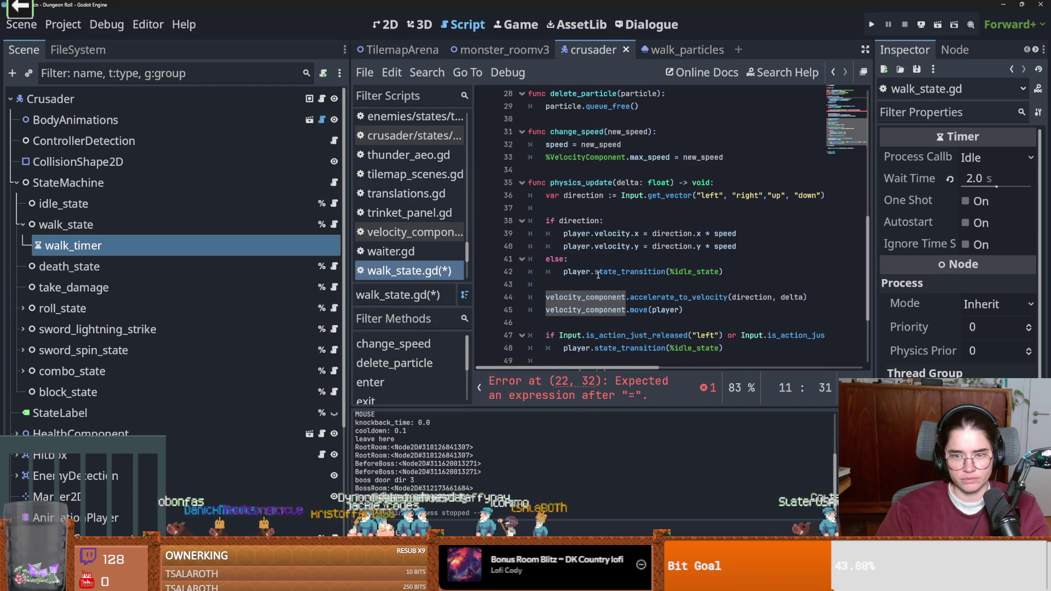
pyautogui.scroll(-1, 588, 252)
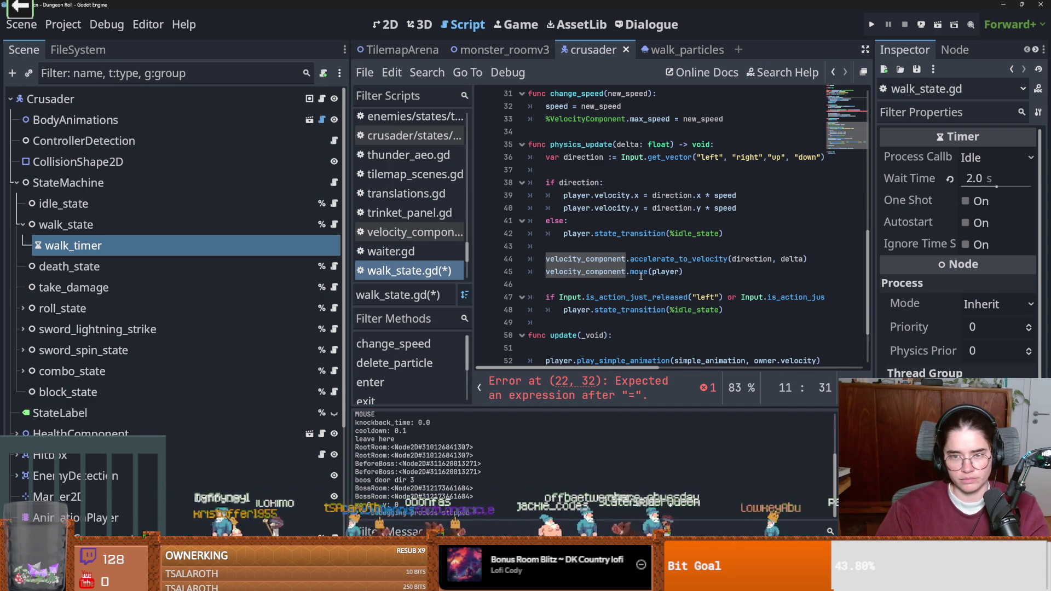
pyautogui.scroll(7, 641, 276)
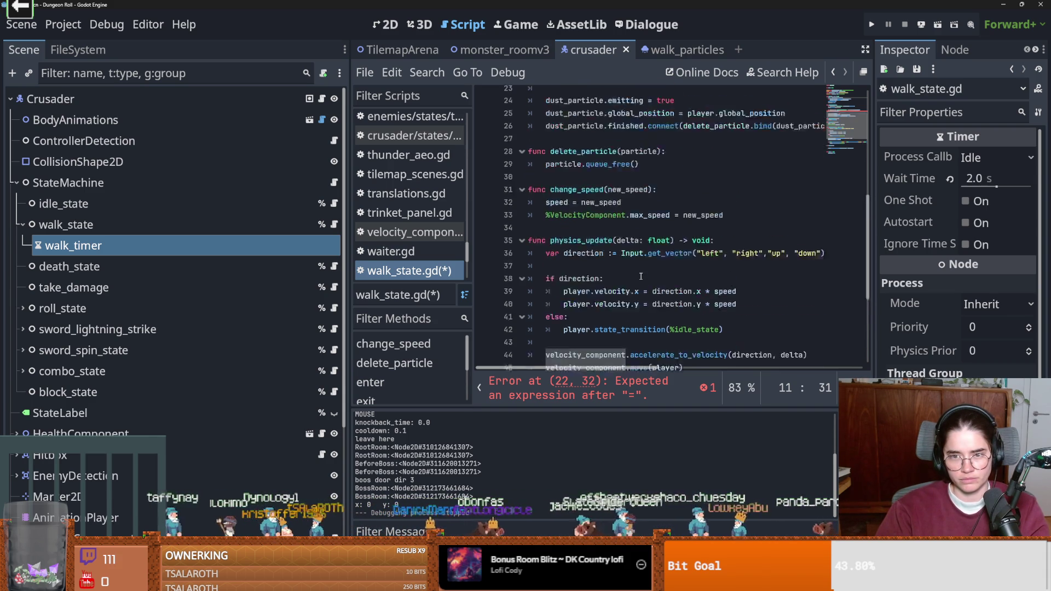
pyautogui.scroll(-5, 640, 277)
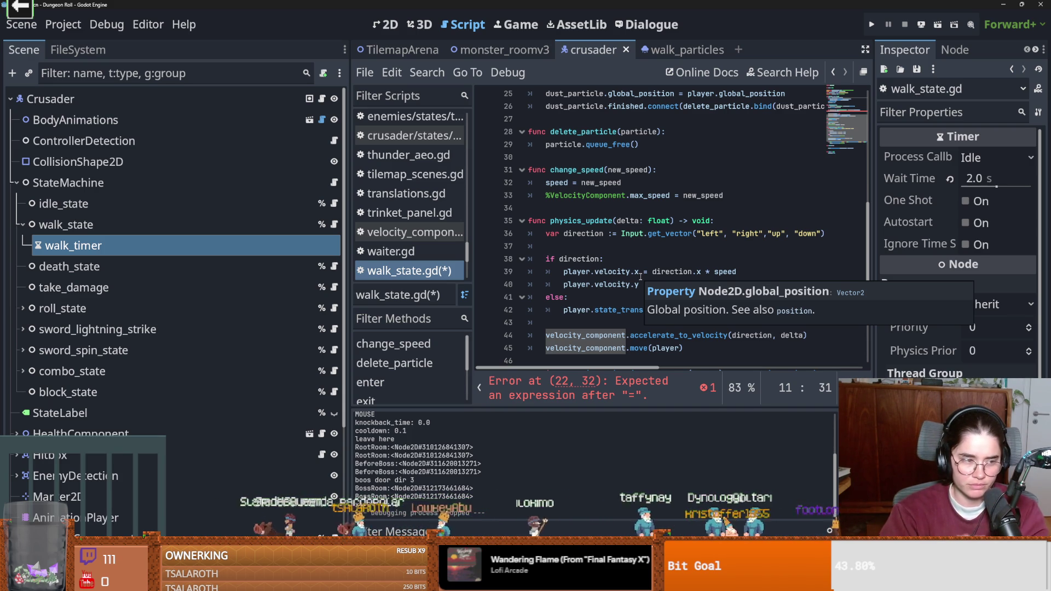
# Step: Declare var vel3 = Vector3(player.velocity.x, player.velocity.y, 0) above the direction line
pyautogui.scroll(4, 592, 245)
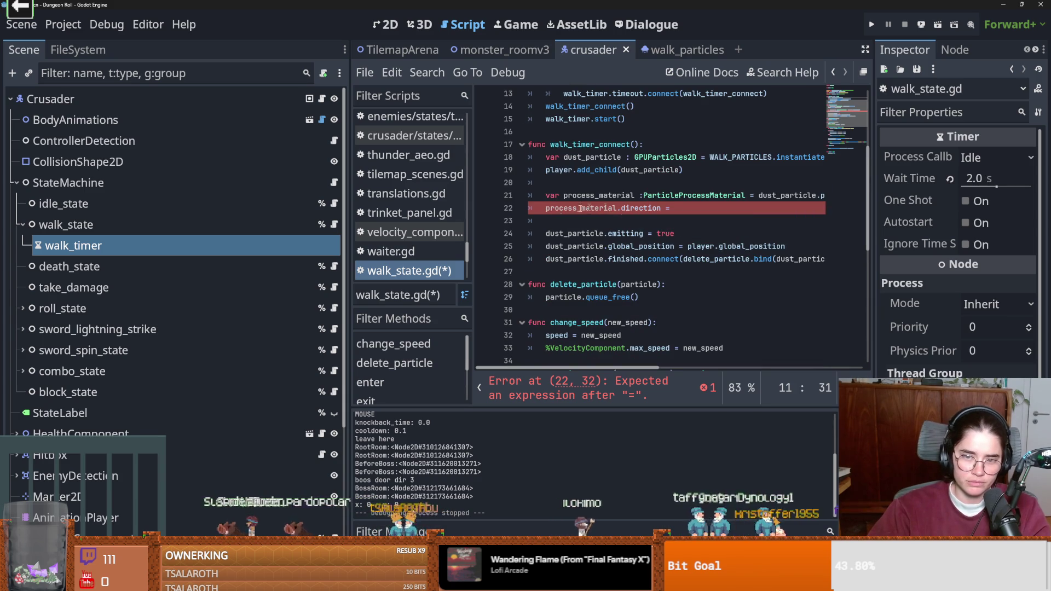
pyautogui.click(539, 208)
pyautogui.press('Return')
pyautogui.press('Up')
pyautogui.write('var ')
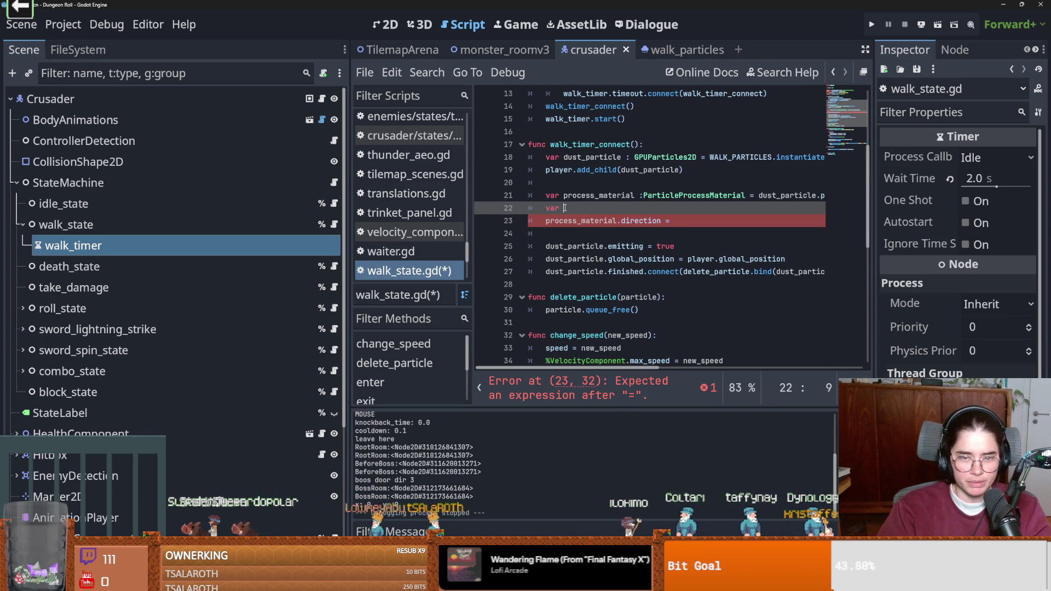
pyautogui.write('vel3 = player.v')
pyautogui.press('Down')
pyautogui.press('Return')
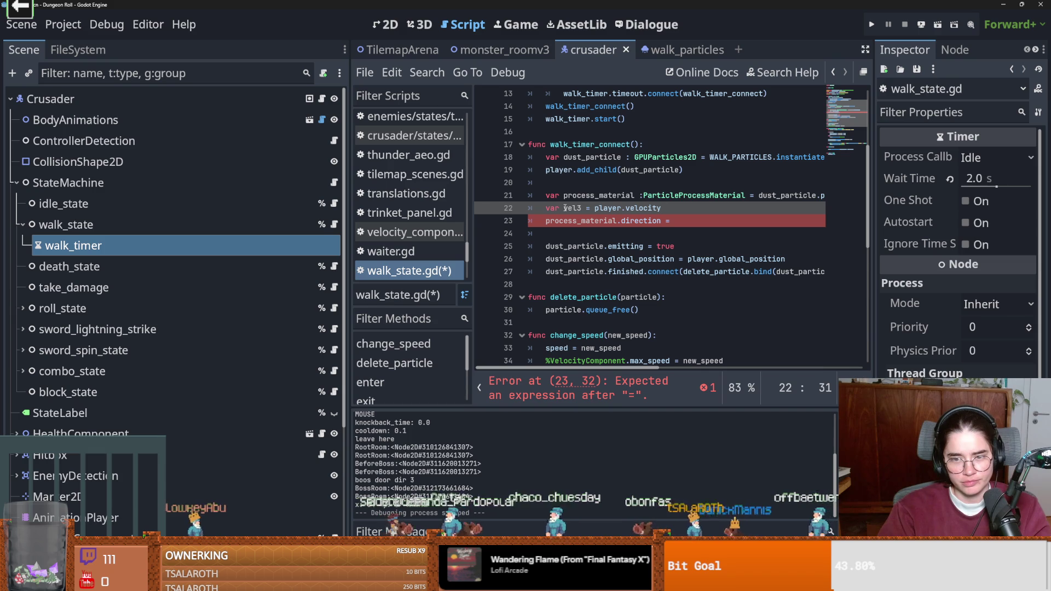
pyautogui.write('Vector3')
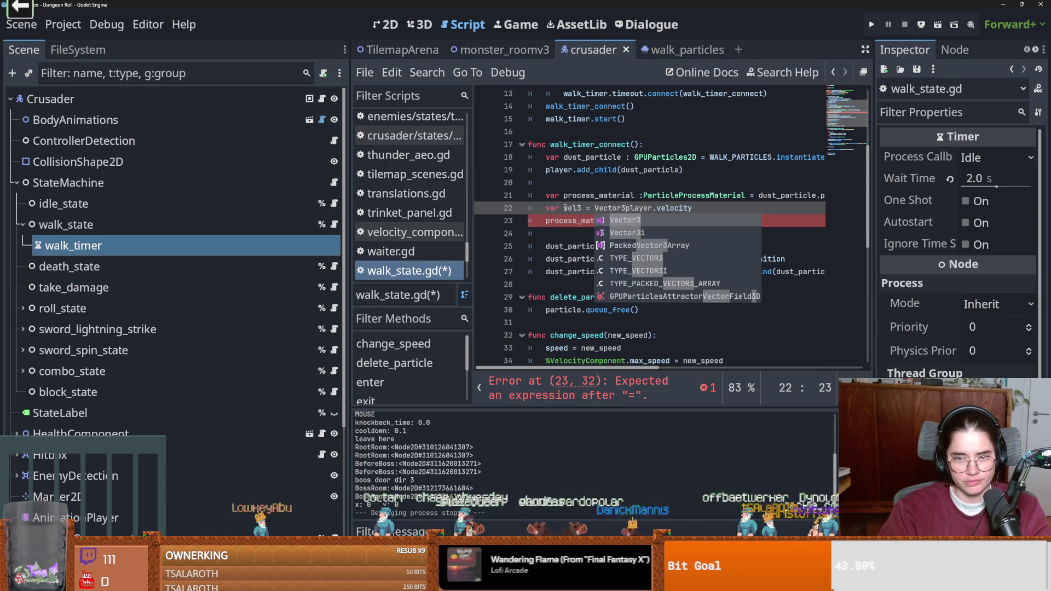
pyautogui.write('(')
pyautogui.press('Right')
pyautogui.press('Right')
pyautogui.press('Right')
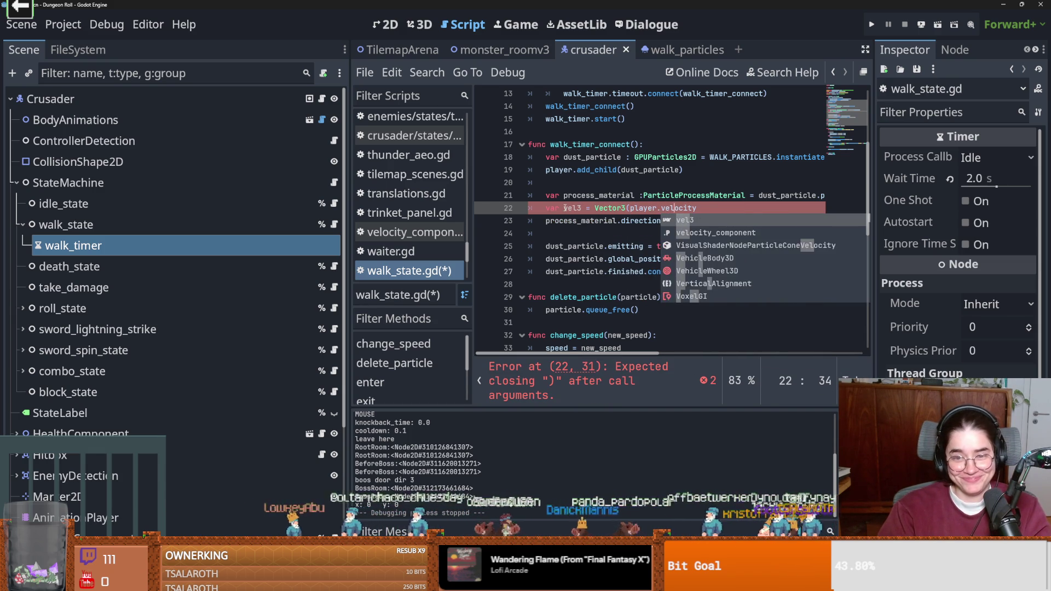
pyautogui.press('Right')
pyautogui.press('Right')
pyautogui.press('Right')
pyautogui.write('.x')
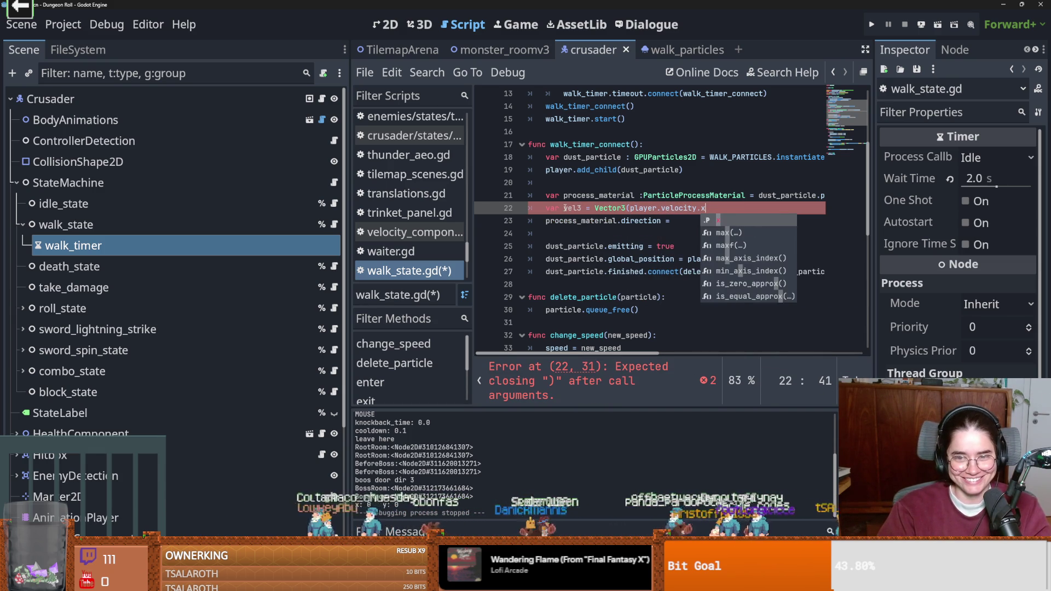
pyautogui.write(', player.ve')
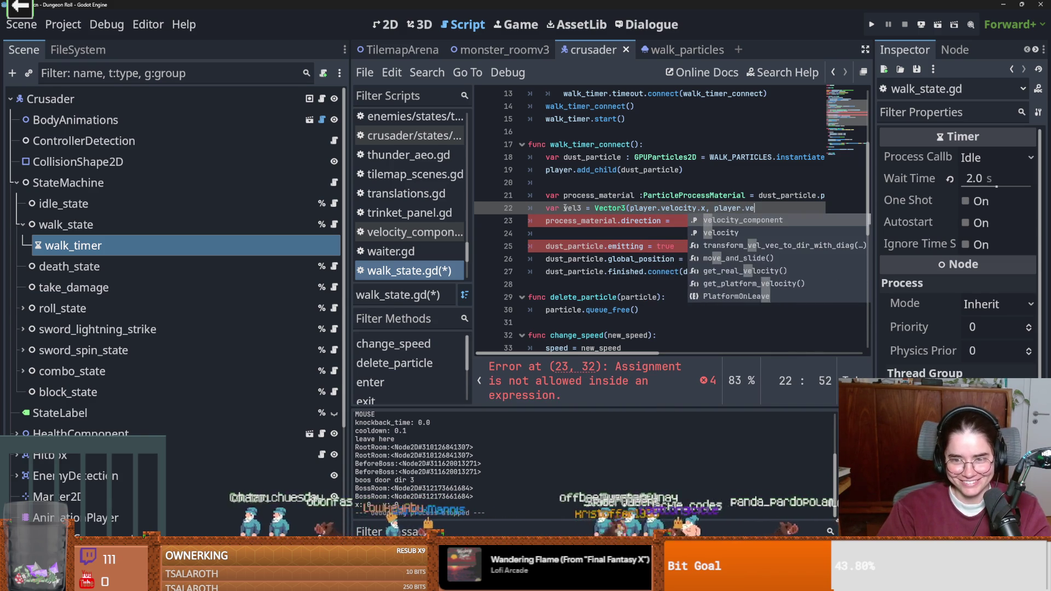
pyautogui.write('locity.y')
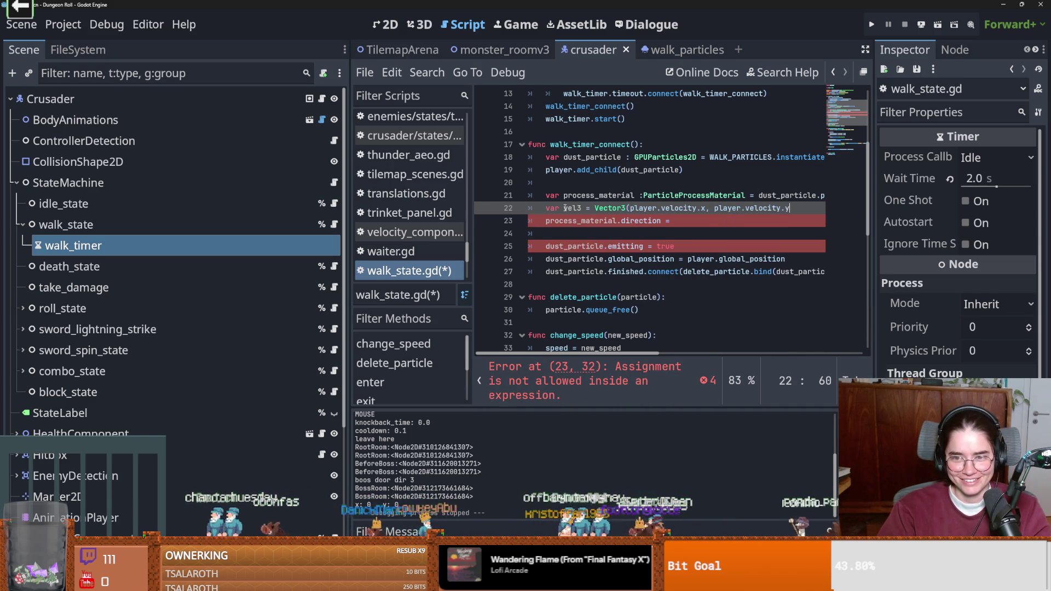
pyautogui.write(', 0)')
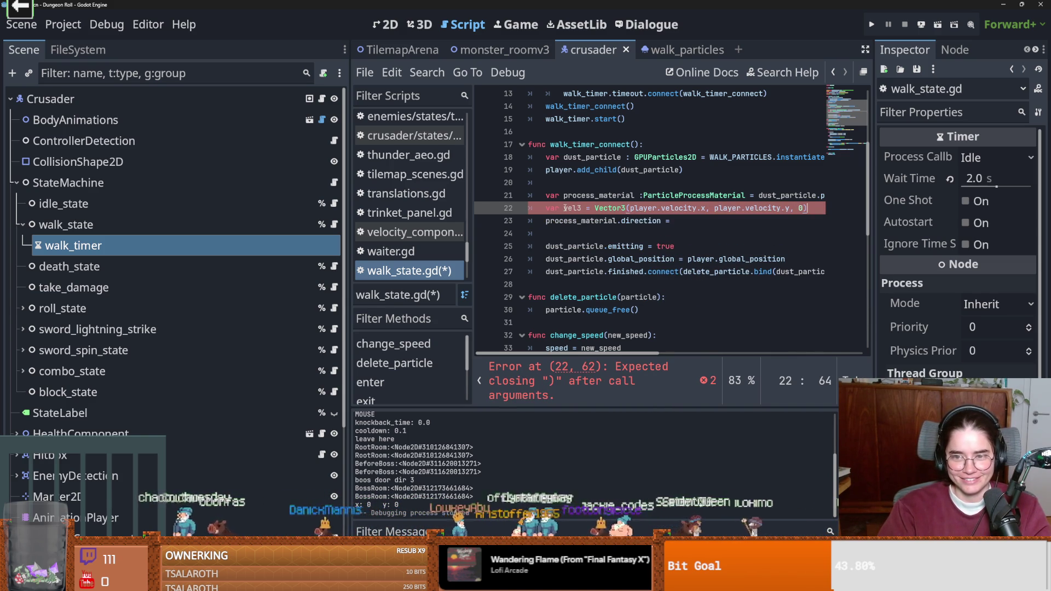
# Step: Assign vel3 to process_material.direction and run the project
pyautogui.press('Down')
pyautogui.write('vel3')
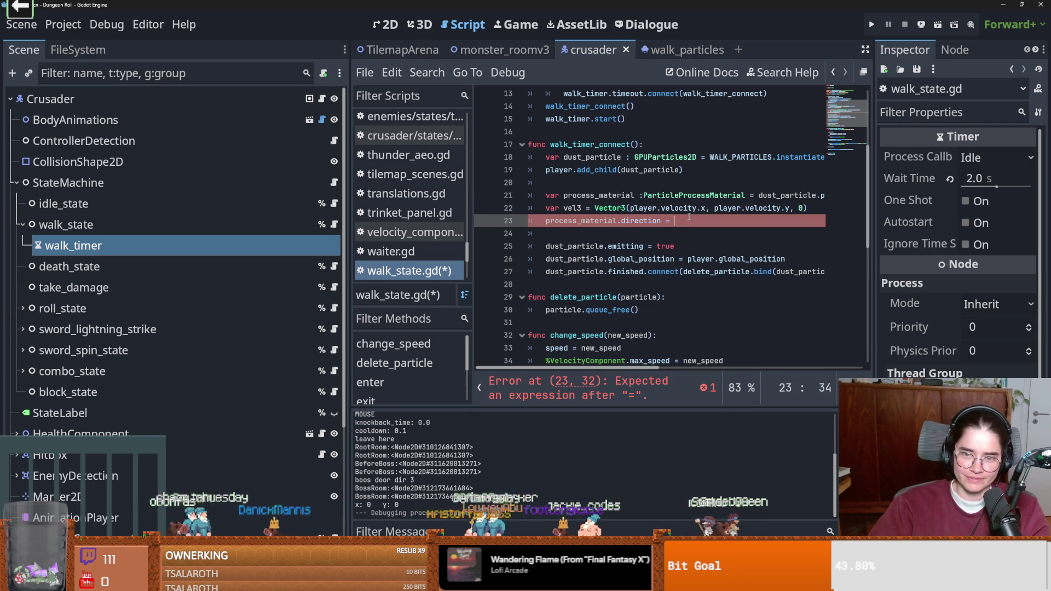
pyautogui.click(872, 24)
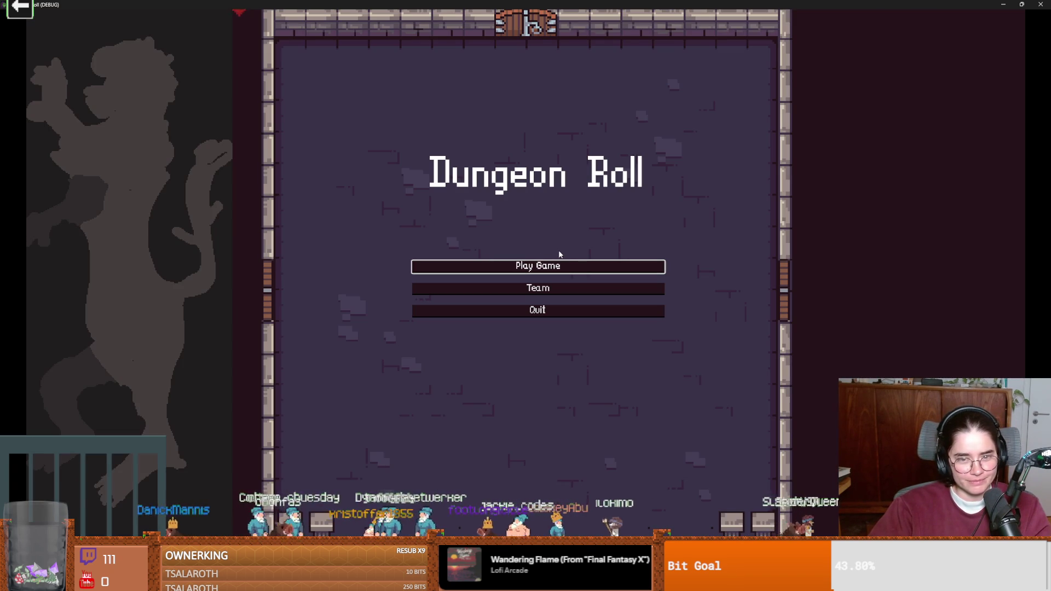
# Step: Play as the Crusader walking in all four directions to check the dust trail, then stop and save
pyautogui.click(458, 258)
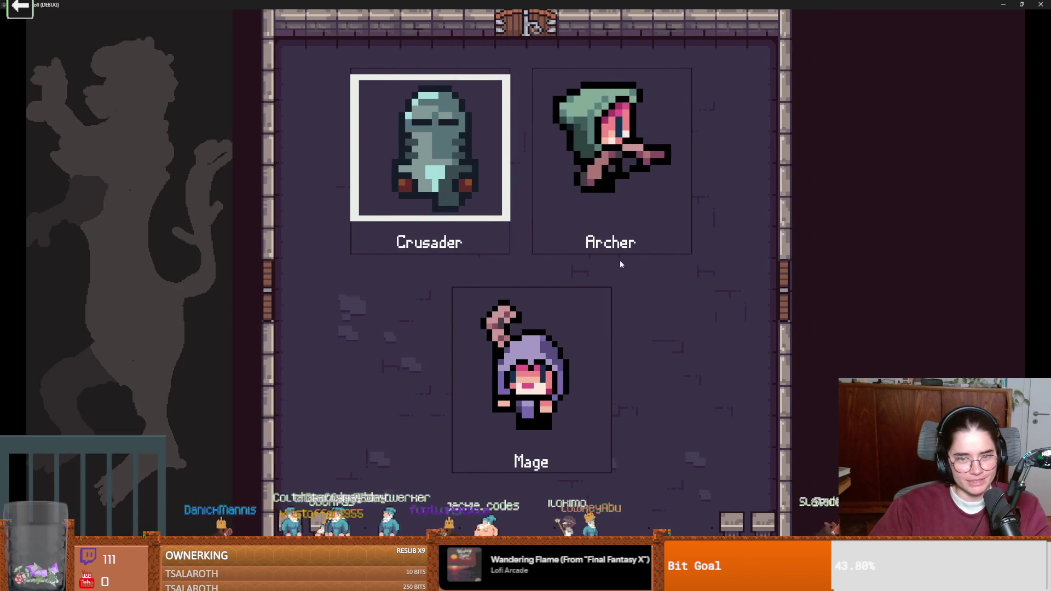
pyautogui.press('Return')
pyautogui.press('d')
pyautogui.press('a')
pyautogui.press('a')
pyautogui.press('s')
pyautogui.press('d')
pyautogui.press('w')
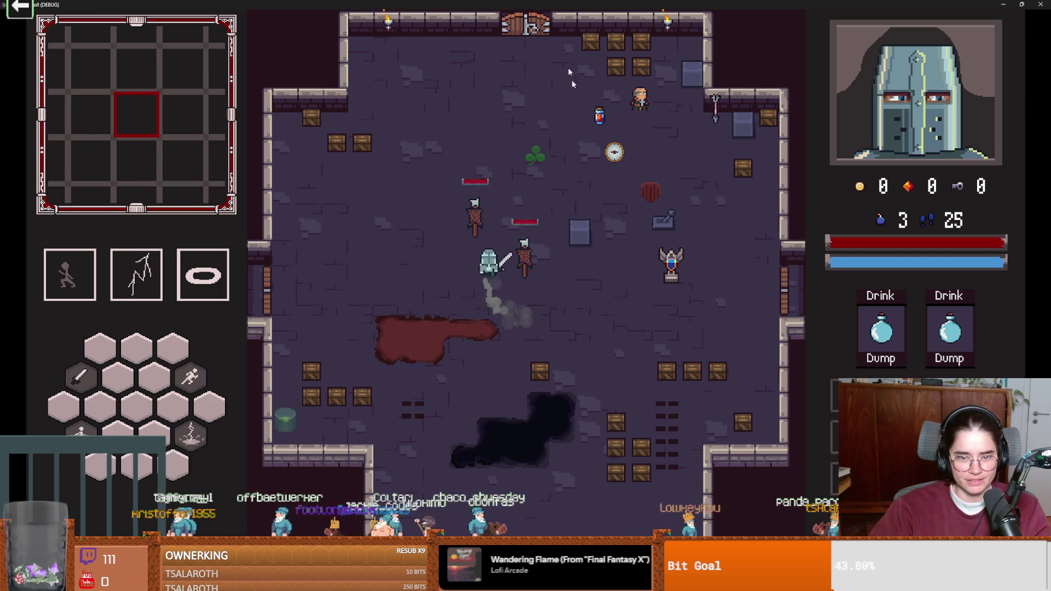
pyautogui.press('F8')
pyautogui.hotkey('ctrl', 's')
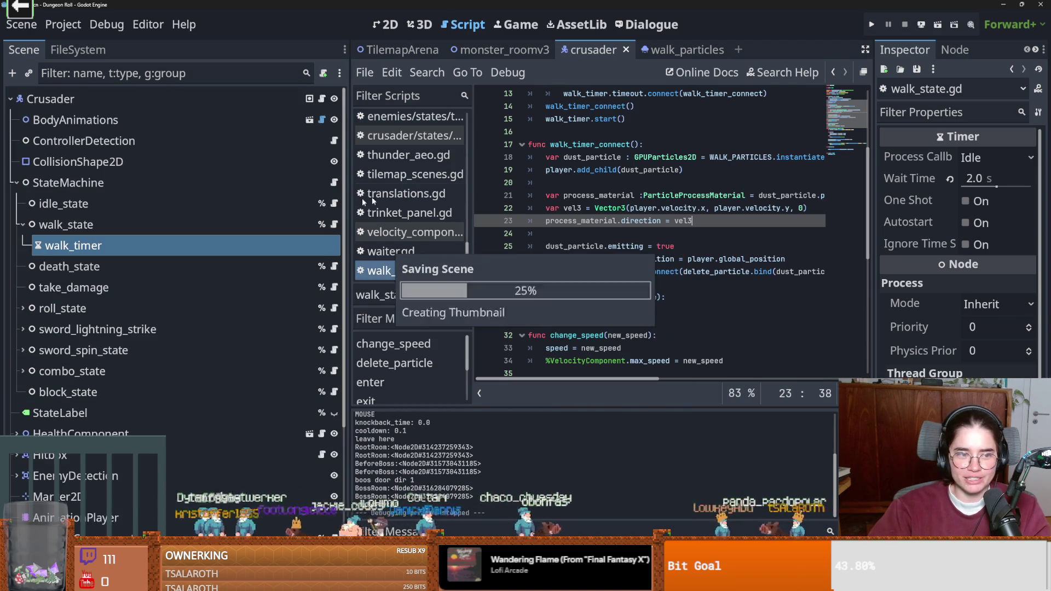
# Step: Set the walk_particles GPUParticles2D Amount to 5
pyautogui.click(678, 50)
pyautogui.scroll(3, 974, 225)
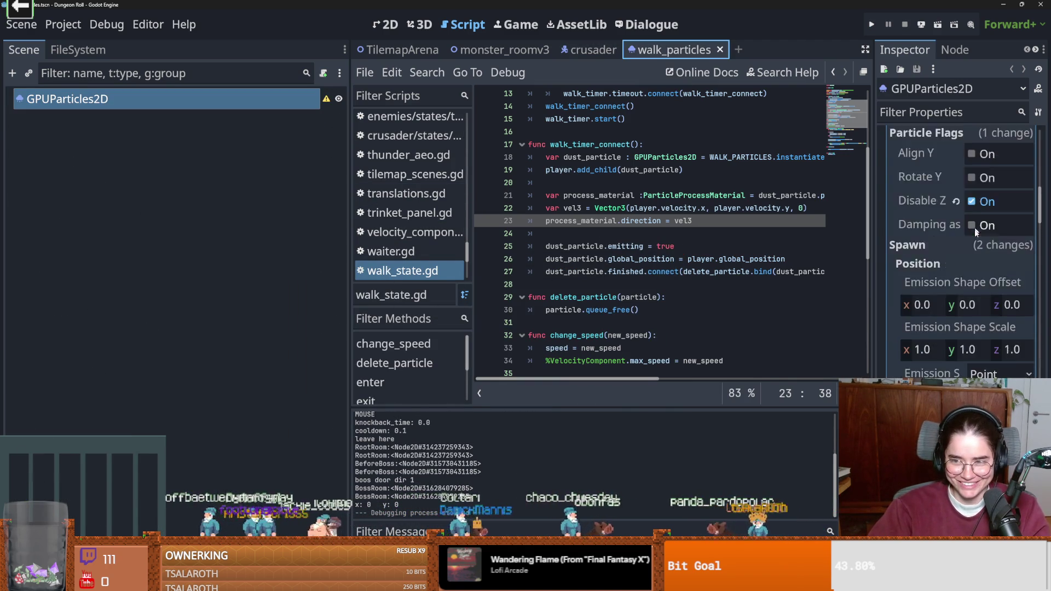
pyautogui.scroll(10, 974, 225)
pyautogui.click(985, 262)
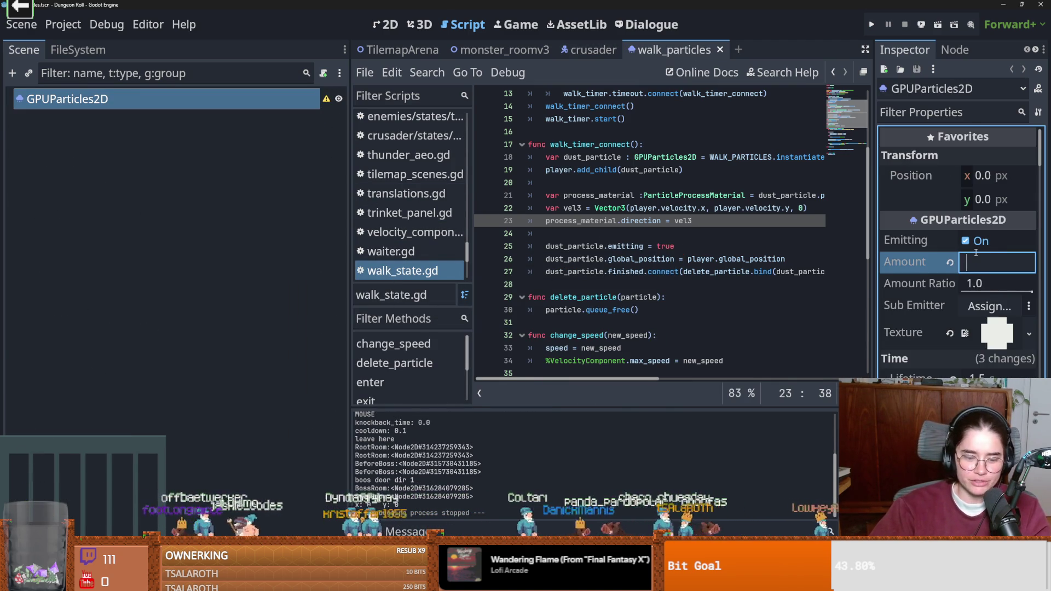
pyautogui.write('5')
# Step: Run the game, walk the Crusader right to check the reduced dust, then close it
pyautogui.click(871, 25)
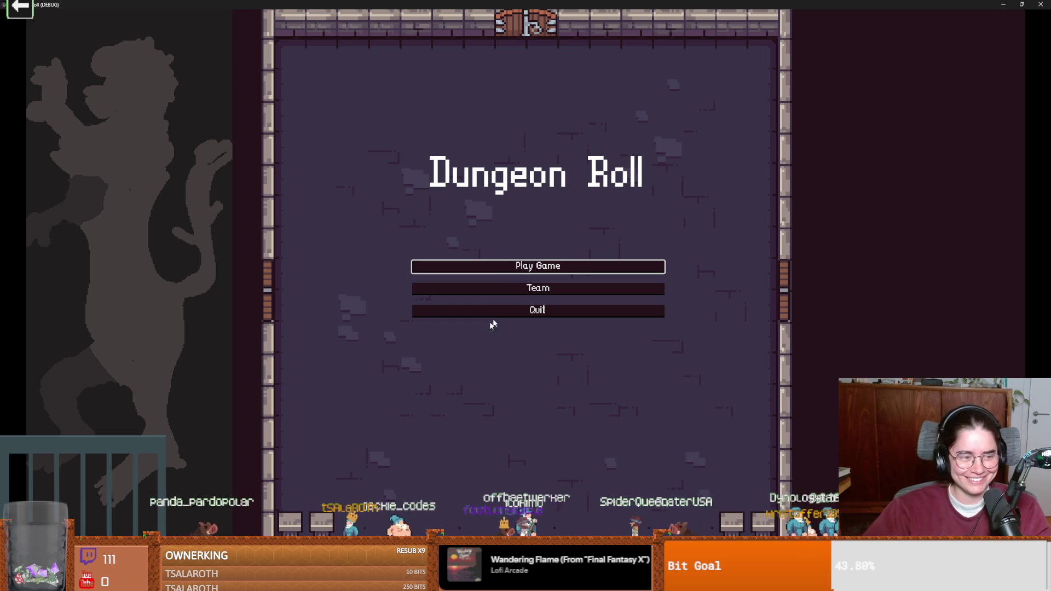
pyautogui.click(514, 274)
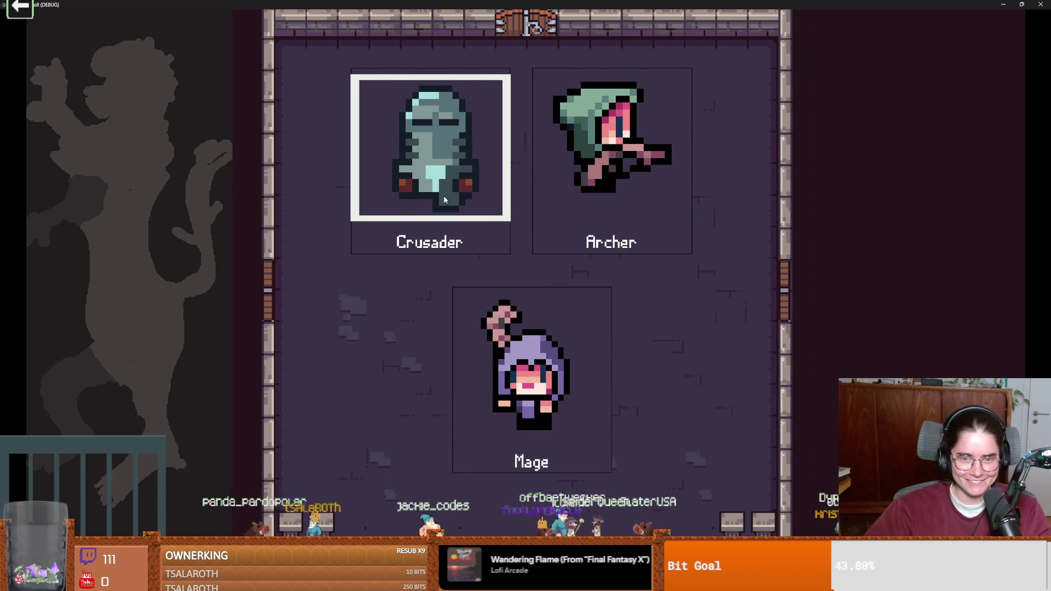
pyautogui.press('Return')
pyautogui.press('d')
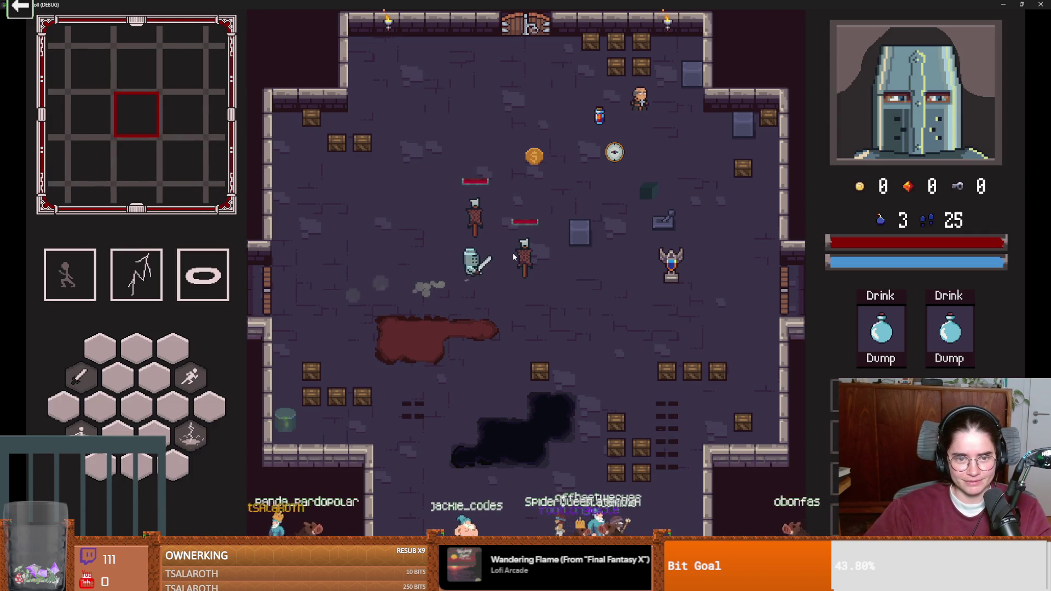
pyautogui.press('Escape')
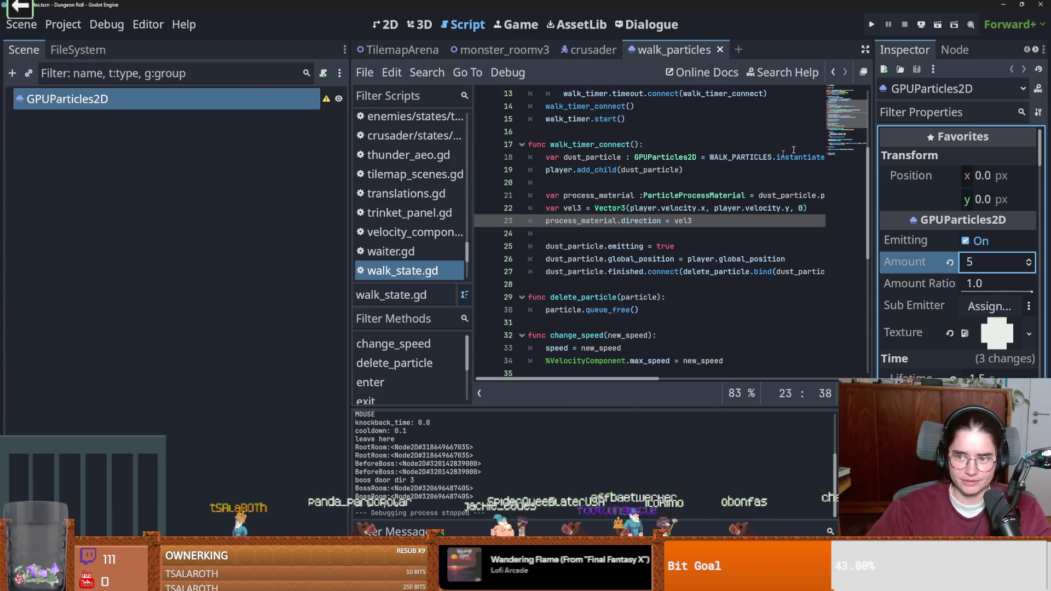
# Step: Return to the crusader scene and delete the empty line 16 in walk_state.gd
pyautogui.click(591, 49)
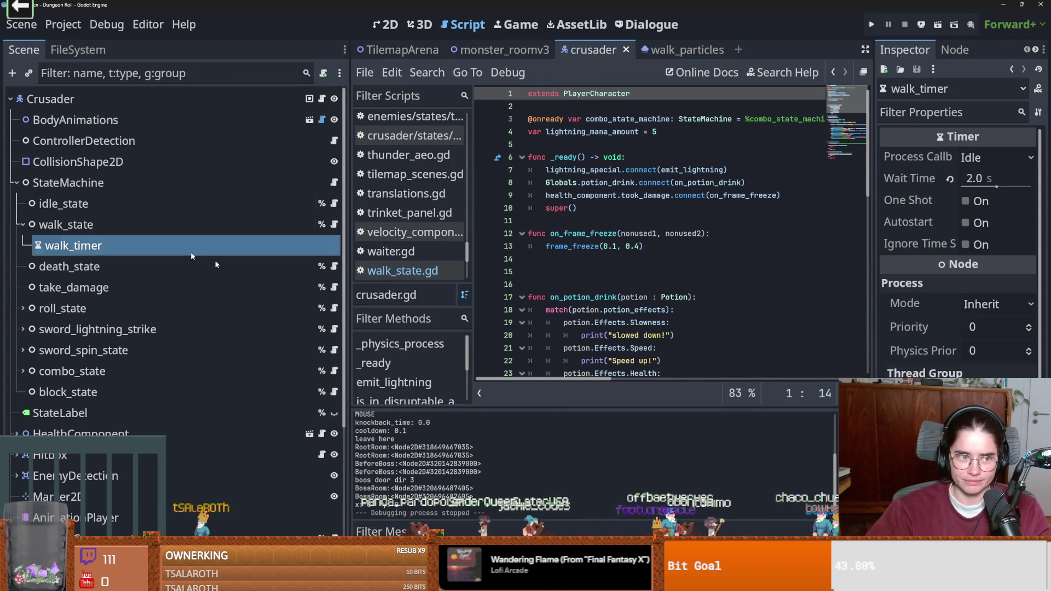
pyautogui.click(973, 178)
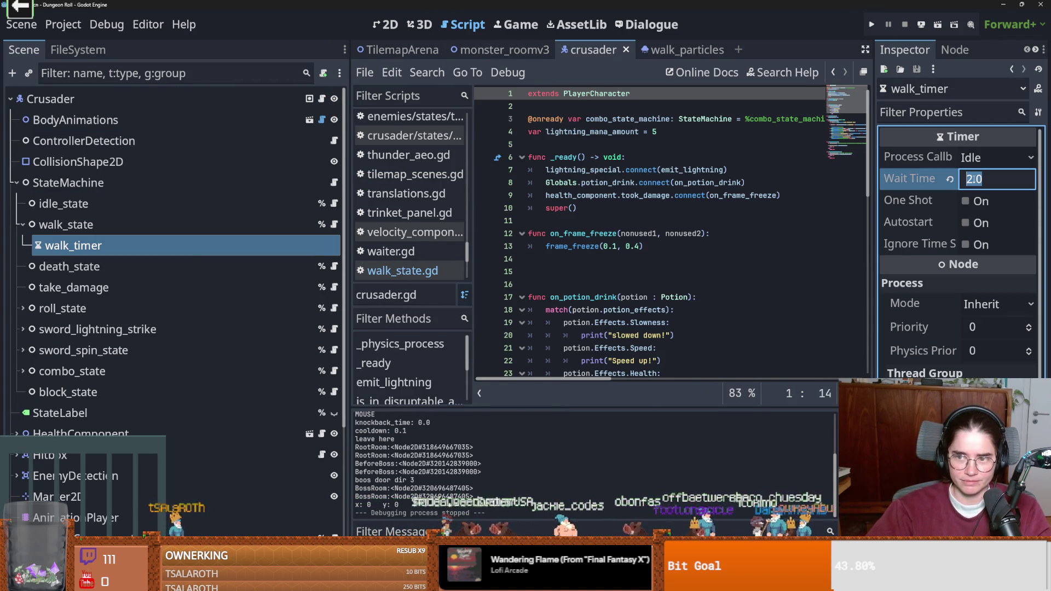
pyautogui.click(613, 283)
pyautogui.press('BackSpace')
pyautogui.scroll(-2, 614, 285)
pyautogui.scroll(2, 591, 296)
pyautogui.scroll(-12, 590, 296)
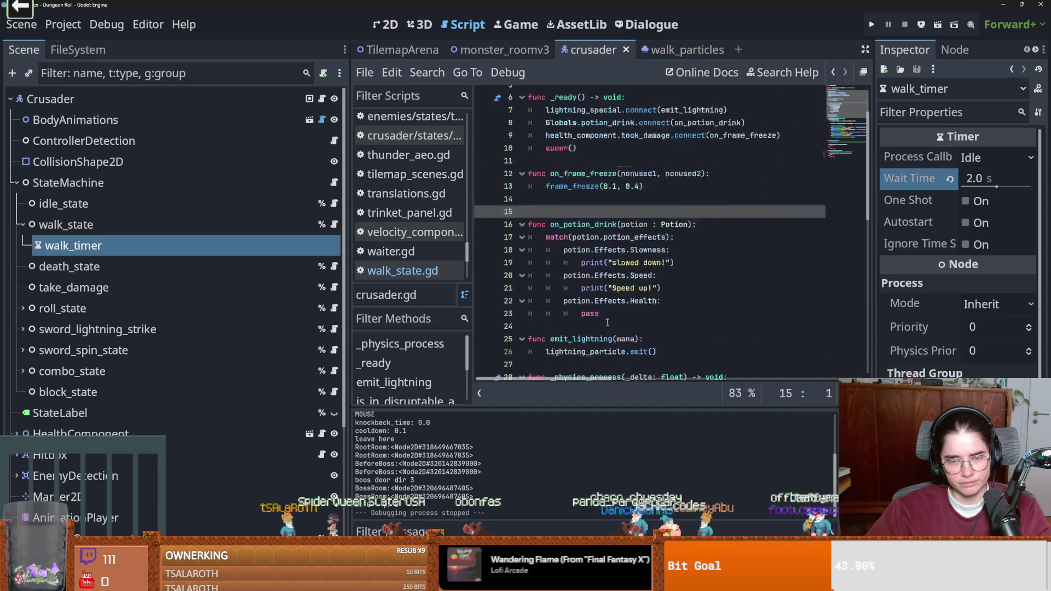
pyautogui.scroll(12, 608, 331)
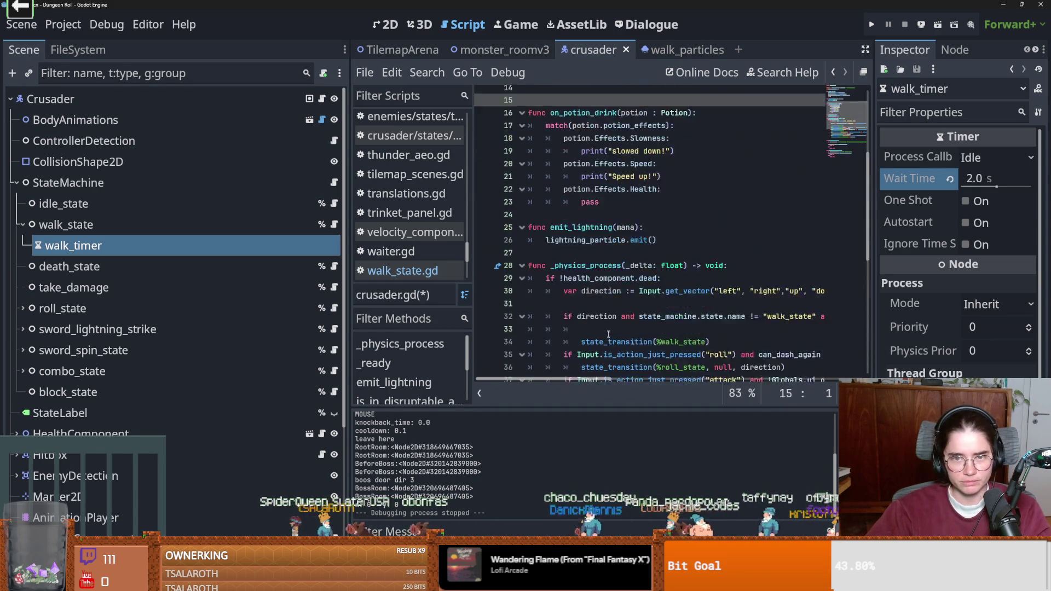
# Step: Reopen walk_state.gd and select the walk_timer_connect call on line 14
pyautogui.click(334, 224)
pyautogui.scroll(2, 604, 285)
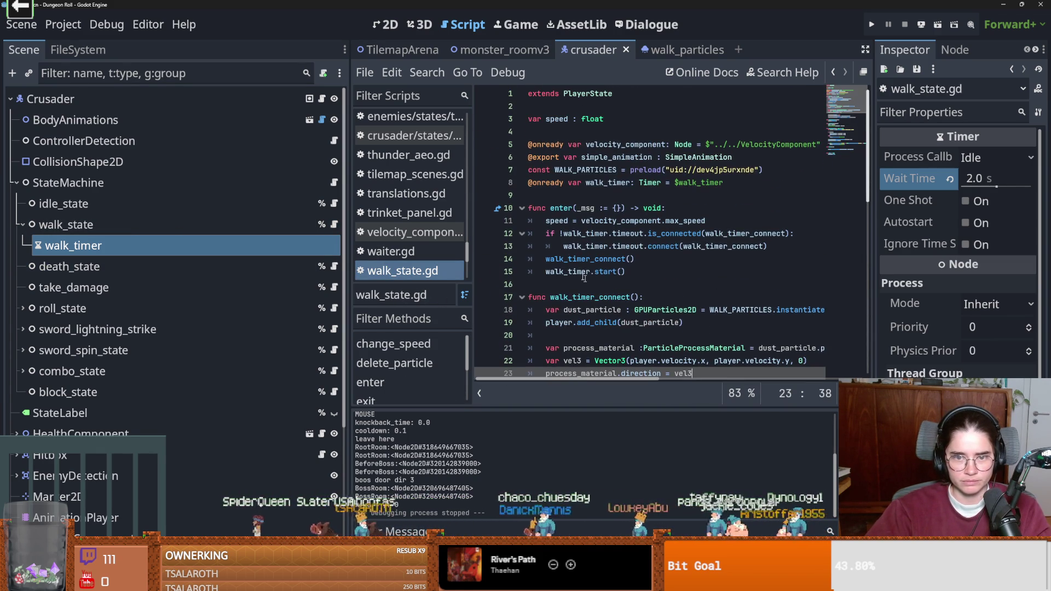
pyautogui.click(582, 247)
pyautogui.scroll(-12, 764, 240)
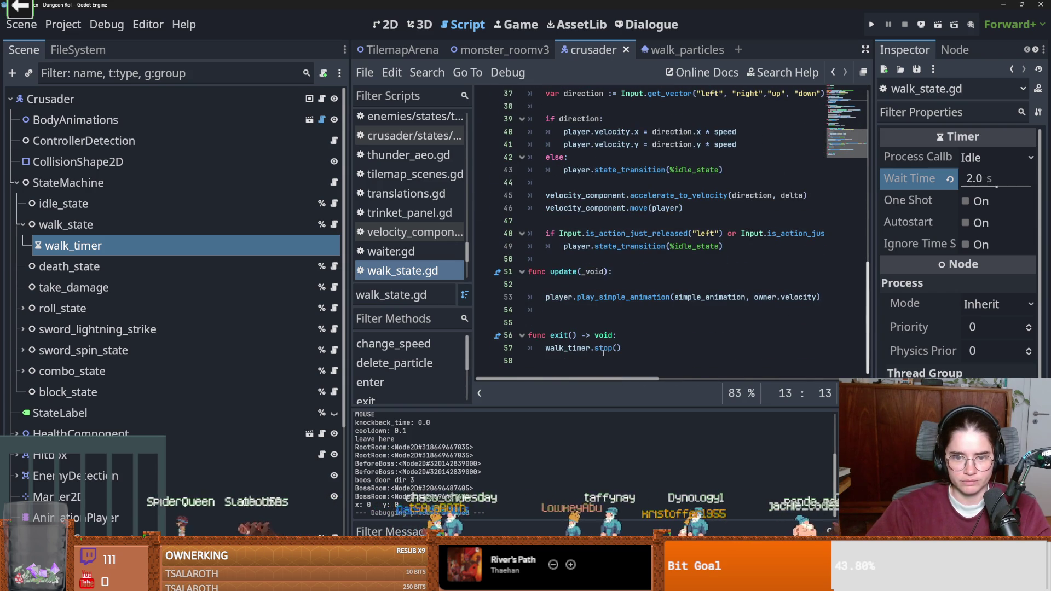
pyautogui.scroll(12, 603, 353)
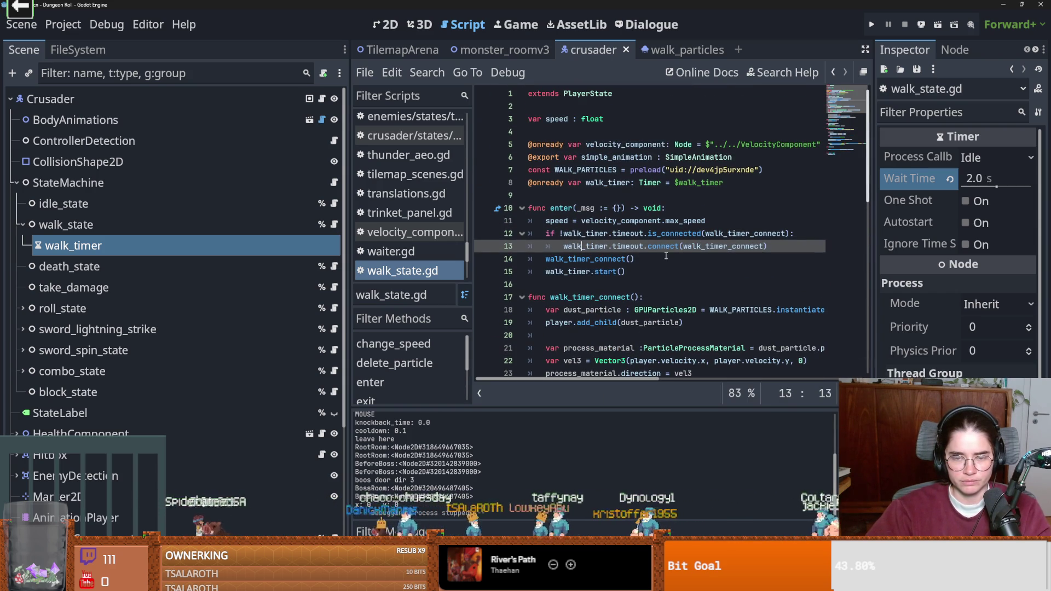
pyautogui.doubleClick(624, 259)
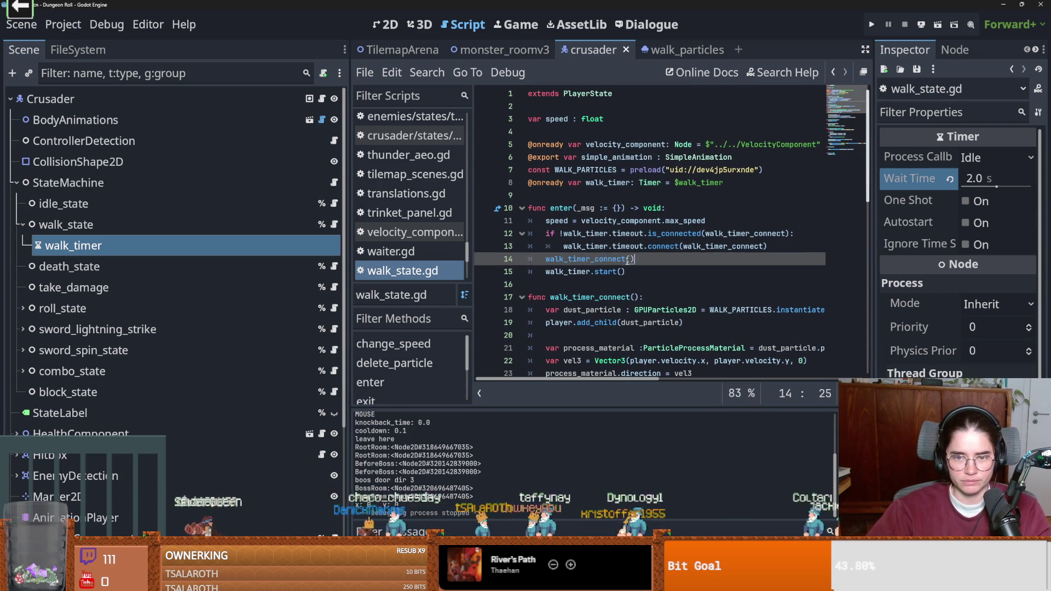
# Step: Start, then discard, an 'if walk_timer.wait_time' check above walk_timer_connect() on line 14
pyautogui.click(541, 259)
pyautogui.press('Return')
pyautogui.press('Up')
pyautogui.write('if ')
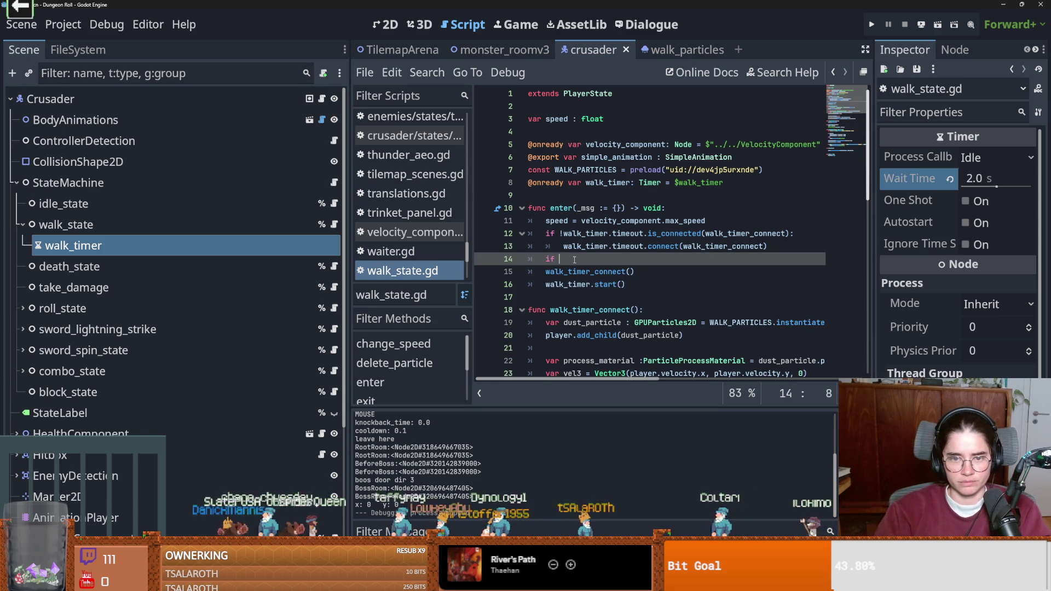
pyautogui.write('walk_timer.')
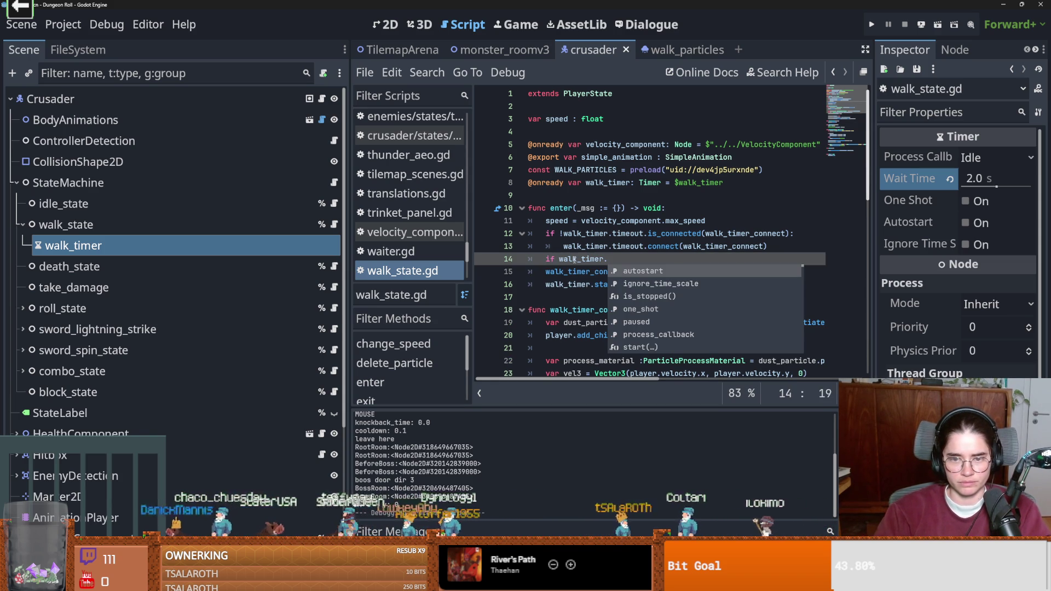
pyautogui.press('Down')
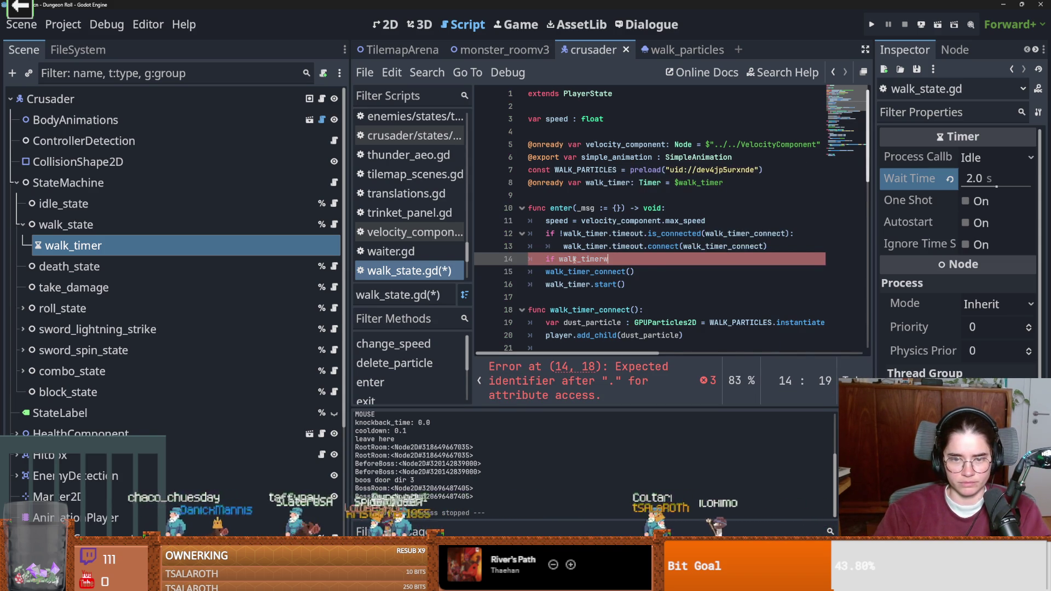
pyautogui.write('wait_time')
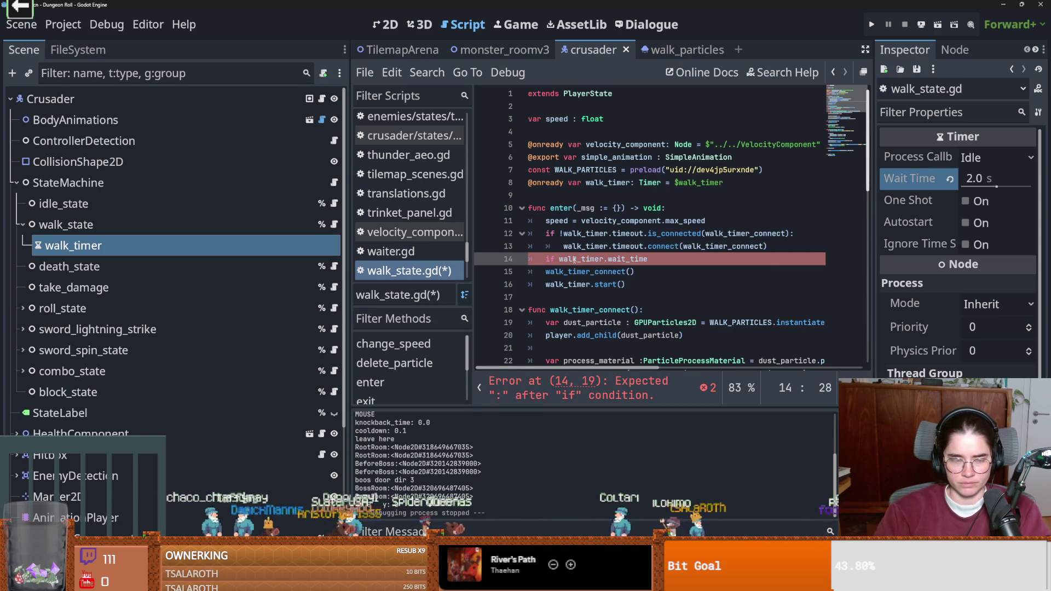
pyautogui.press('BackSpace')
pyautogui.press('BackSpace')
pyautogui.press('BackSpace')
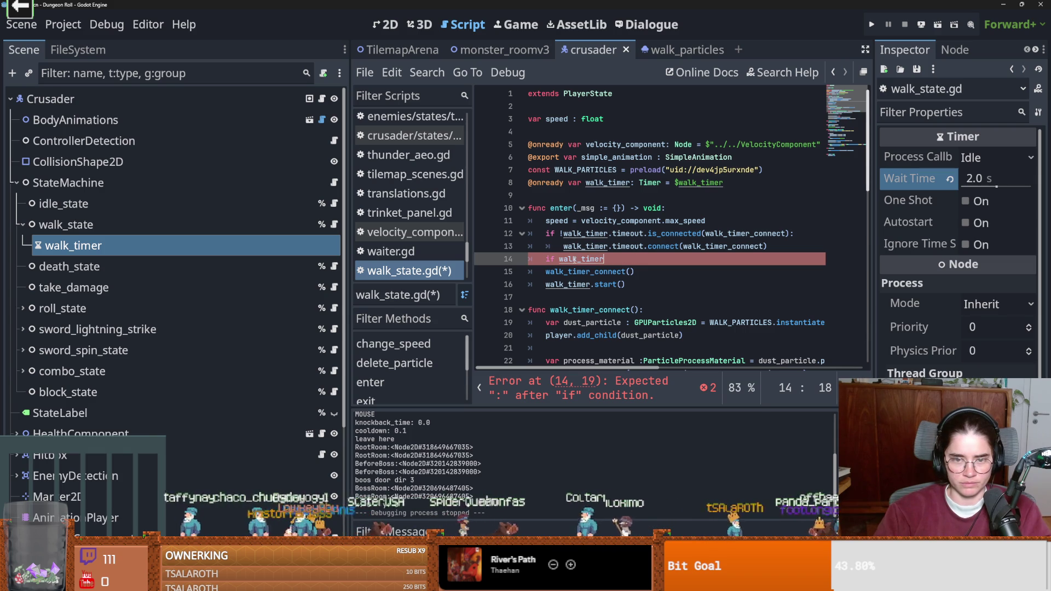
pyautogui.hotkey('shift', 'Home')
pyautogui.press('BackSpace')
# Step: Set walk_timer's Wait Time to 5.0 s
pyautogui.click(974, 179)
pyautogui.write('5')
pyautogui.press('Return')
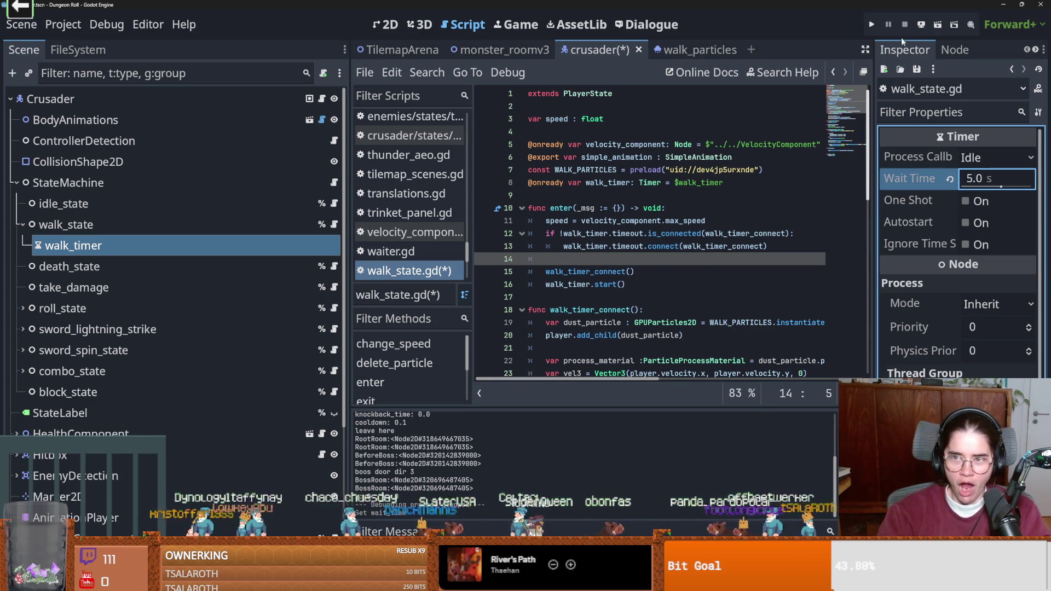
pyautogui.click(870, 24)
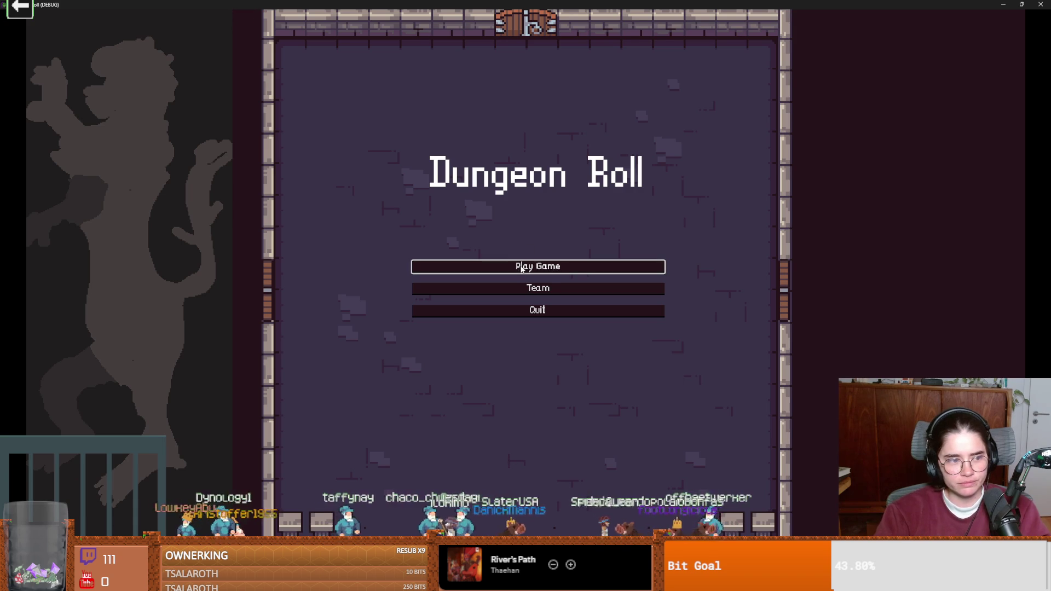
# Step: Start a new game as the Crusader and walk right then left to watch the dust trail
pyautogui.click(514, 262)
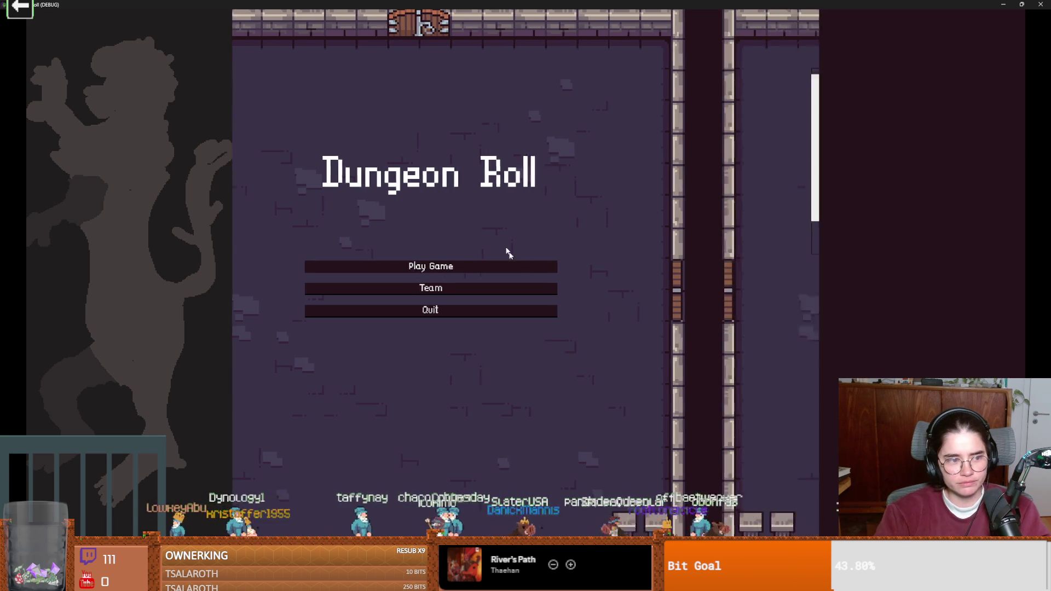
pyautogui.click(433, 225)
pyautogui.press('d')
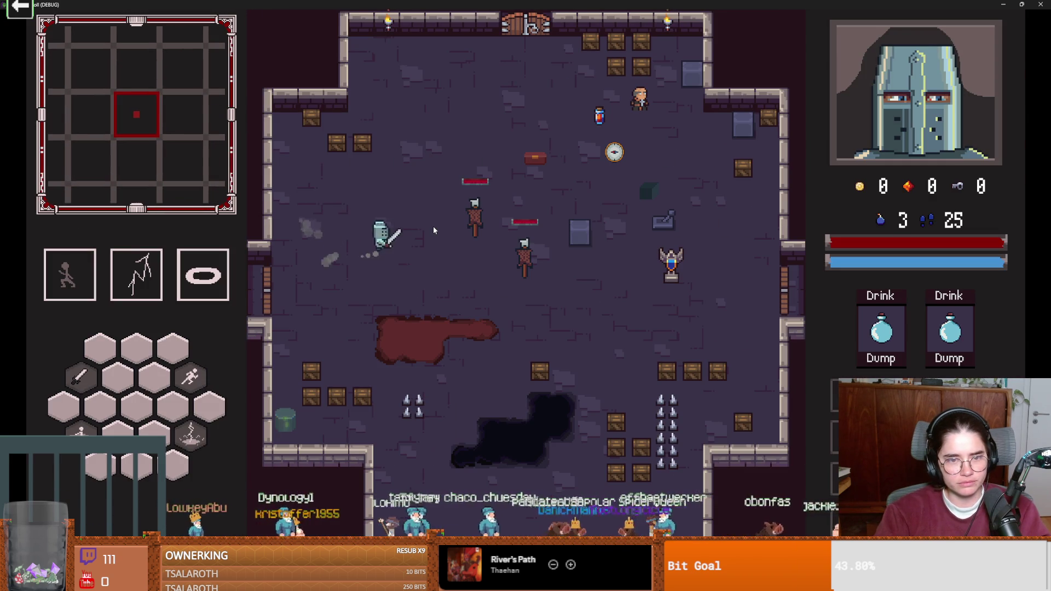
pyautogui.press('a')
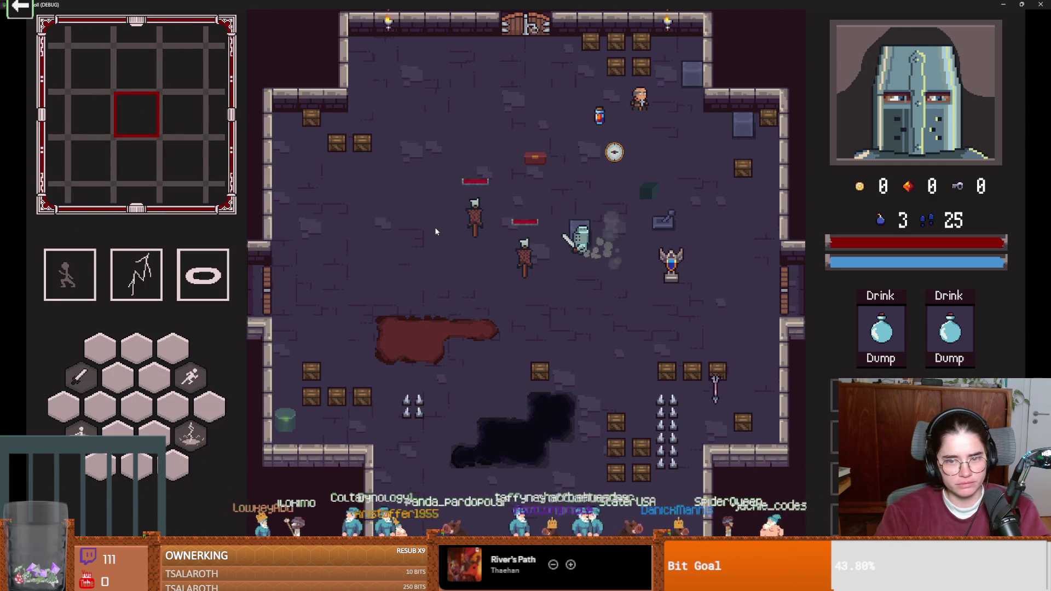
pyautogui.press('a')
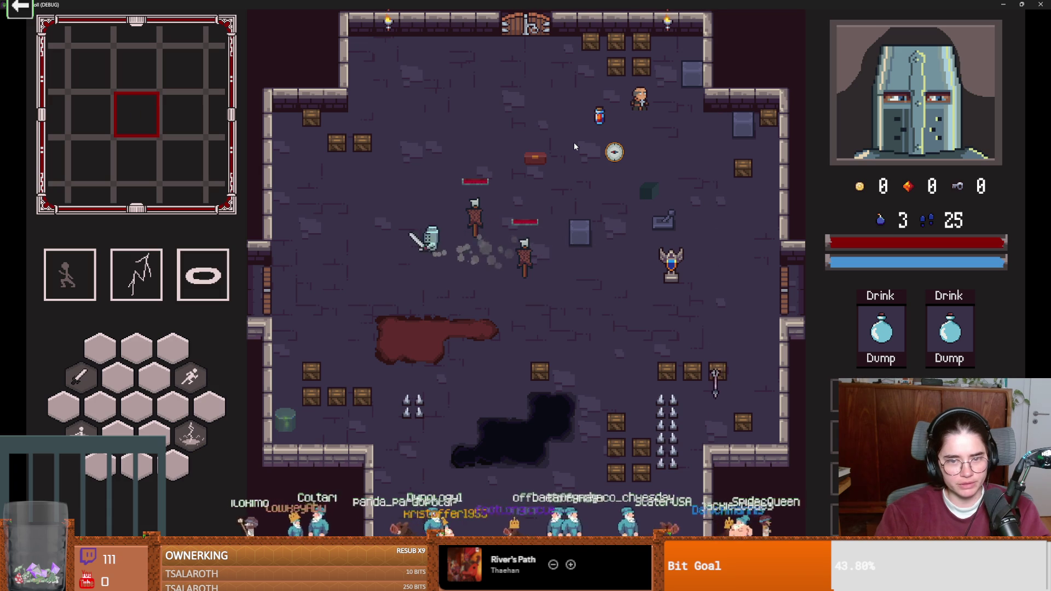
pyautogui.press('super+Down')
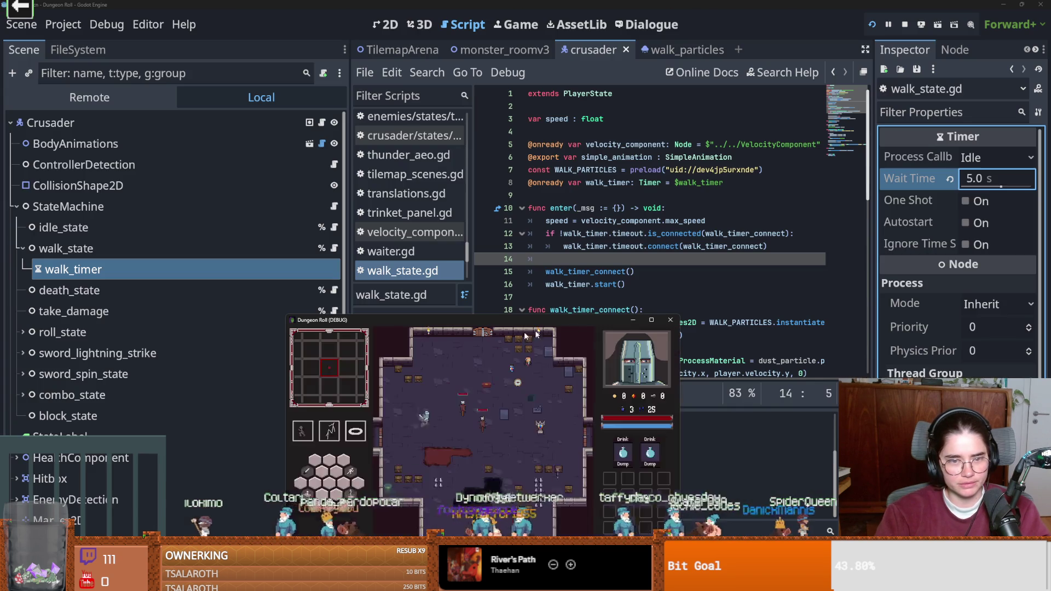
# Step: Stop the game and copy the walk timer's timeout.connect line in walk_state.gd
pyautogui.click(670, 319)
pyautogui.scroll(-3, 583, 302)
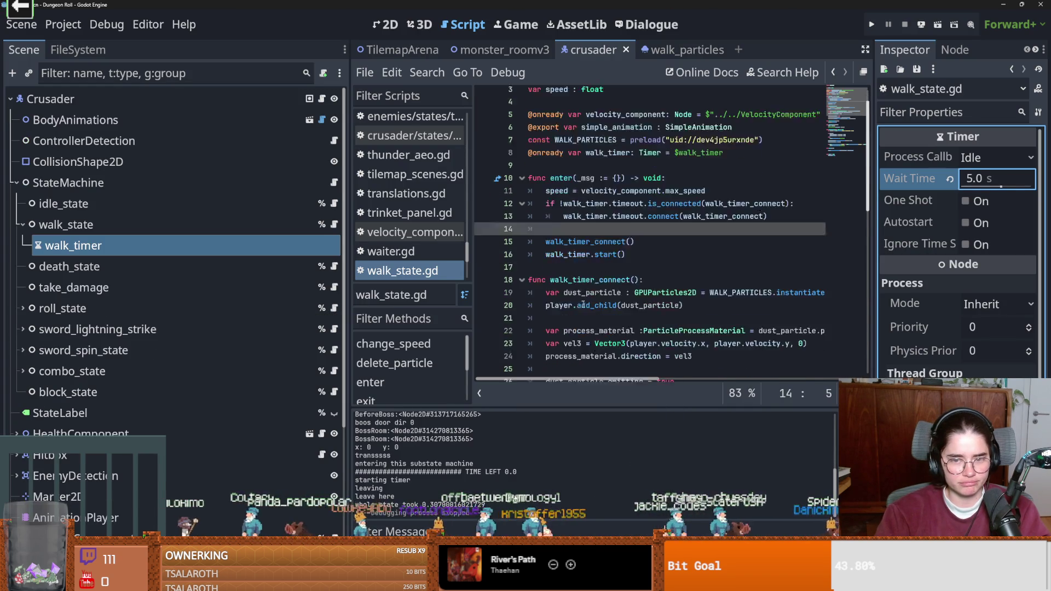
pyautogui.scroll(-10, 584, 302)
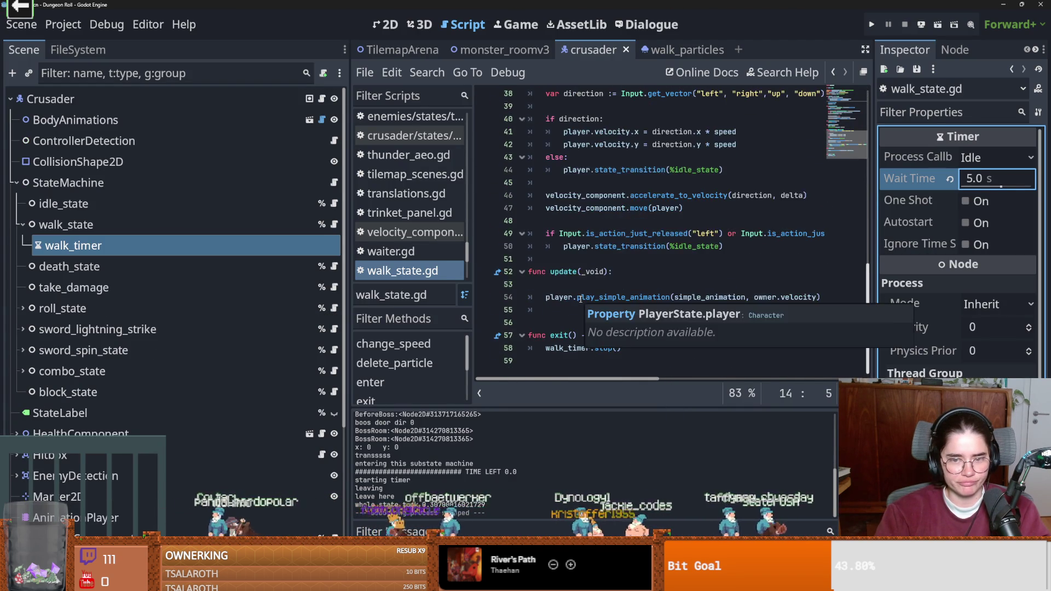
pyautogui.scroll(7, 582, 288)
pyautogui.scroll(6, 583, 288)
pyautogui.moveTo(768, 246); pyautogui.dragTo(567, 247)
pyautogui.hotkey('ctrl', 'c')
# Step: Paste the line into exit(), change connect to disconnect, and rerun the game with F5
pyautogui.scroll(-12, 576, 263)
pyautogui.click(633, 339)
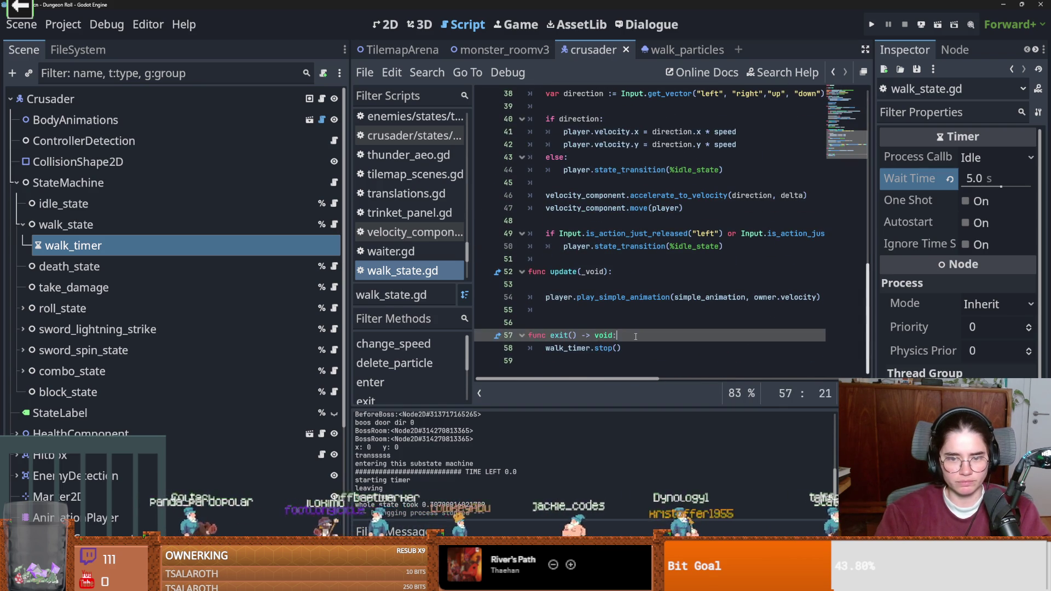
pyautogui.press('Return')
pyautogui.hotkey('ctrl', 'v')
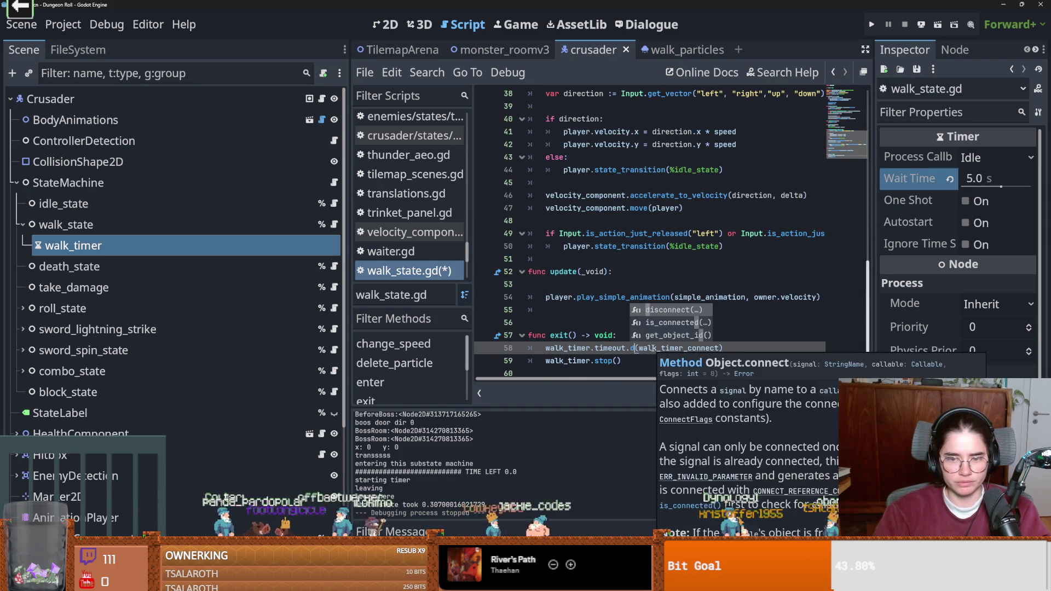
pyautogui.write('disconnect')
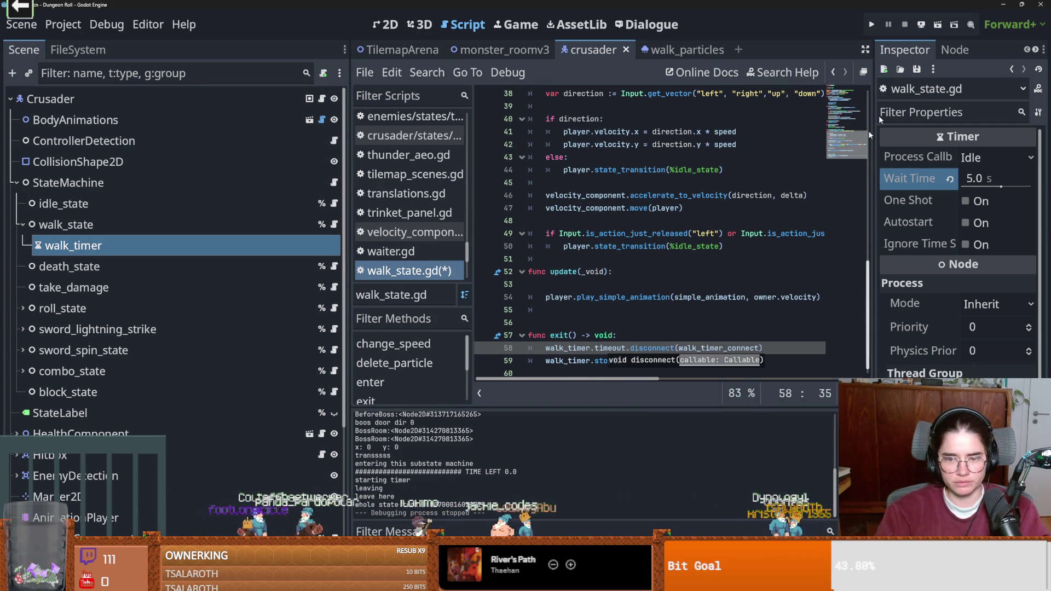
pyautogui.press('F5')
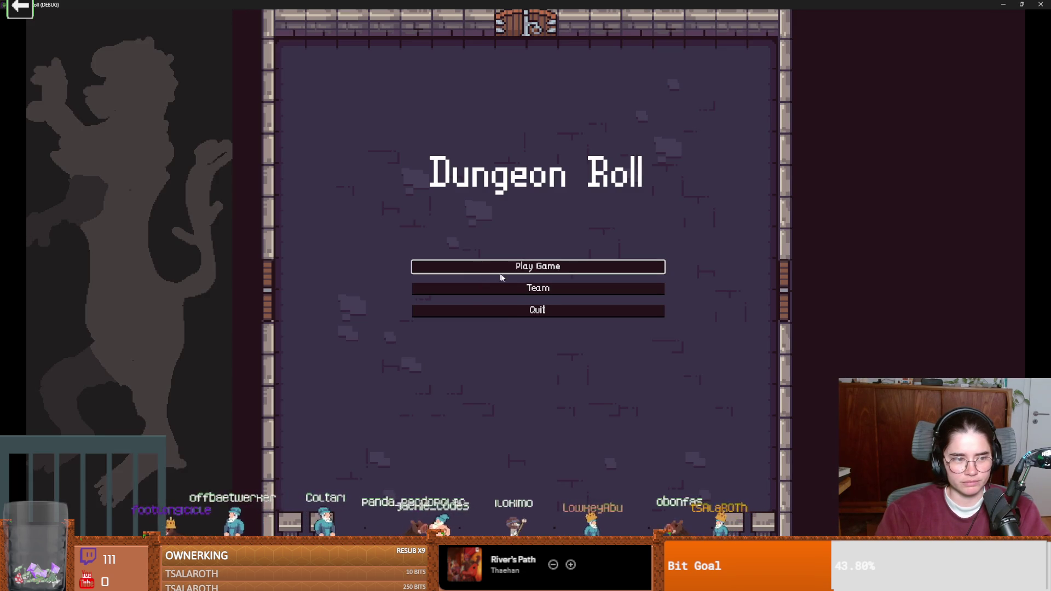
# Step: Play as the Crusader and walk to the training dummy and back to compare the dust
pyautogui.click(515, 267)
pyautogui.click(420, 220)
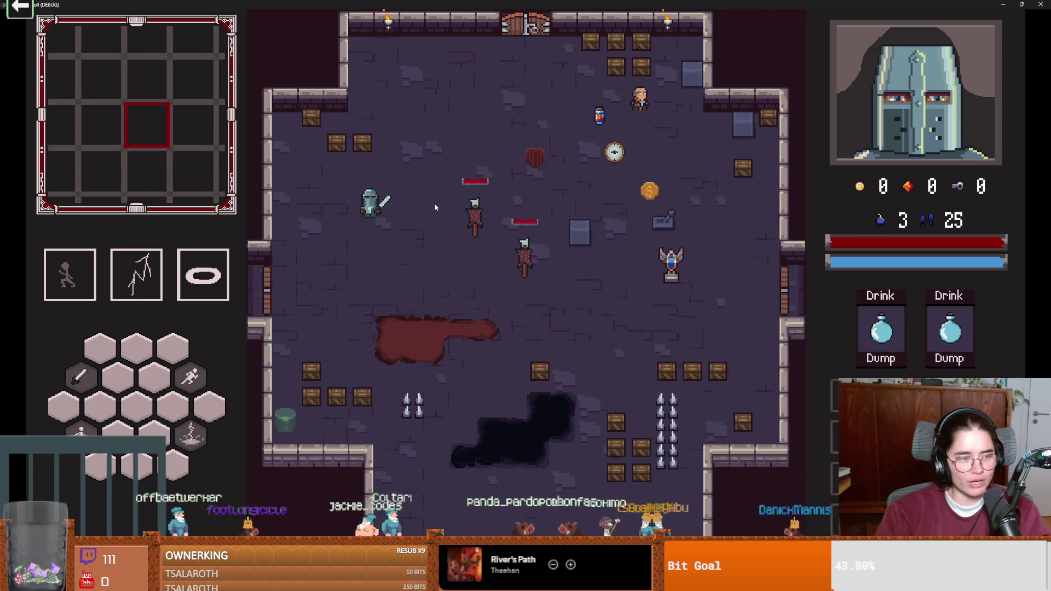
pyautogui.press('s')
pyautogui.press('d')
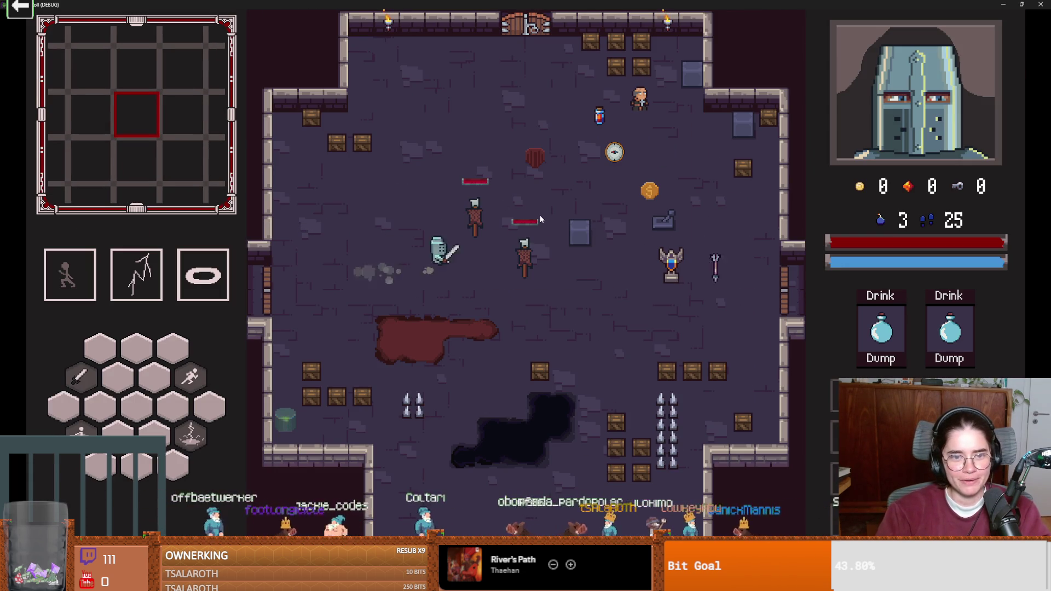
pyautogui.press('a')
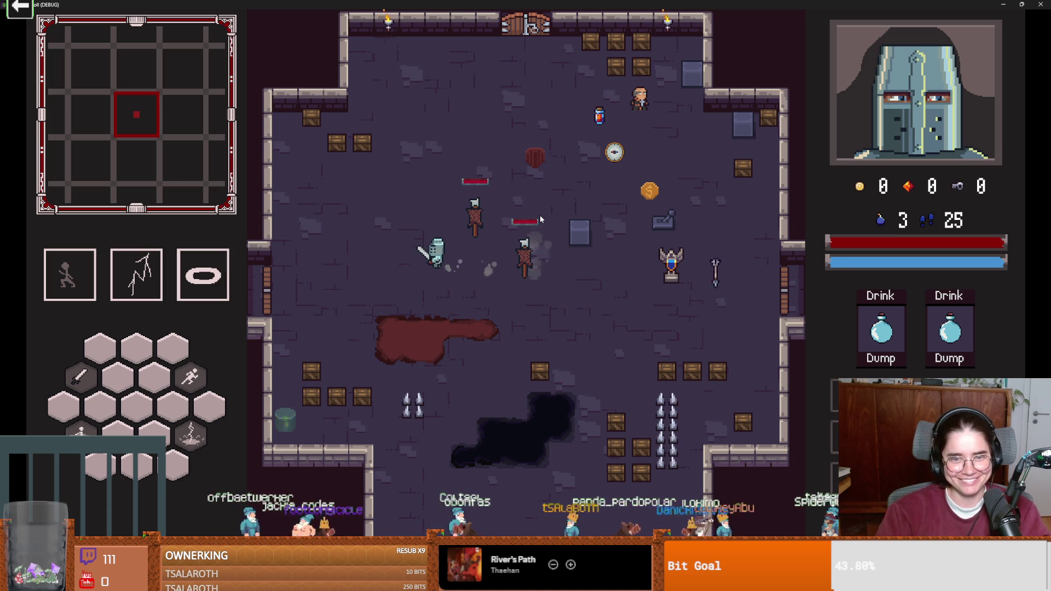
pyautogui.doubleClick(540, 4)
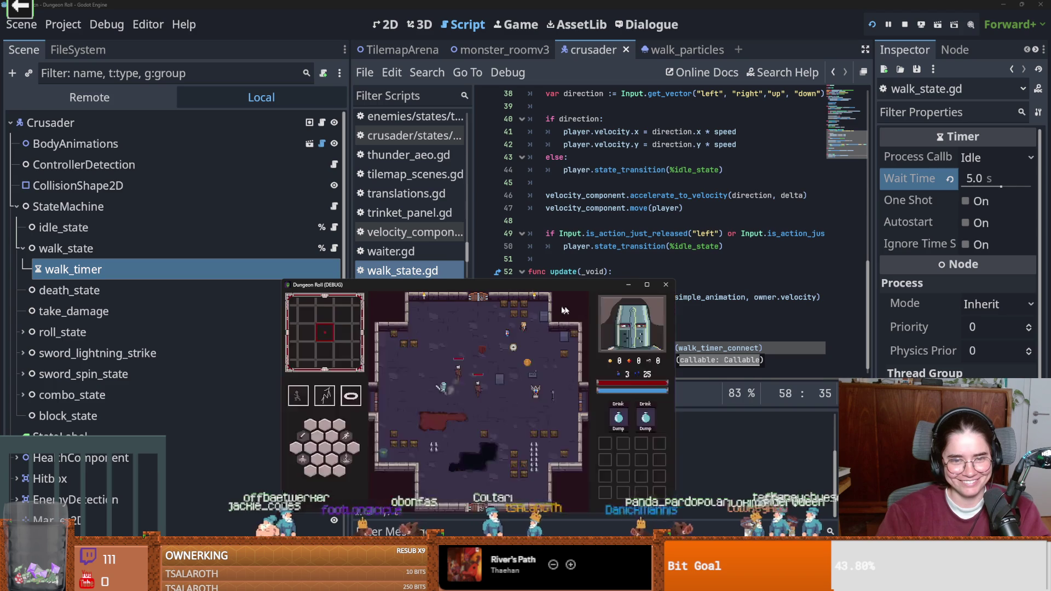
# Step: Stop the game, untick Emitting on walk_particles, and rerun with F6
pyautogui.click(665, 286)
pyautogui.click(678, 55)
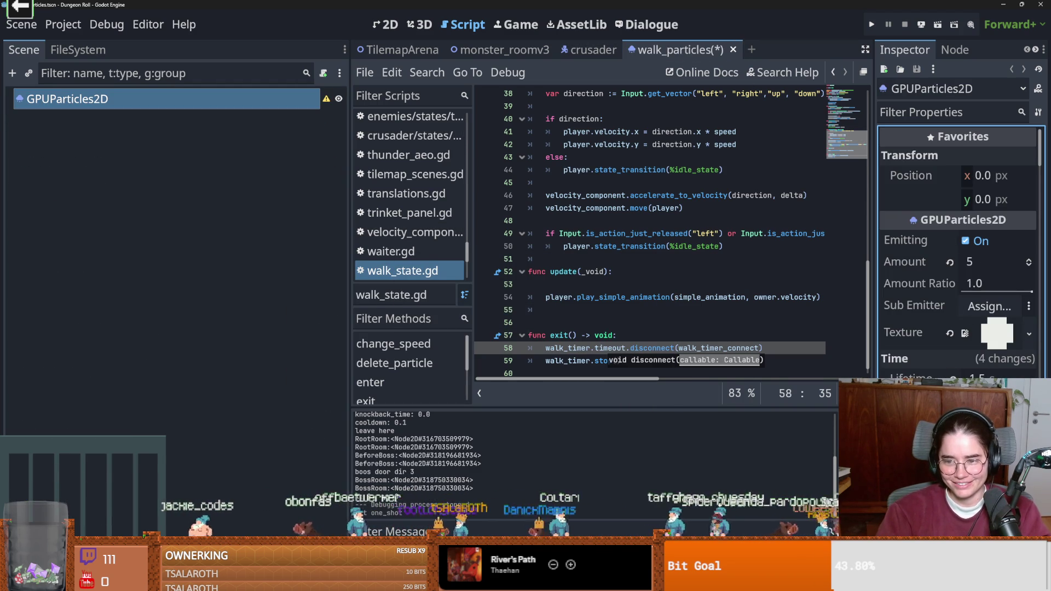
pyautogui.click(964, 240)
pyautogui.press('F6')
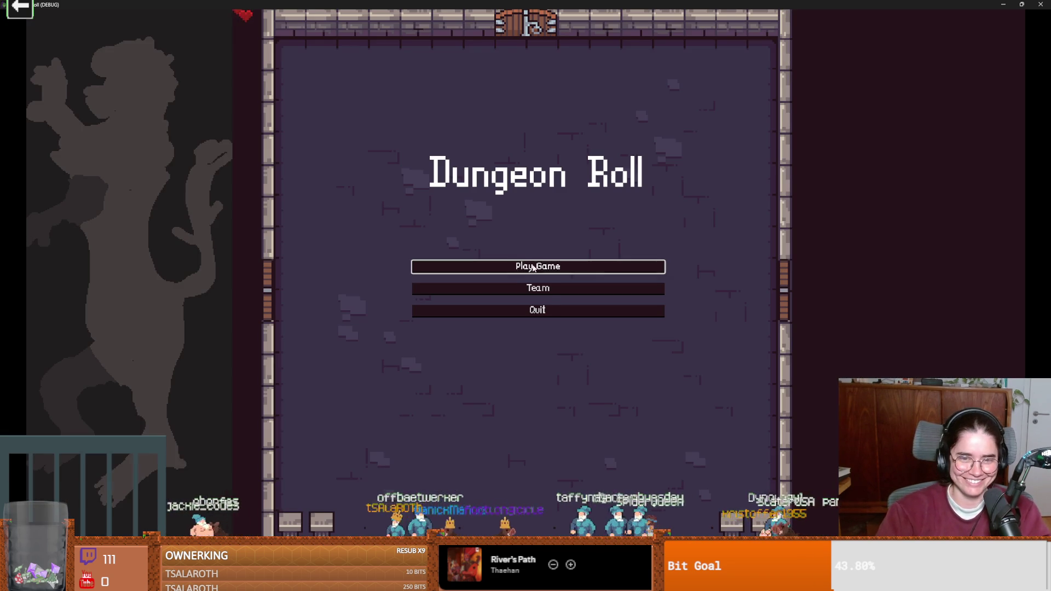
# Step: Play as the Crusader again and walk around the room to check the dust
pyautogui.click(532, 268)
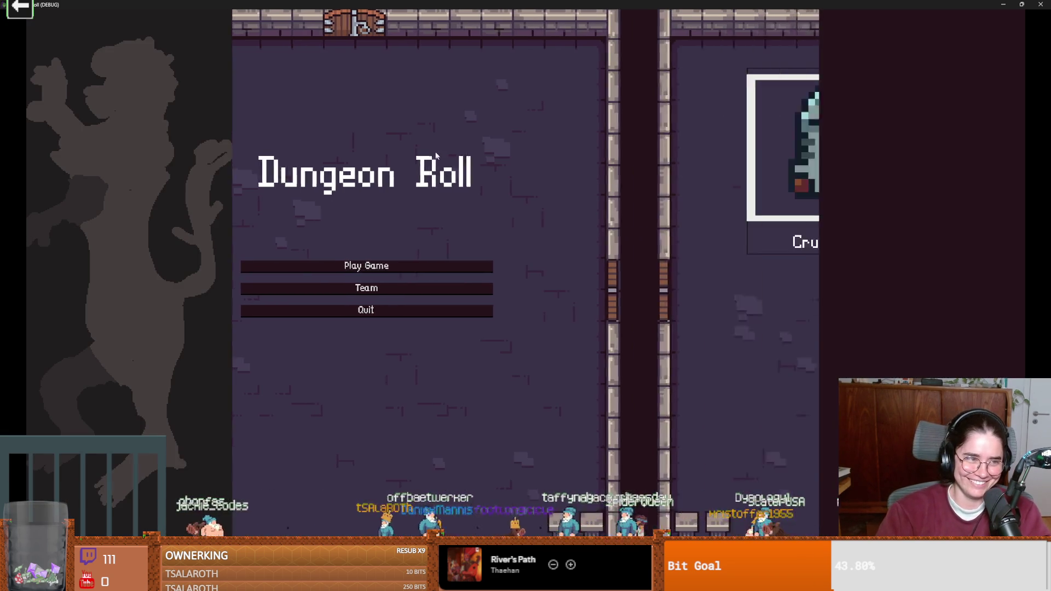
pyautogui.click(413, 159)
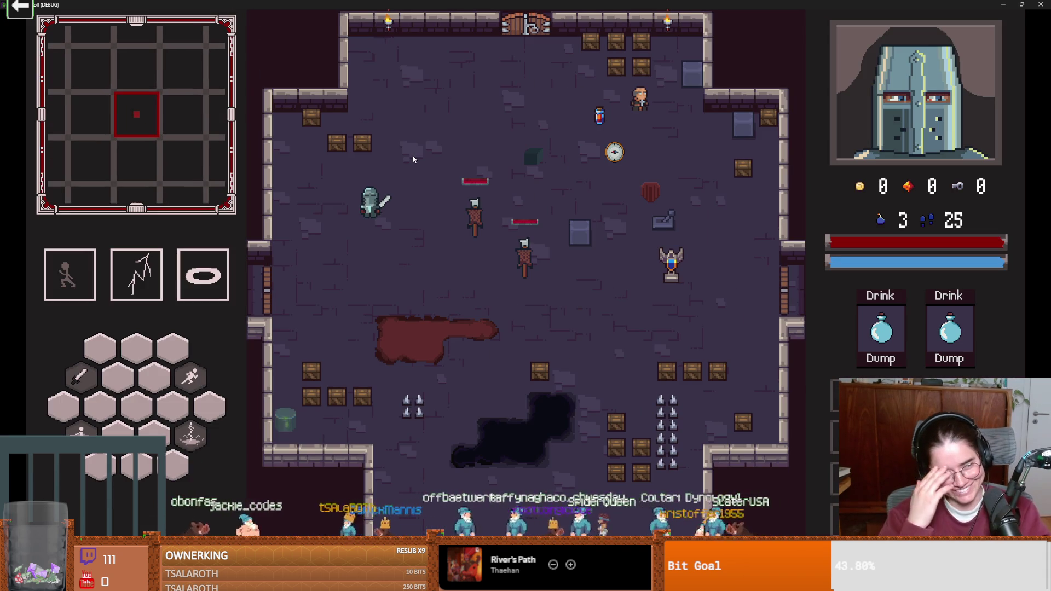
pyautogui.press('s')
pyautogui.press('d')
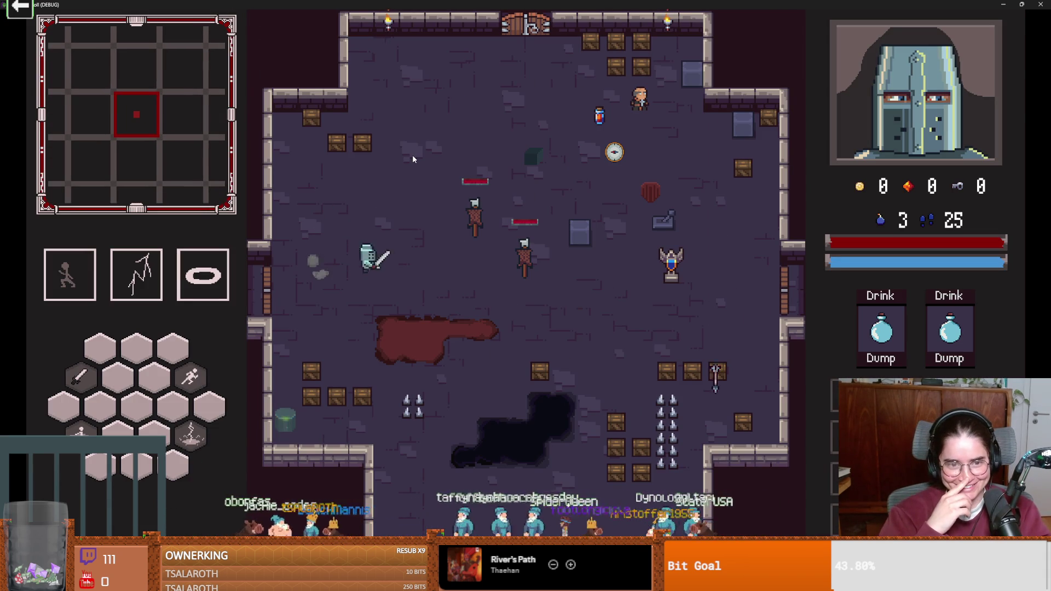
pyautogui.press('w')
pyautogui.press('d')
pyautogui.press('a')
pyautogui.doubleClick(414, 4)
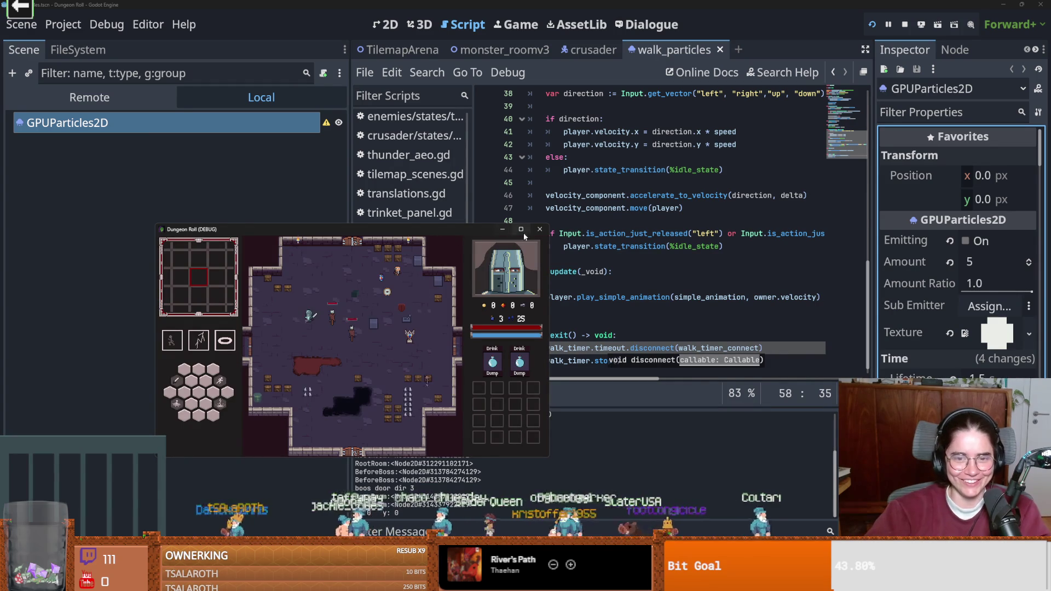
# Step: Close the game and save the walk_particles and crusader scenes
pyautogui.click(539, 229)
pyautogui.hotkey('ctrl', 's')
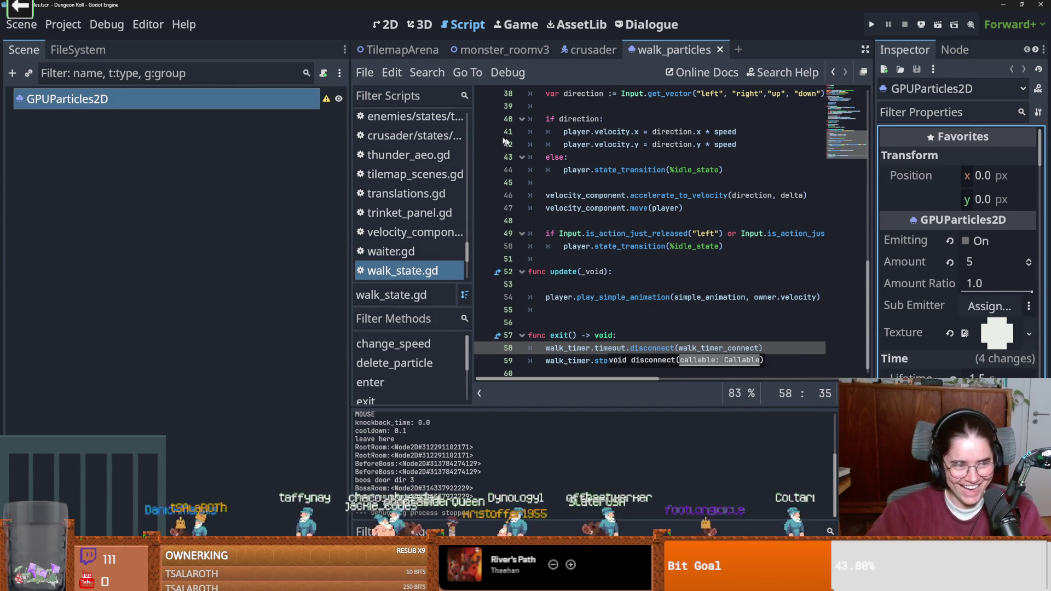
pyautogui.click(587, 56)
pyautogui.hotkey('ctrl', 's')
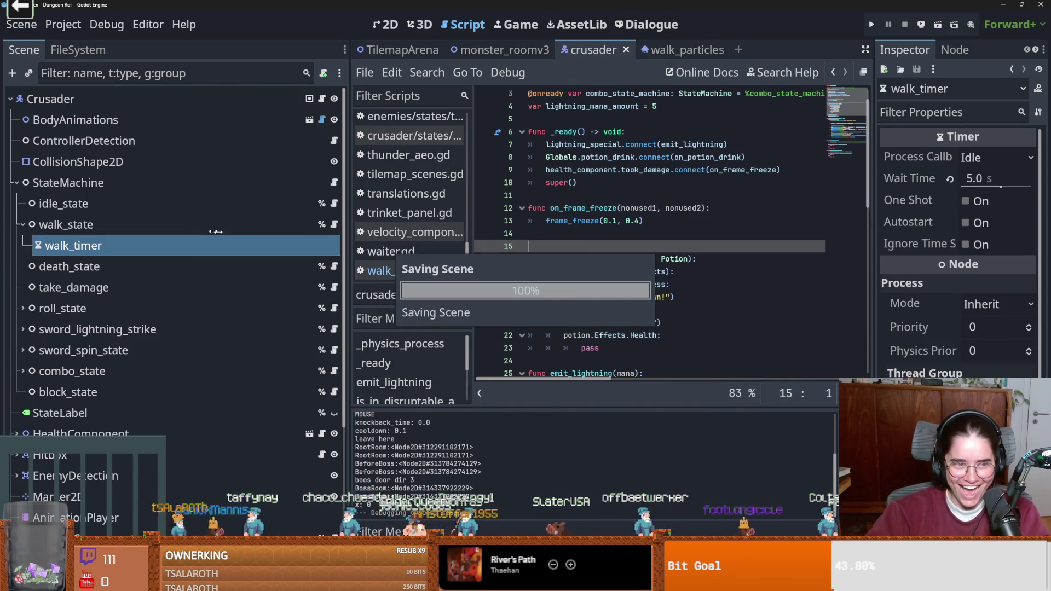
pyautogui.click(136, 232)
pyautogui.hotkey('ctrl', 's')
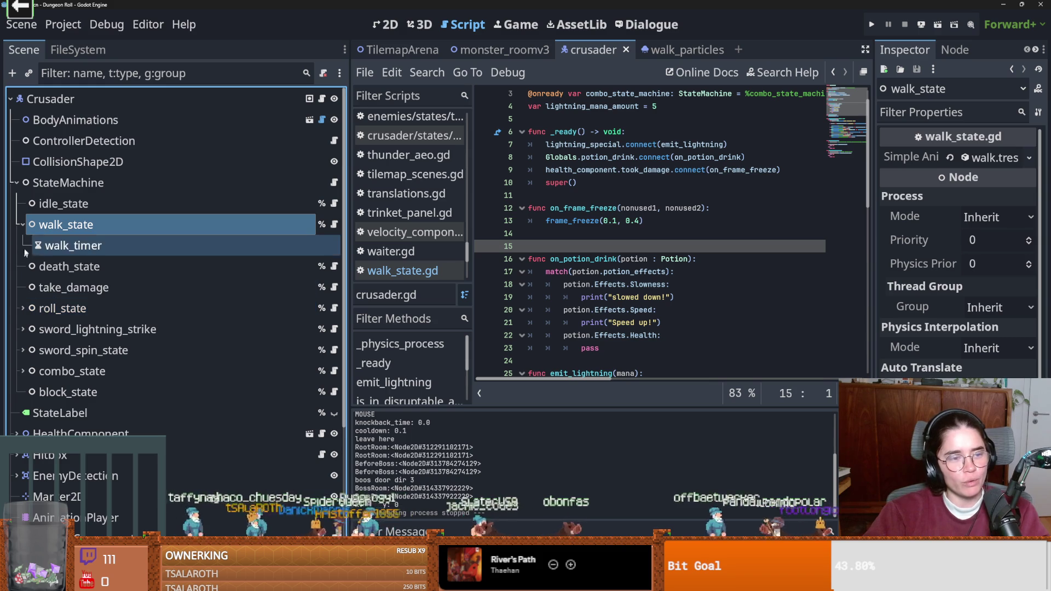
pyautogui.click(24, 228)
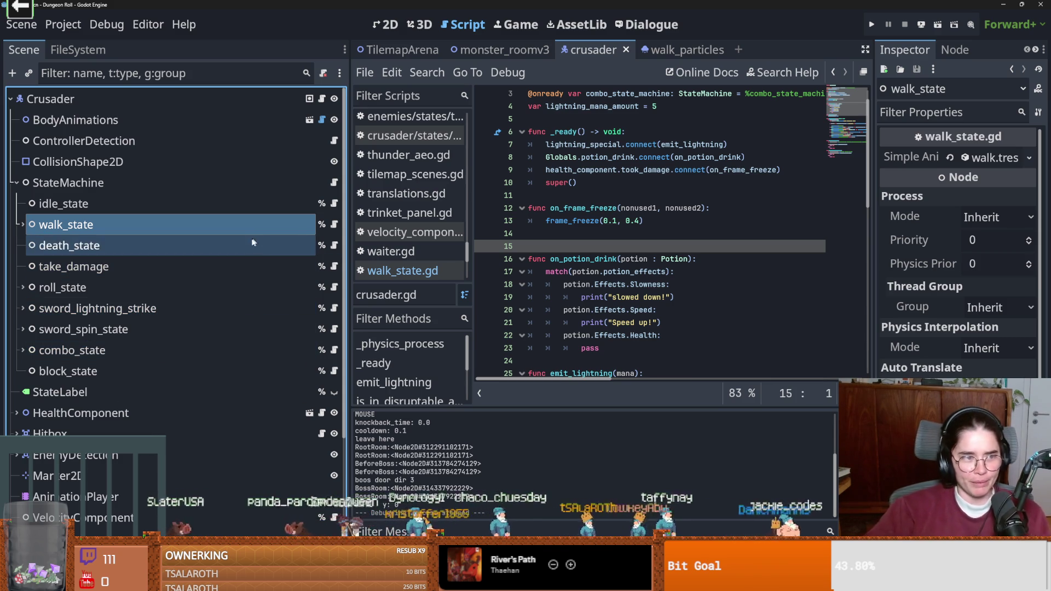
# Step: Delete the extra blank line before on_potion_drink() in crusader.gd, save, and run the project
pyautogui.scroll(1, 567, 266)
pyautogui.hotkey('ctrl', 's')
pyautogui.press('Up')
pyautogui.press('BackSpace')
pyautogui.hotkey('ctrl', 's')
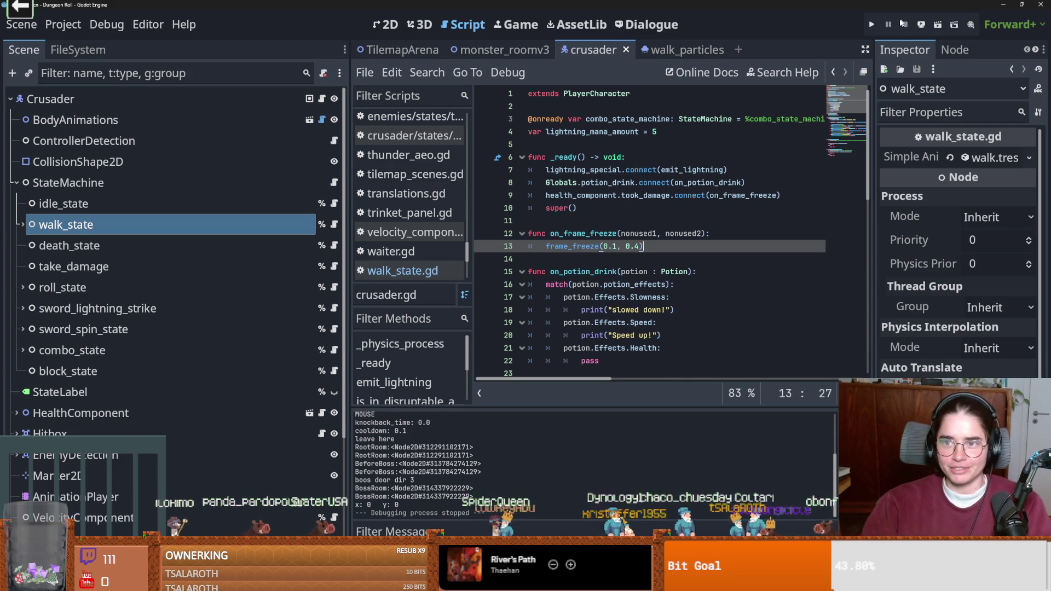
pyautogui.click(872, 28)
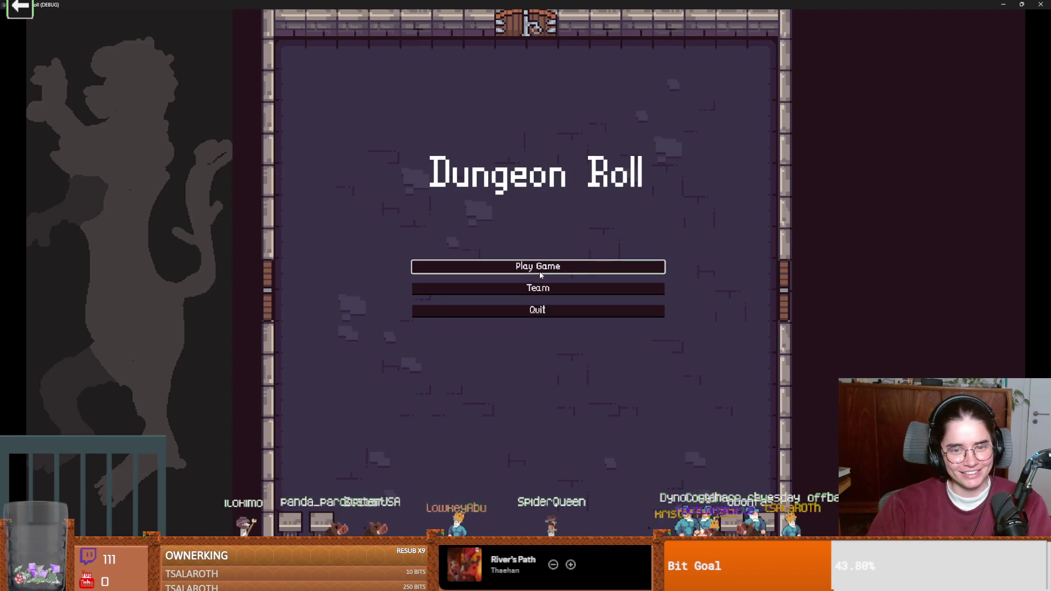
# Step: Start a new game from the title menu and choose the Crusader
pyautogui.click(539, 275)
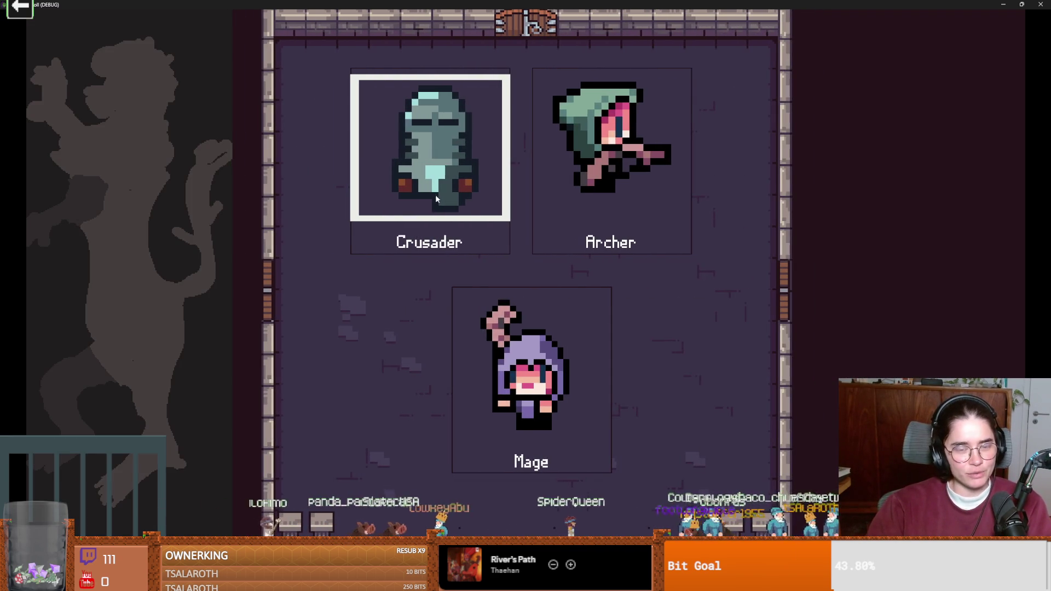
pyautogui.click(426, 222)
# Step: Walk the knight around the room, then stop the game and save
pyautogui.press('s')
pyautogui.press('d')
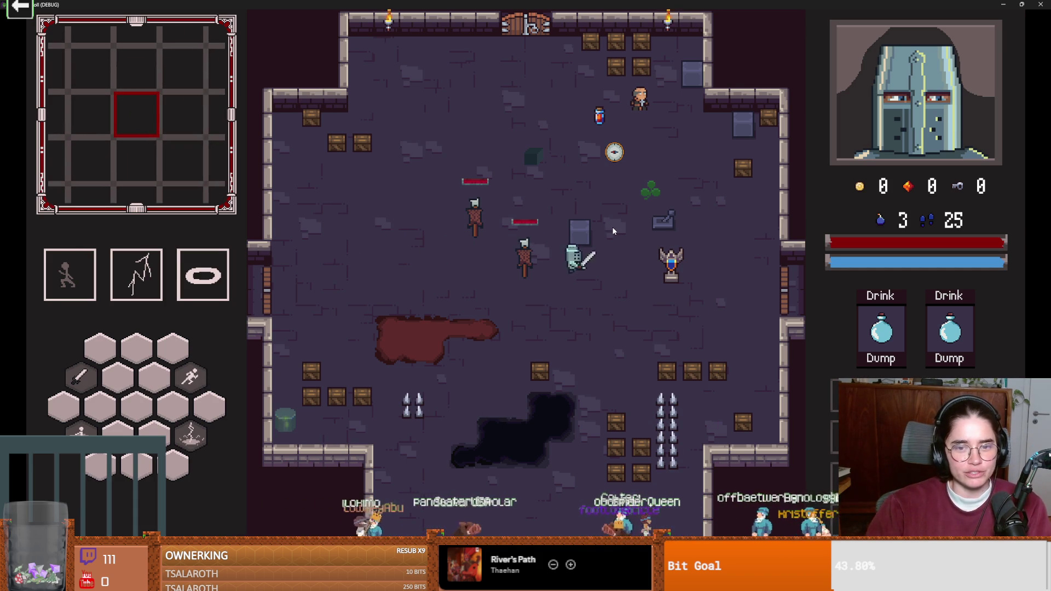
pyautogui.press('a')
pyautogui.press('w')
pyautogui.press('d')
pyautogui.press('d')
pyautogui.press('F8')
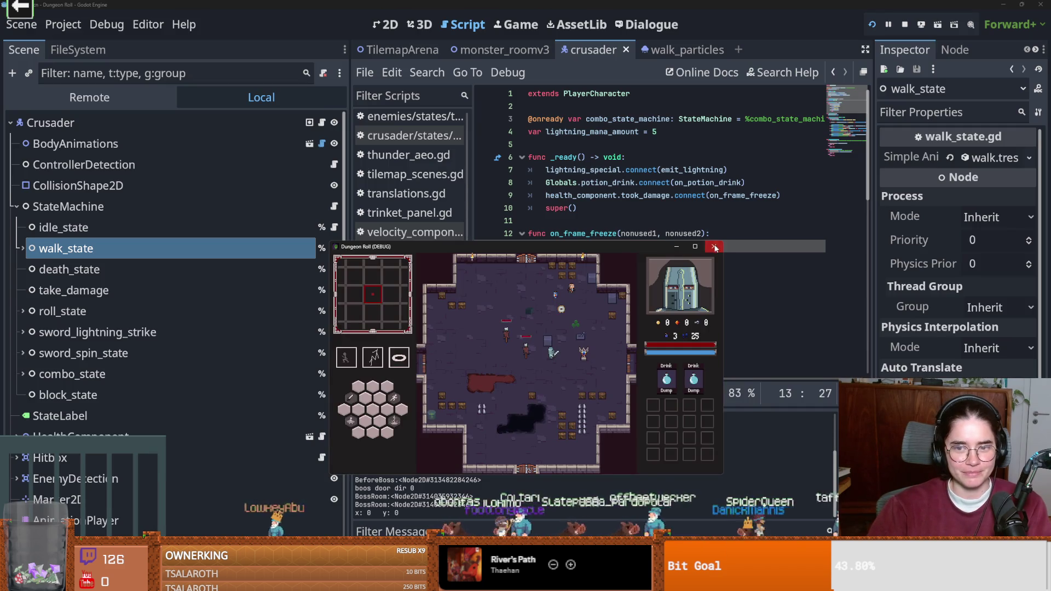
pyautogui.hotkey('ctrl', 's')
# Step: Set the walk_timer's Wait Time to 3 seconds and run the project again
pyautogui.hotkey('ctrl', 'v')
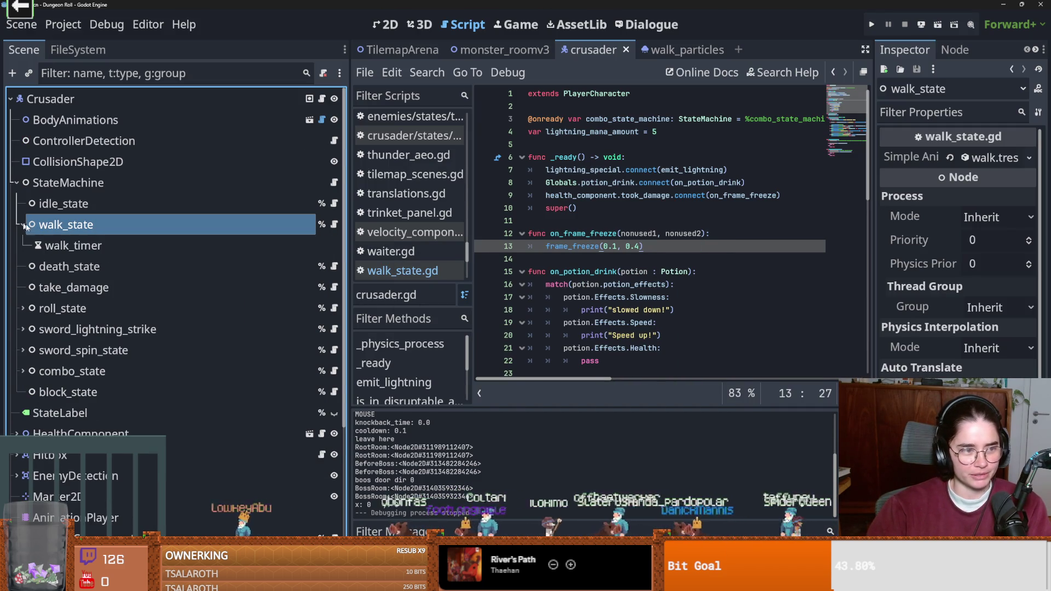
pyautogui.doubleClick(106, 244)
pyautogui.press('Return')
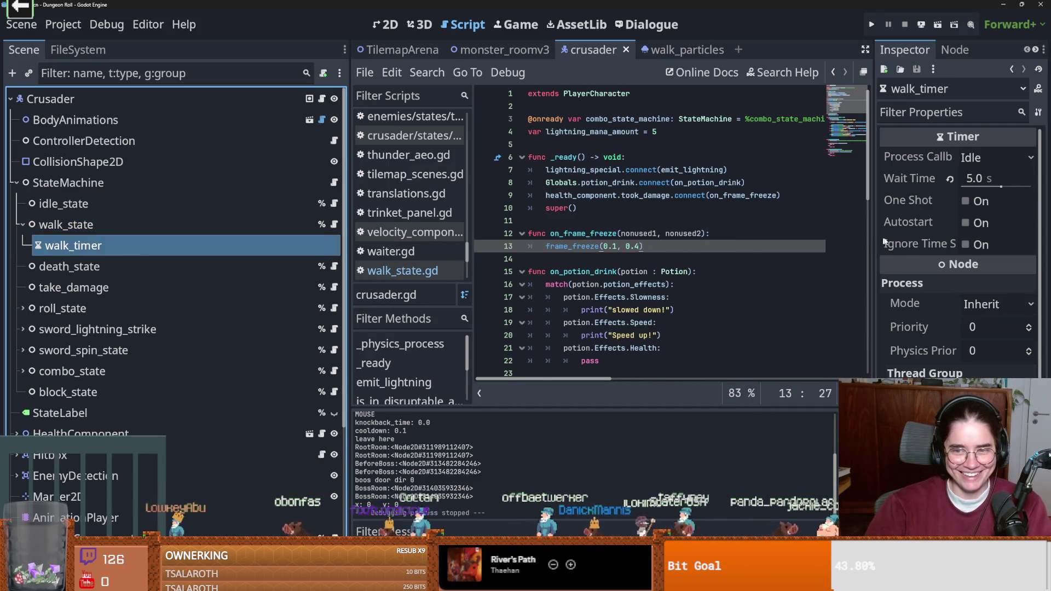
pyautogui.moveTo(875, 240); pyautogui.dragTo(747, 243)
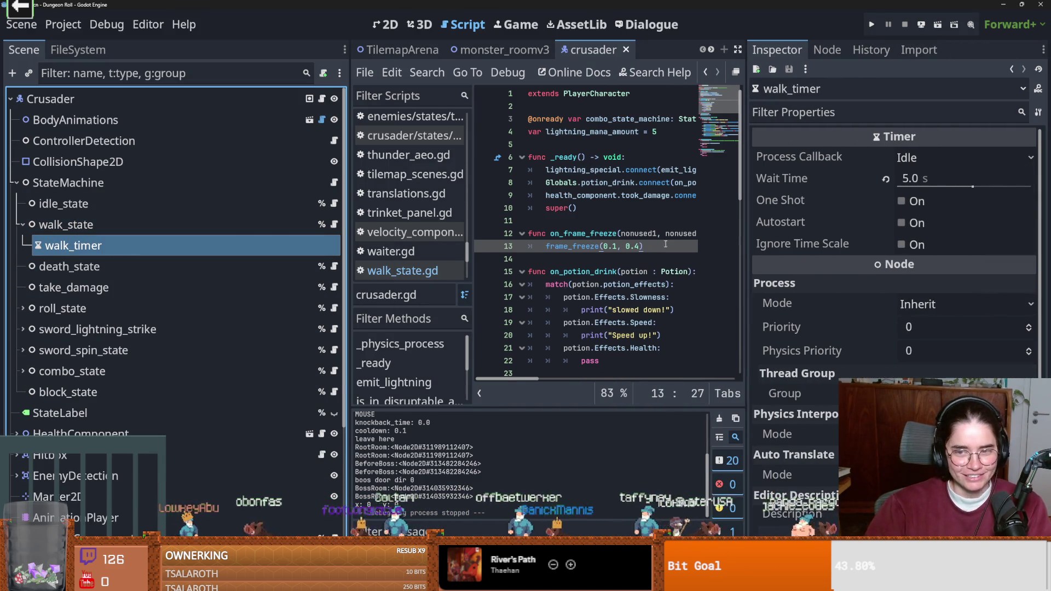
pyautogui.click(930, 178)
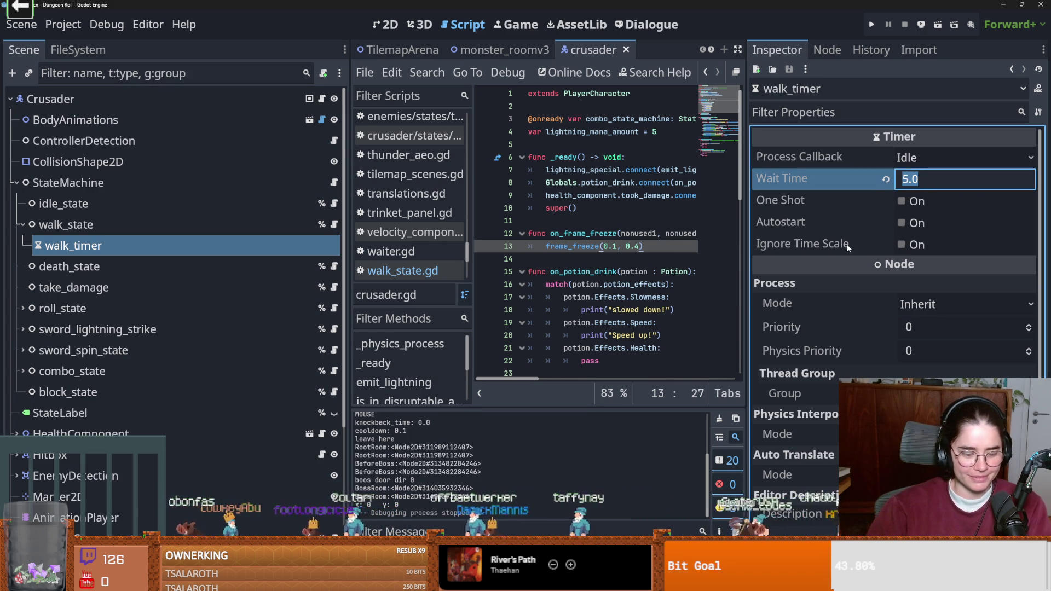
pyautogui.write('3')
pyautogui.press('Return')
pyautogui.click(871, 24)
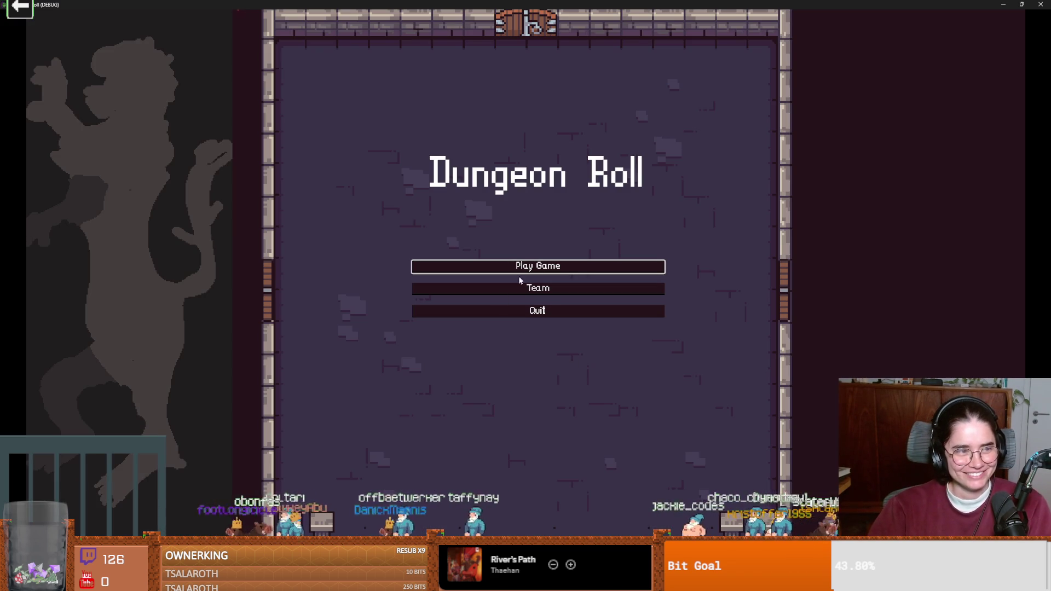
# Step: Play as the Crusader and walk the knight around the room to watch the dust
pyautogui.click(537, 268)
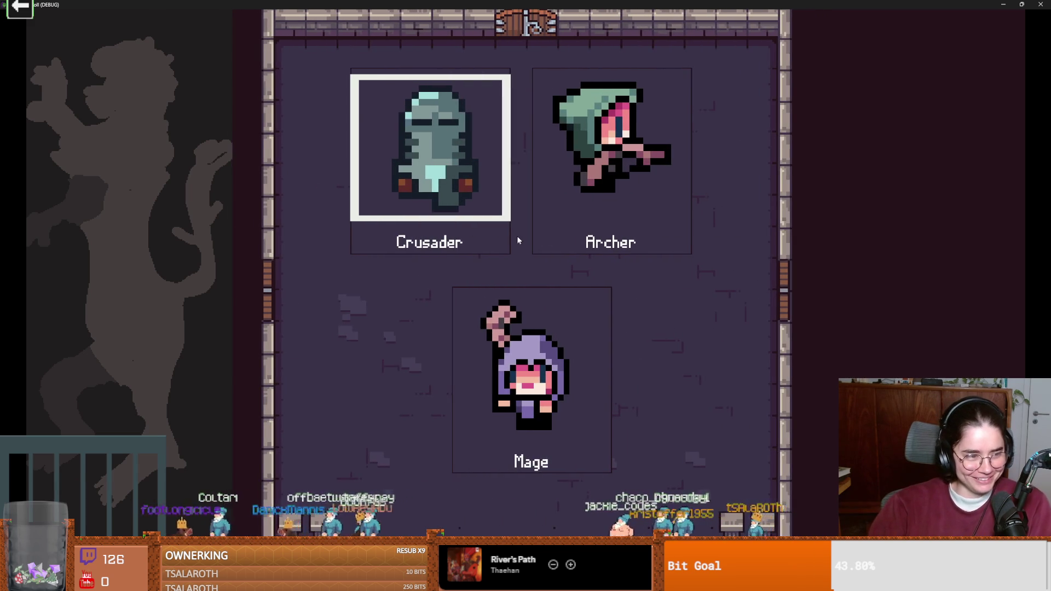
pyautogui.click(515, 243)
pyautogui.press('d')
pyautogui.press('w')
pyautogui.press('a')
pyautogui.press('a')
pyautogui.press('s')
pyautogui.press('d')
pyautogui.press('d')
pyautogui.press('s')
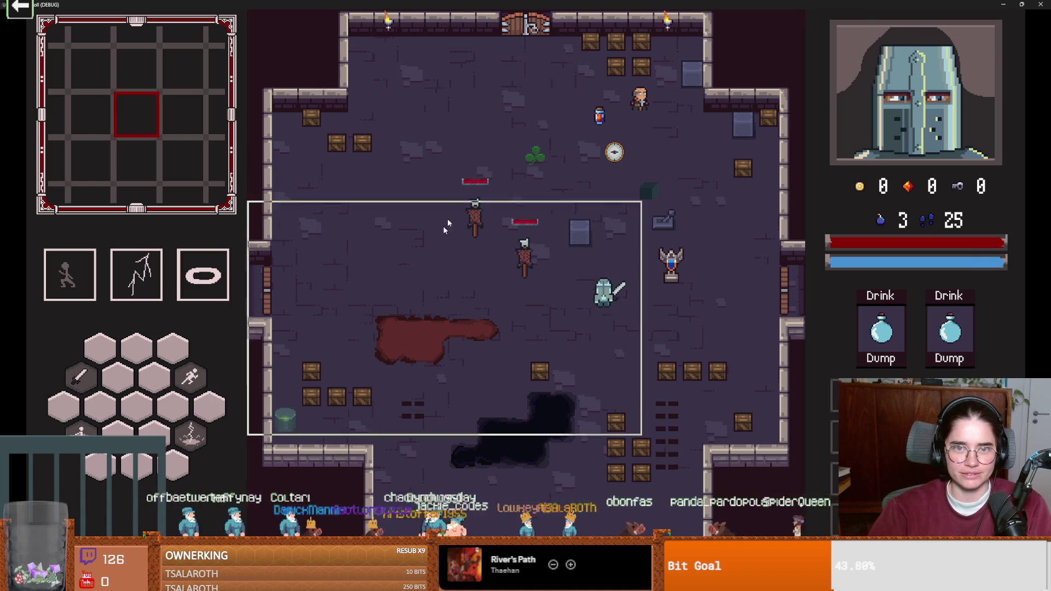
pyautogui.press('super+Down')
# Step: Set Wait Time to 2 seconds, then replay as the Crusader to check the dust puffs
pyautogui.click(611, 245)
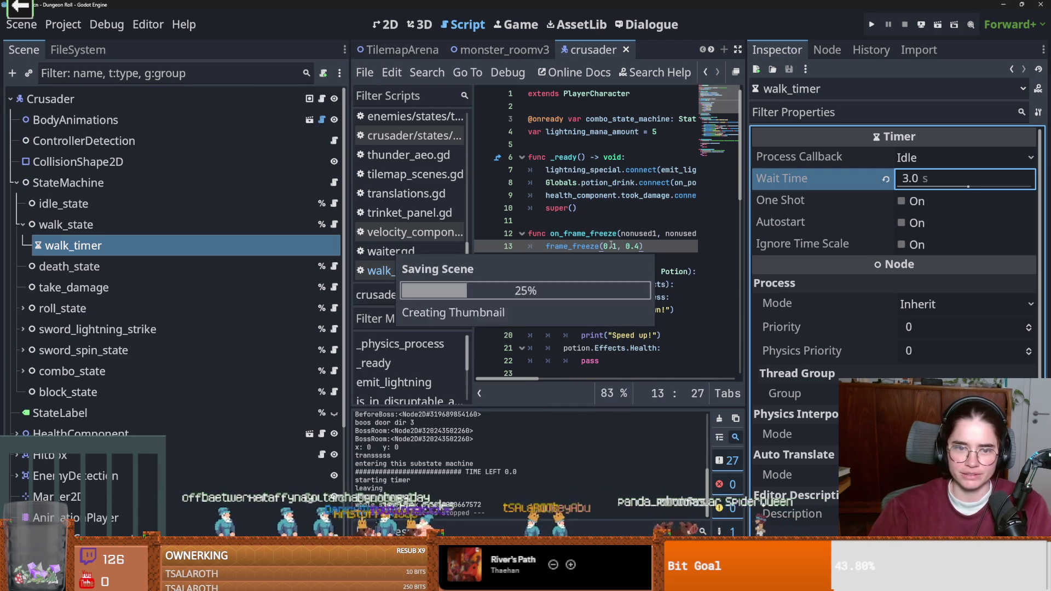
pyautogui.write('2')
pyautogui.press('Return')
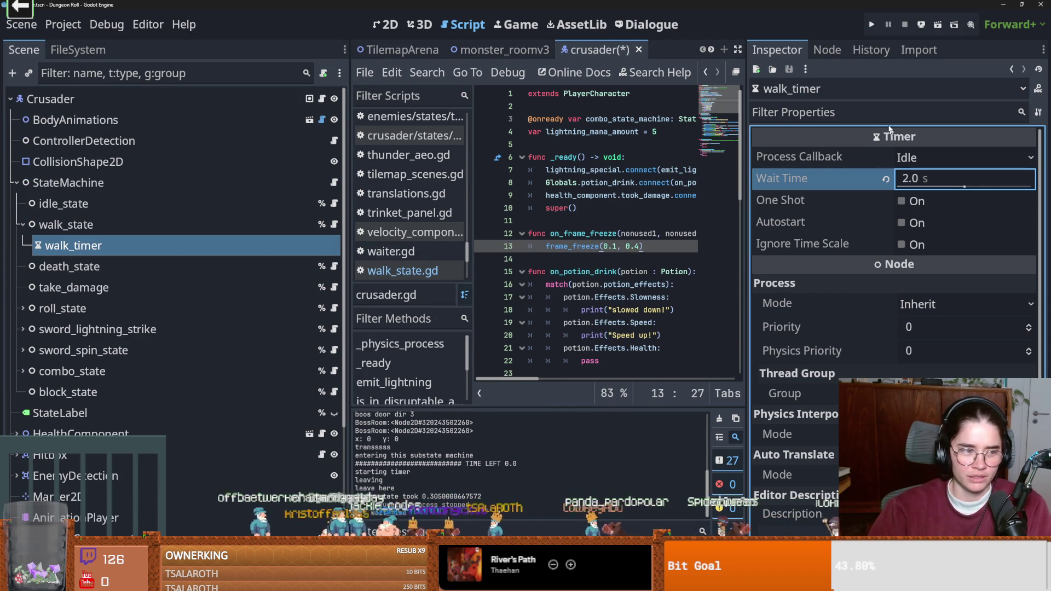
pyautogui.click(875, 26)
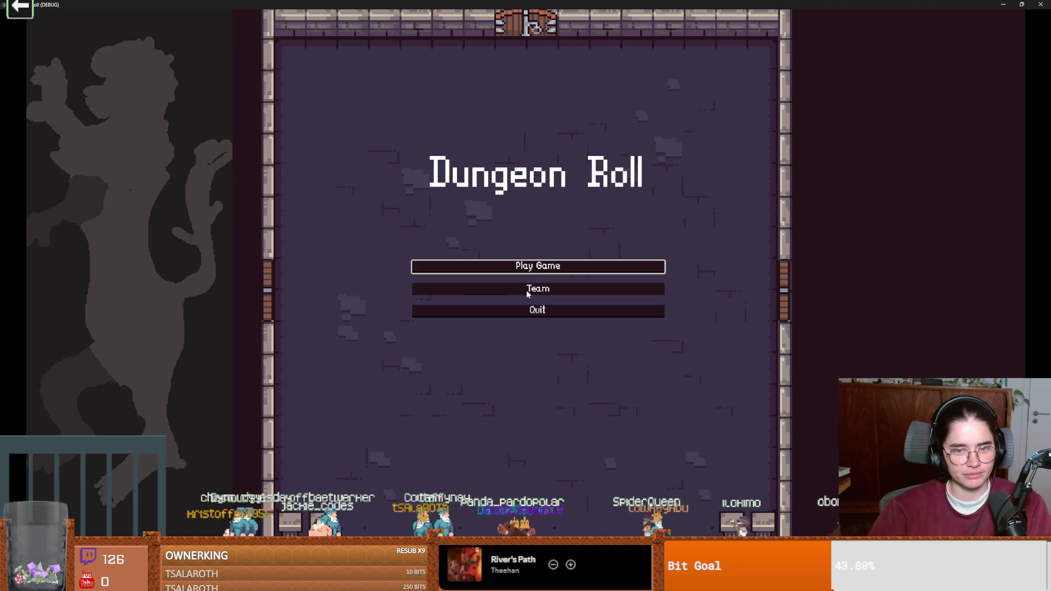
pyautogui.click(426, 289)
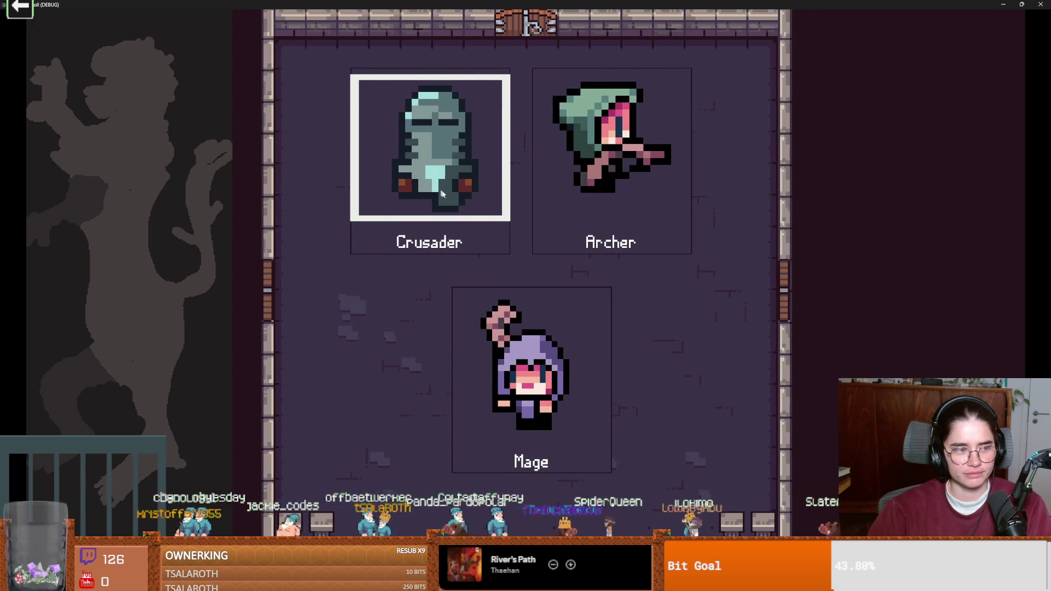
pyautogui.click(435, 189)
pyautogui.press('s')
pyautogui.press('d')
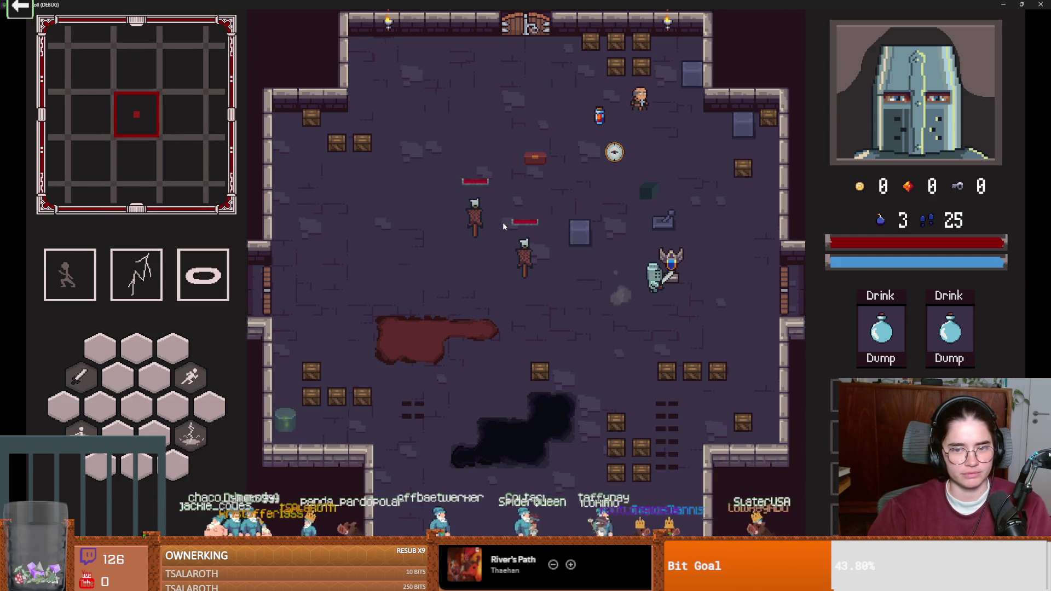
pyautogui.press('a')
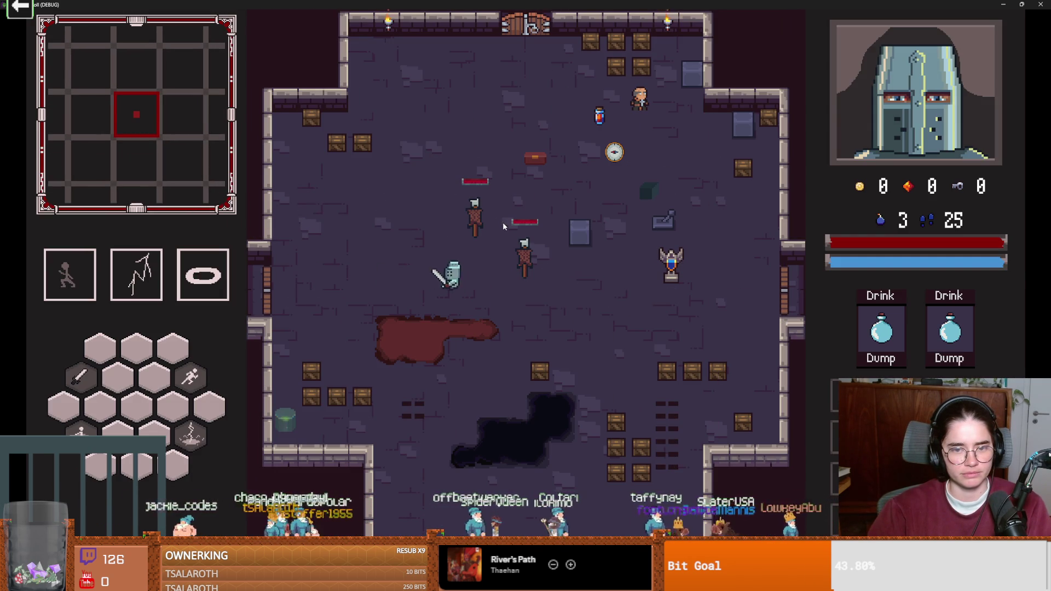
pyautogui.press('a')
pyautogui.press('a')
pyautogui.press('d')
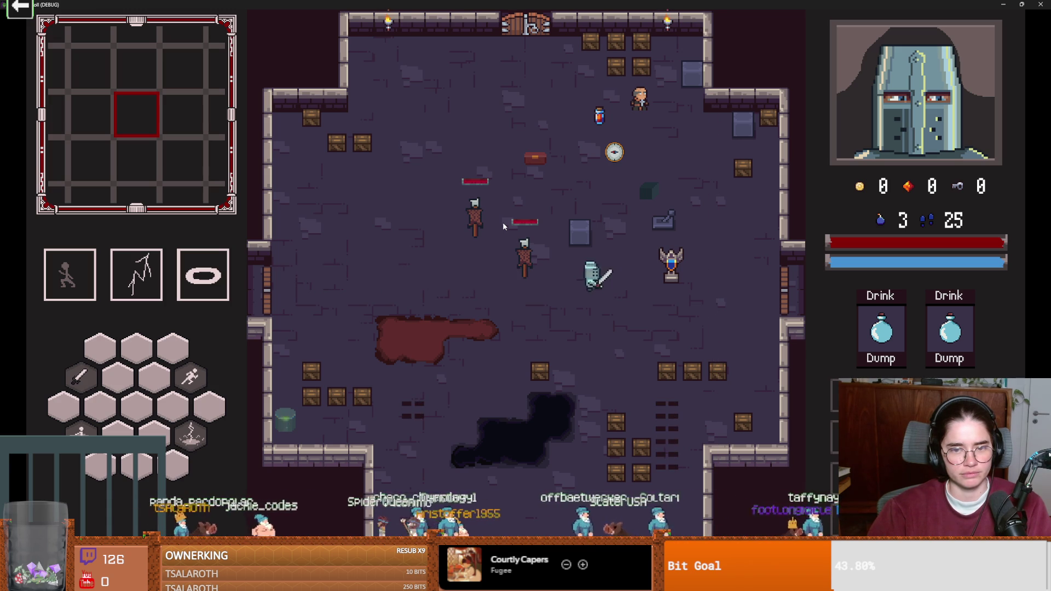
pyautogui.press('F8')
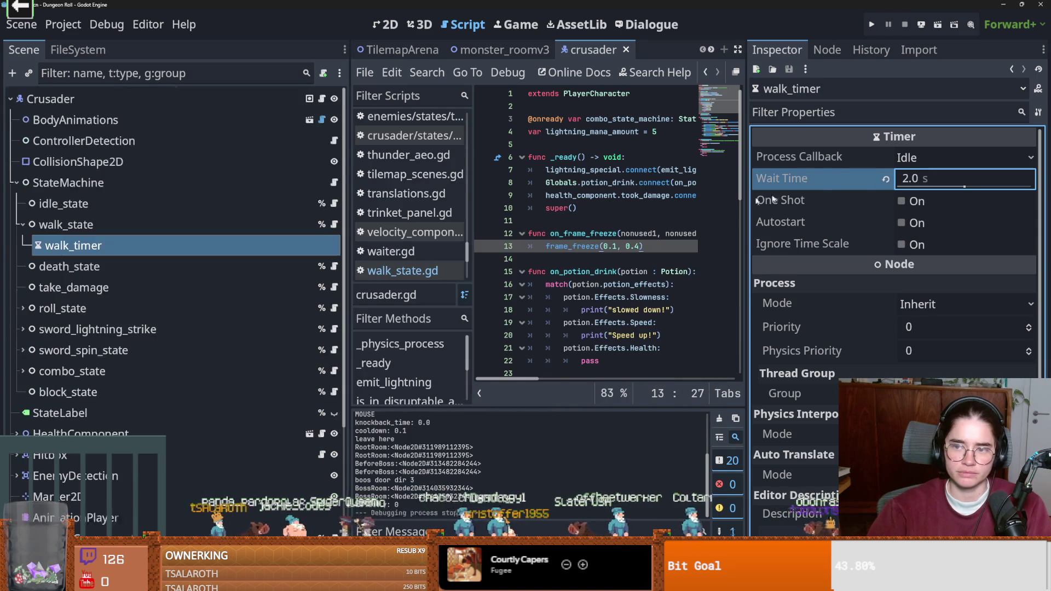
# Step: Set Wait Time to 1 second, test-walk as the Crusader again, and close the game
pyautogui.write('1')
pyautogui.press('Return')
pyautogui.click(870, 25)
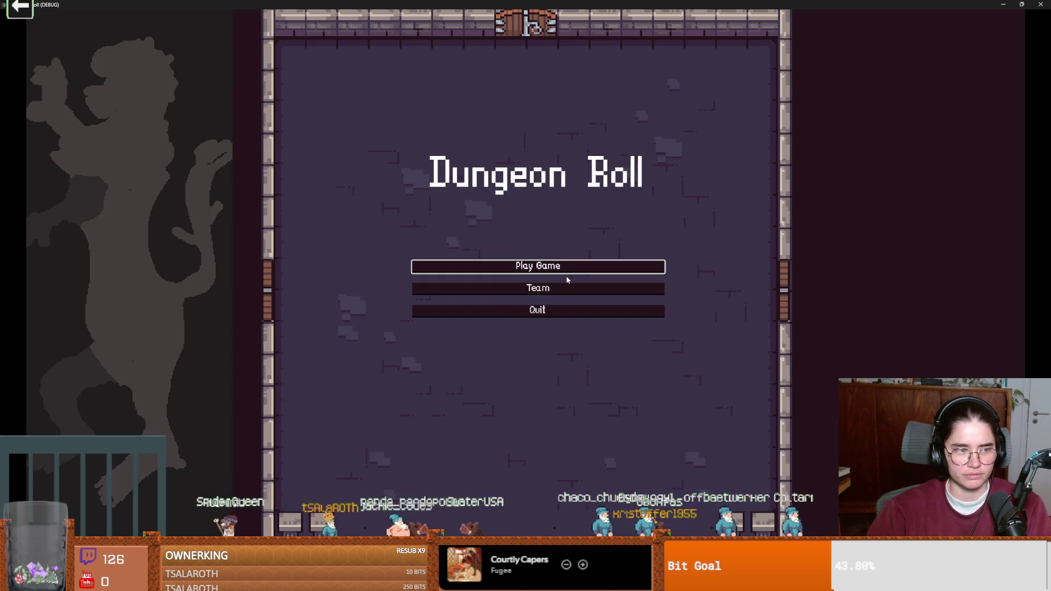
pyautogui.click(535, 267)
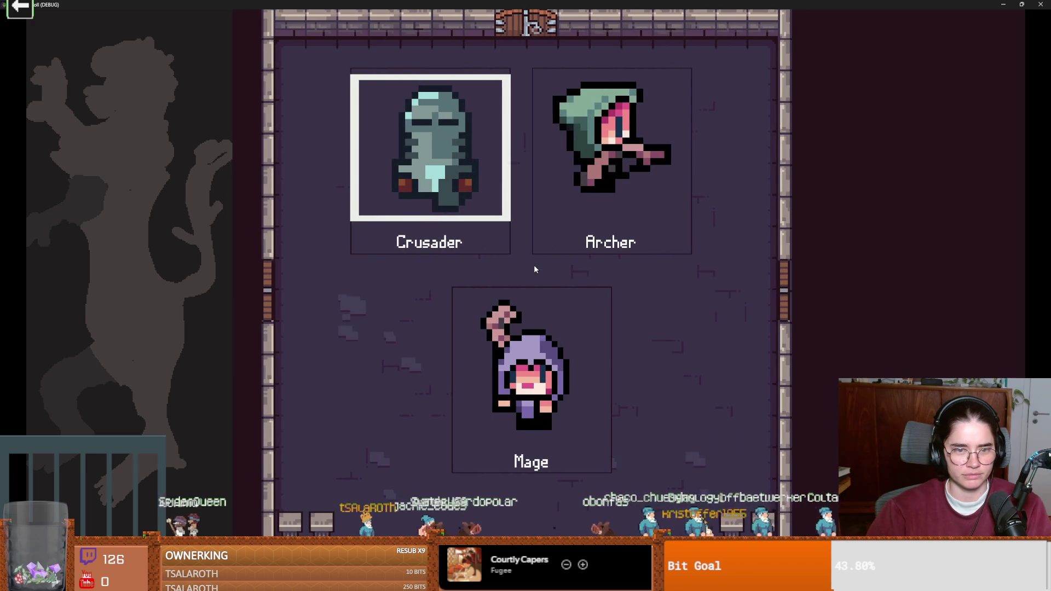
pyautogui.click(492, 249)
pyautogui.press('a')
pyautogui.press('s')
pyautogui.press('d')
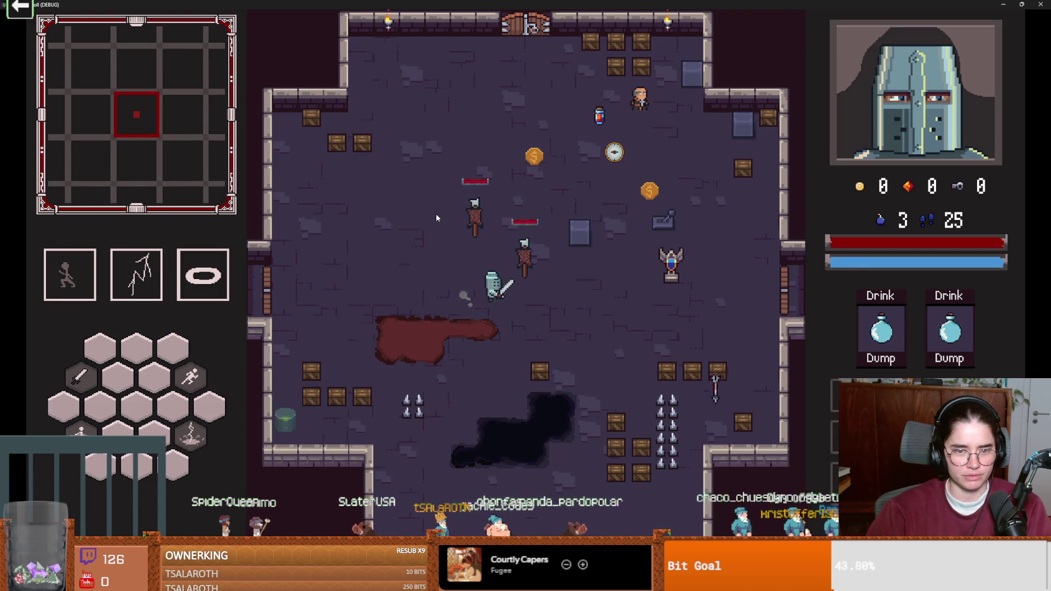
pyautogui.press('a')
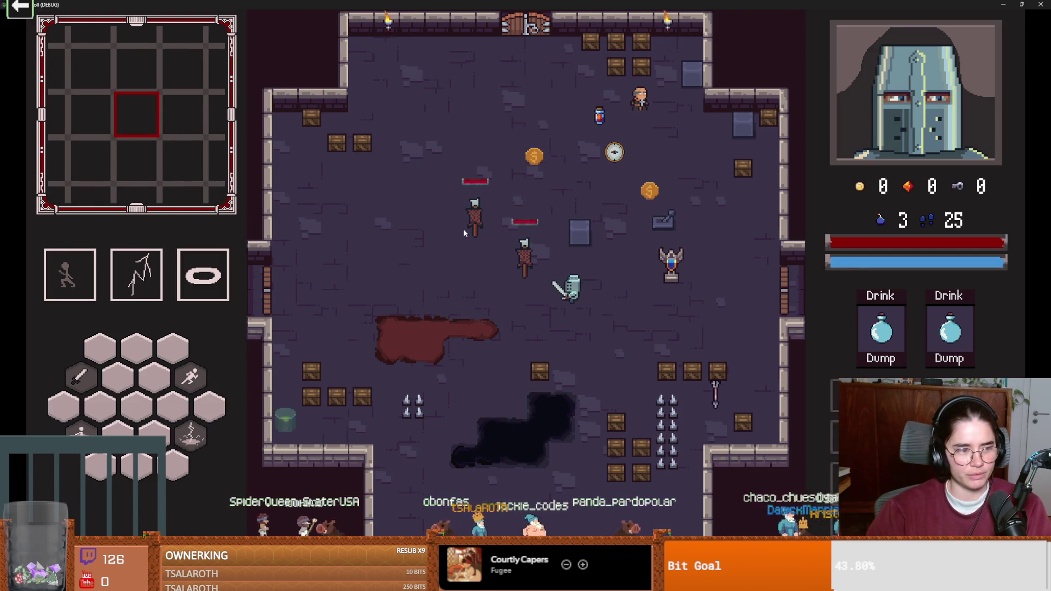
pyautogui.press('d')
pyautogui.press('super+Down')
pyautogui.click(689, 240)
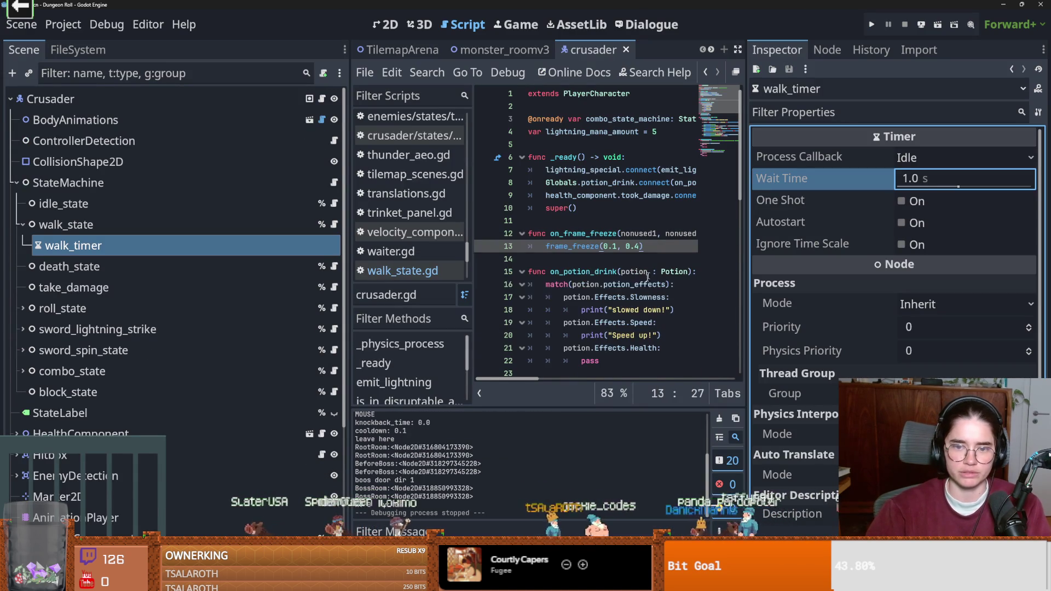
# Step: Open the walk_state script at its exit() function and look through it
pyautogui.click(334, 224)
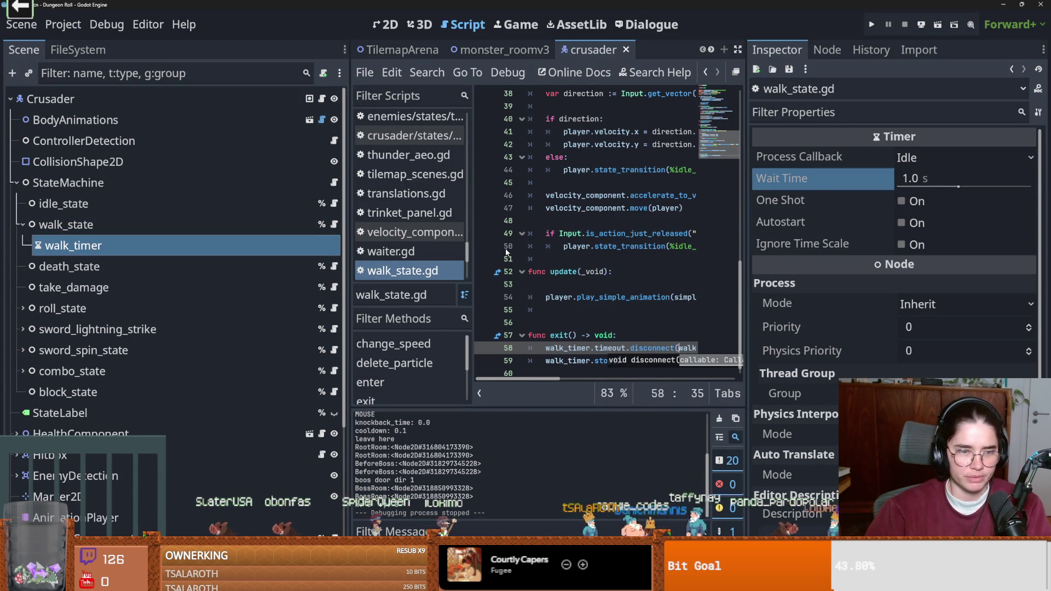
pyautogui.moveTo(745, 306); pyautogui.dragTo(912, 306)
pyautogui.scroll(4, 680, 323)
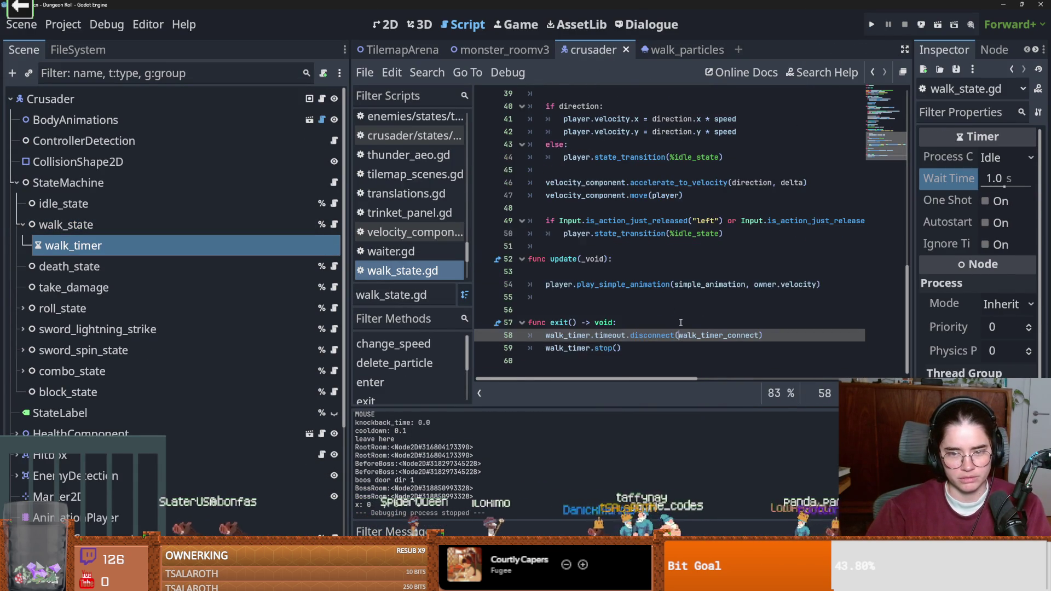
pyautogui.scroll(4, 680, 323)
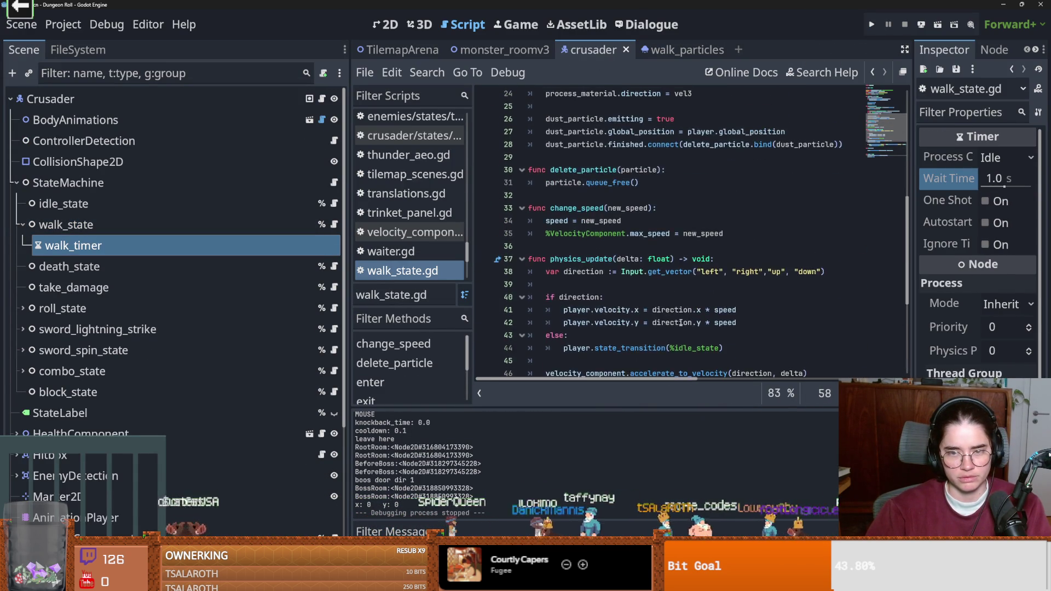
pyautogui.scroll(-1, 680, 323)
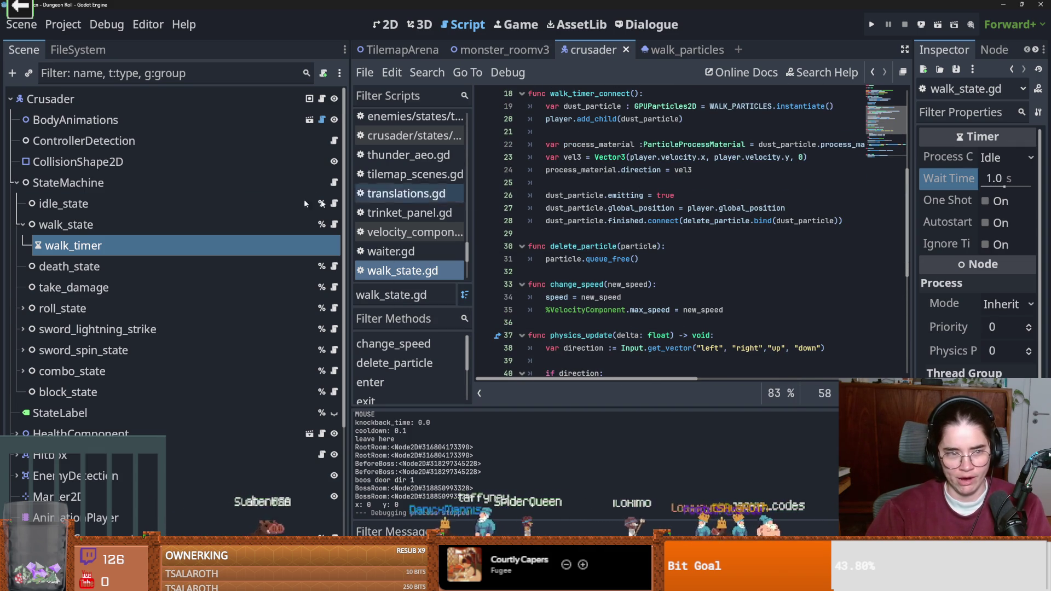
# Step: In walk_particles, widen the Inspector and filter for 'direct' to check Direction x is -30
pyautogui.click(690, 54)
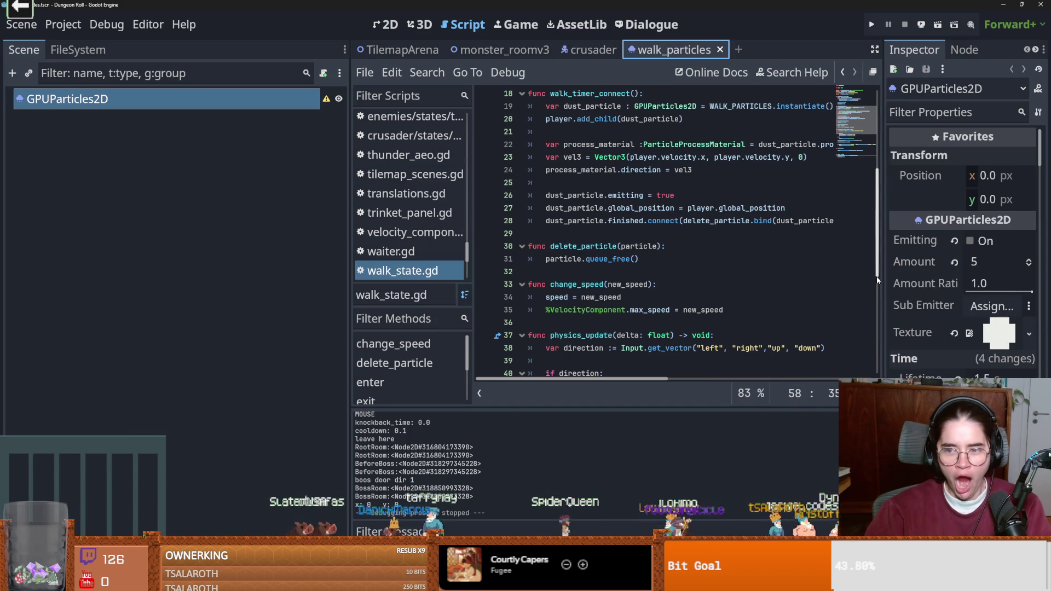
pyautogui.moveTo(883, 276); pyautogui.dragTo(746, 276)
pyautogui.click(859, 110)
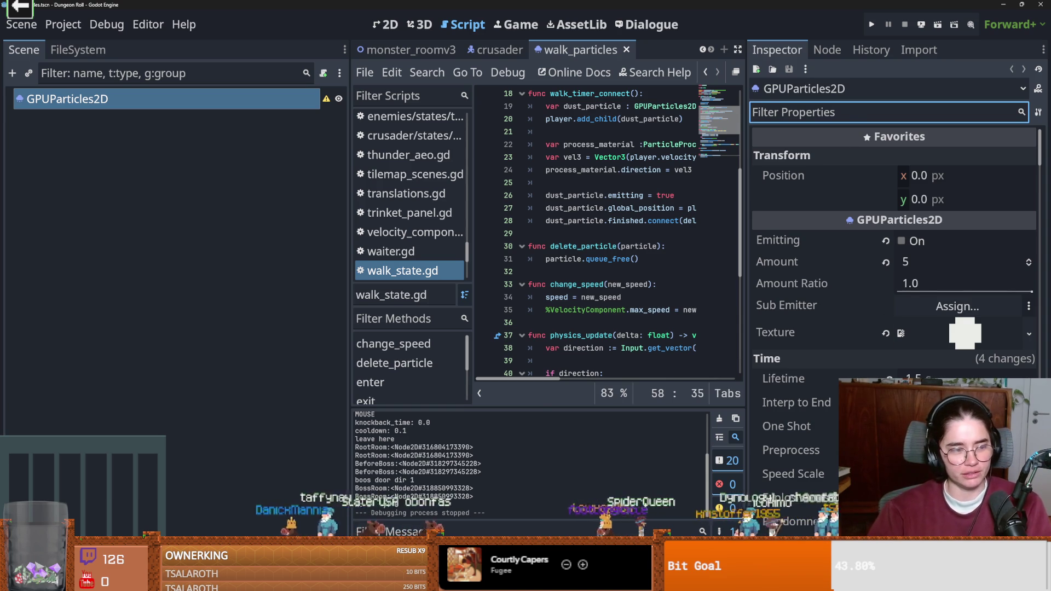
pyautogui.scroll(-5, 848, 335)
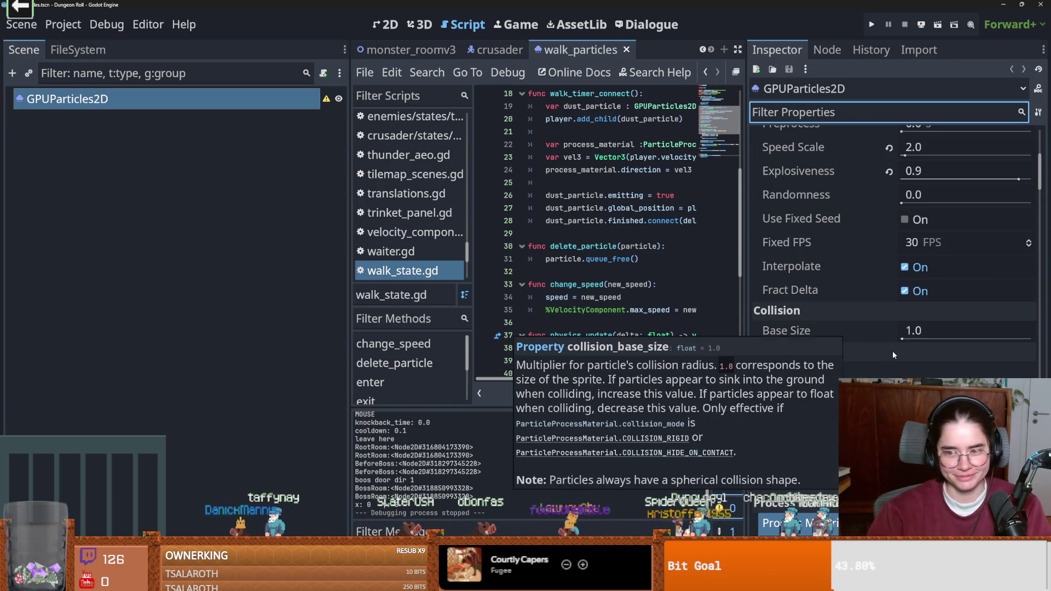
pyautogui.scroll(-3, 892, 350)
pyautogui.scroll(-2, 945, 364)
pyautogui.click(839, 111)
pyautogui.write('direct')
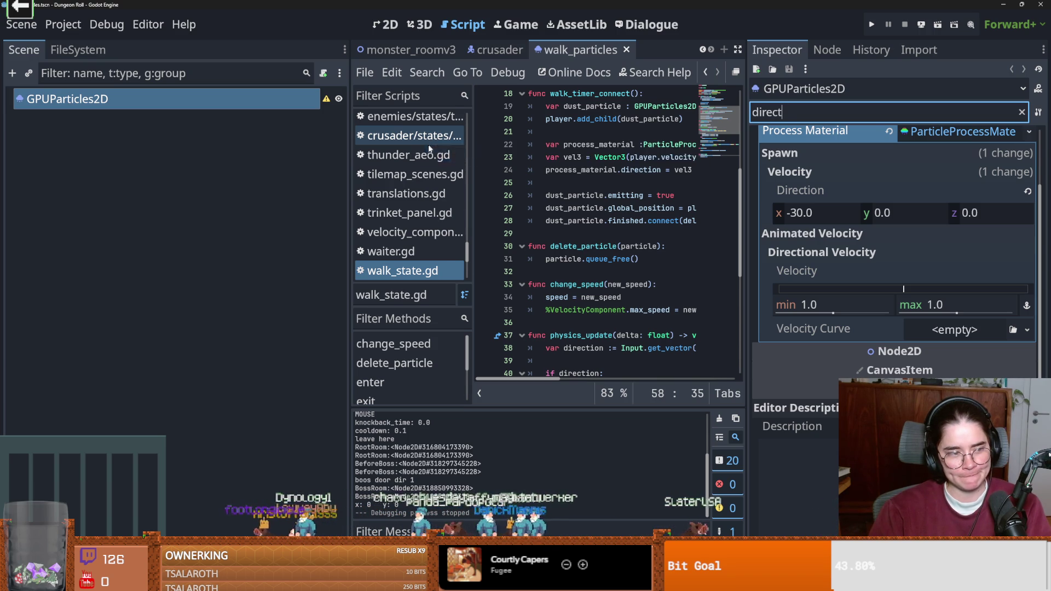
pyautogui.scroll(-1, 427, 148)
pyautogui.scroll(1, 427, 148)
pyautogui.scroll(-5, 427, 149)
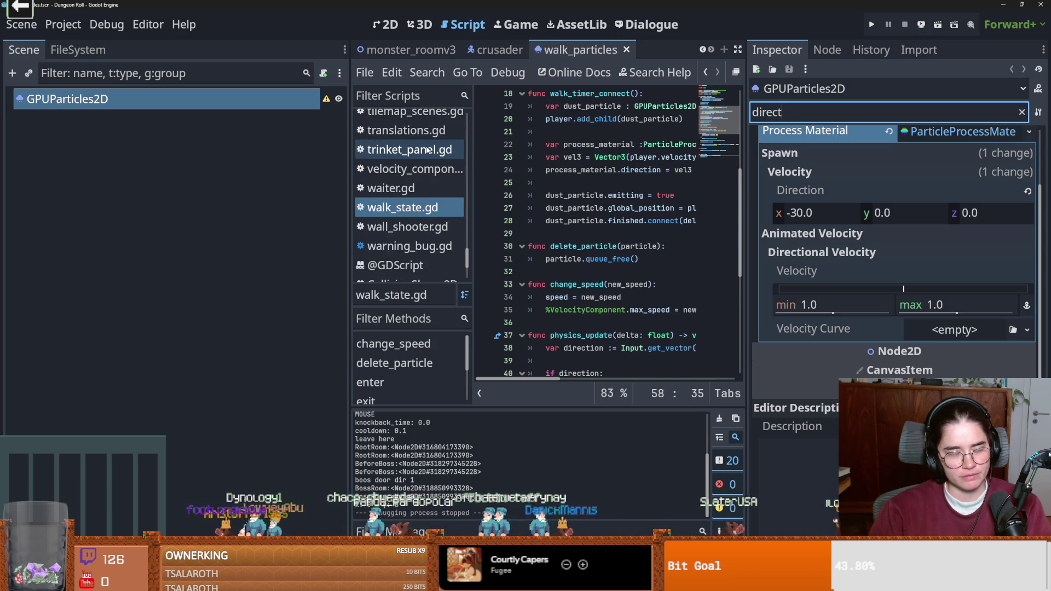
# Step: Return to the crusader scene
pyautogui.click(495, 49)
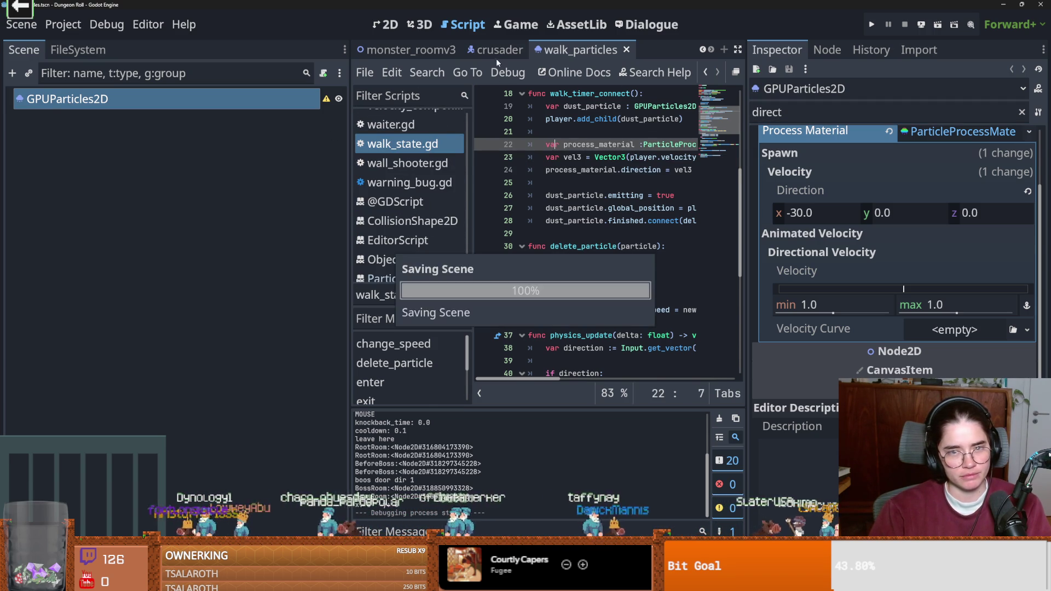
pyautogui.scroll(-5, 681, 285)
pyautogui.scroll(4, 667, 285)
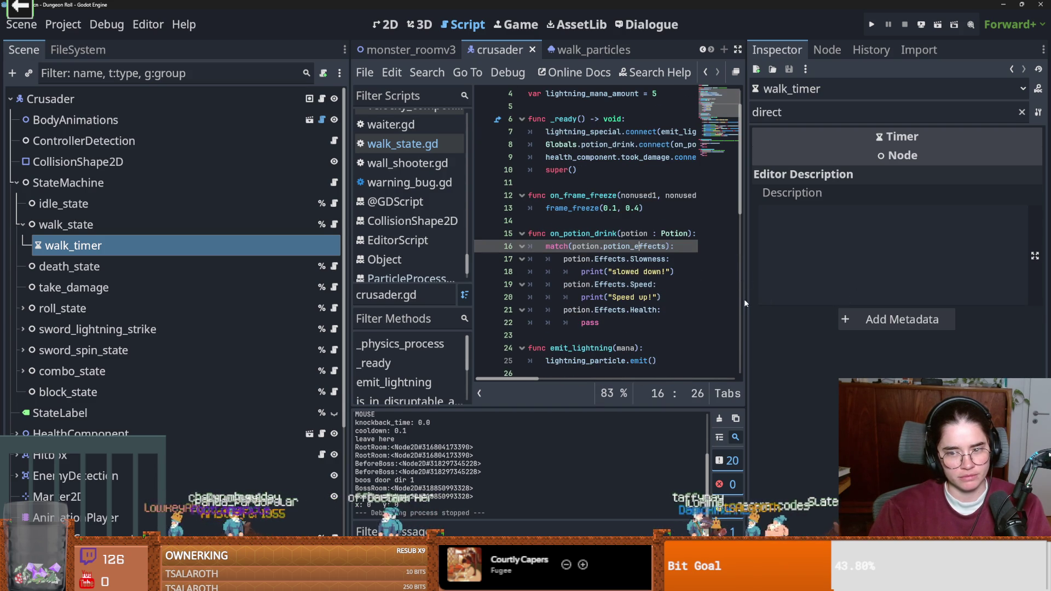
# Step: Widen the code editor, move to line 17 of crusader.gd, and save
pyautogui.moveTo(744, 298); pyautogui.dragTo(932, 299)
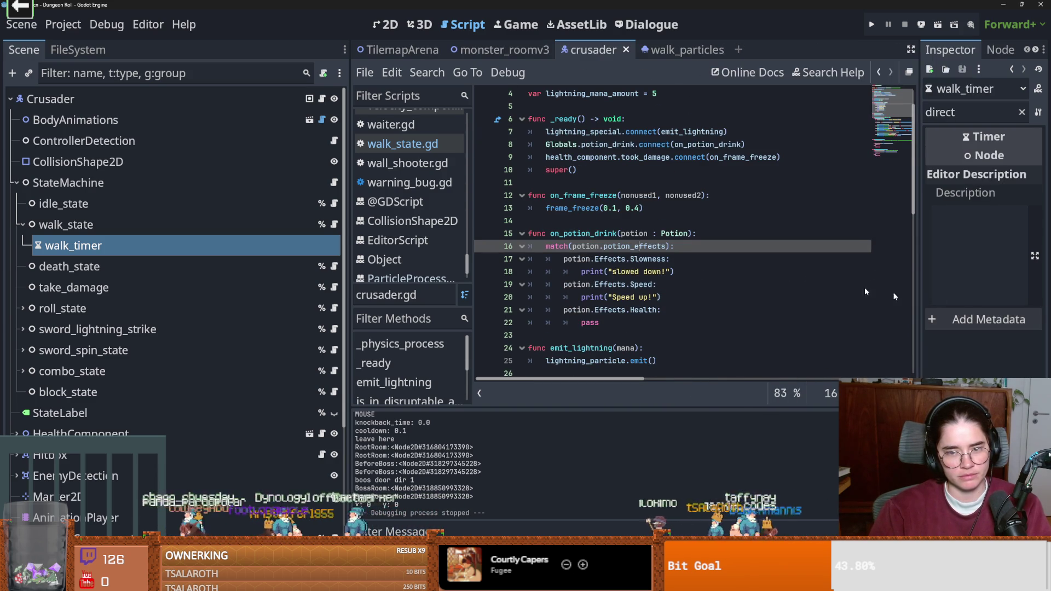
pyautogui.click(584, 254)
pyautogui.hotkey('ctrl', 's')
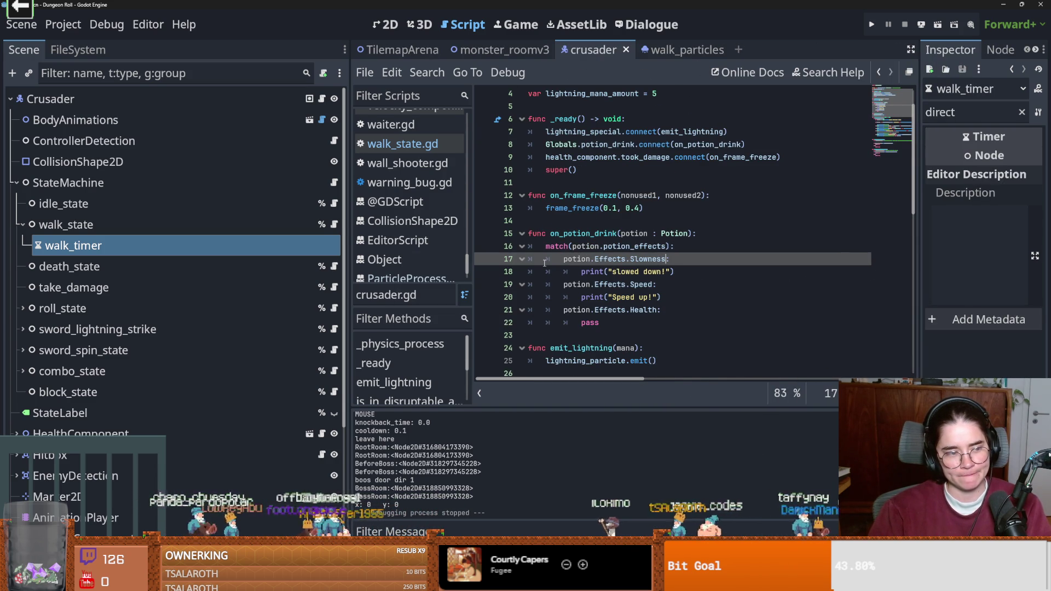
pyautogui.scroll(2, 682, 236)
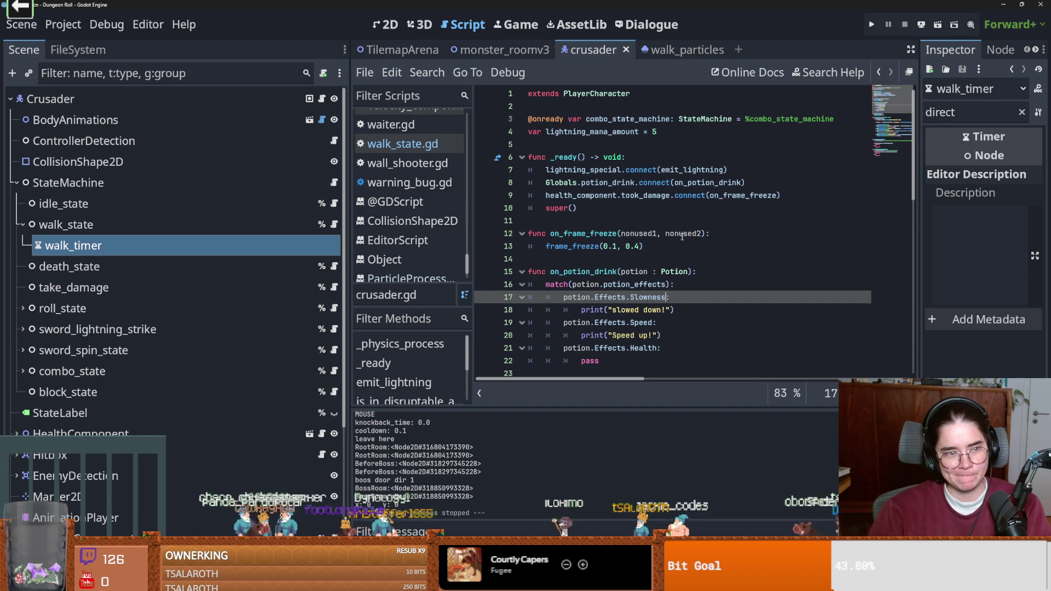
# Step: Run the game, walk the Crusader right and left to check the dust, then stop
pyautogui.click(872, 25)
pyautogui.press('Return')
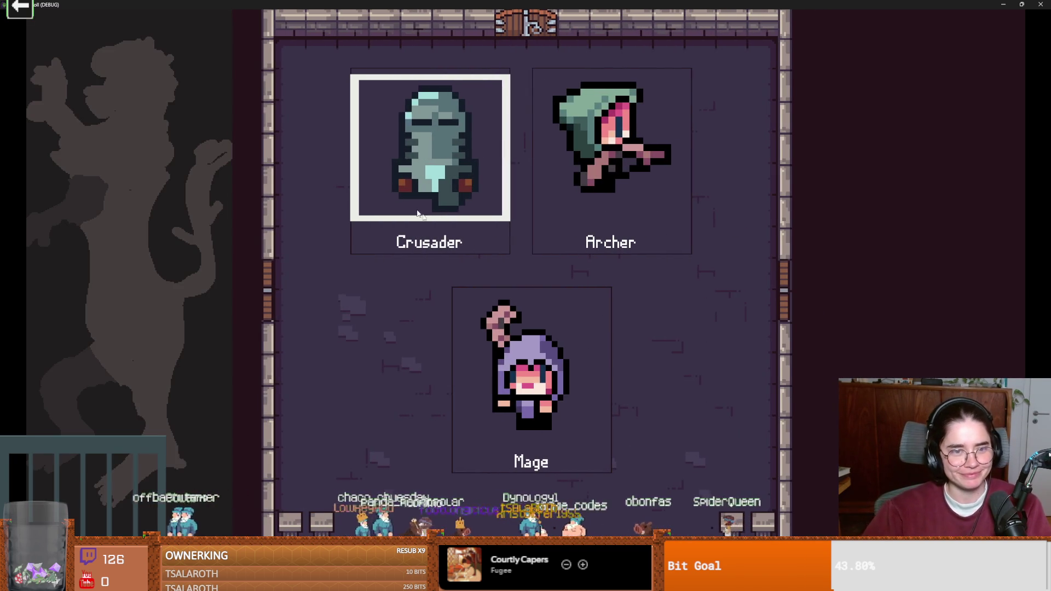
pyautogui.click(362, 190)
pyautogui.press('d')
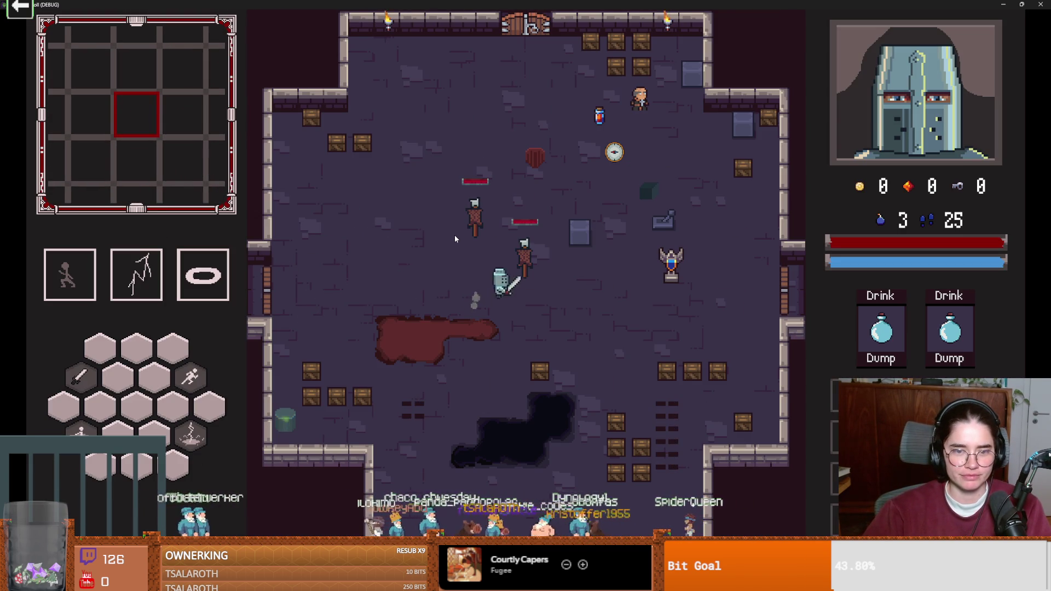
pyautogui.press('a')
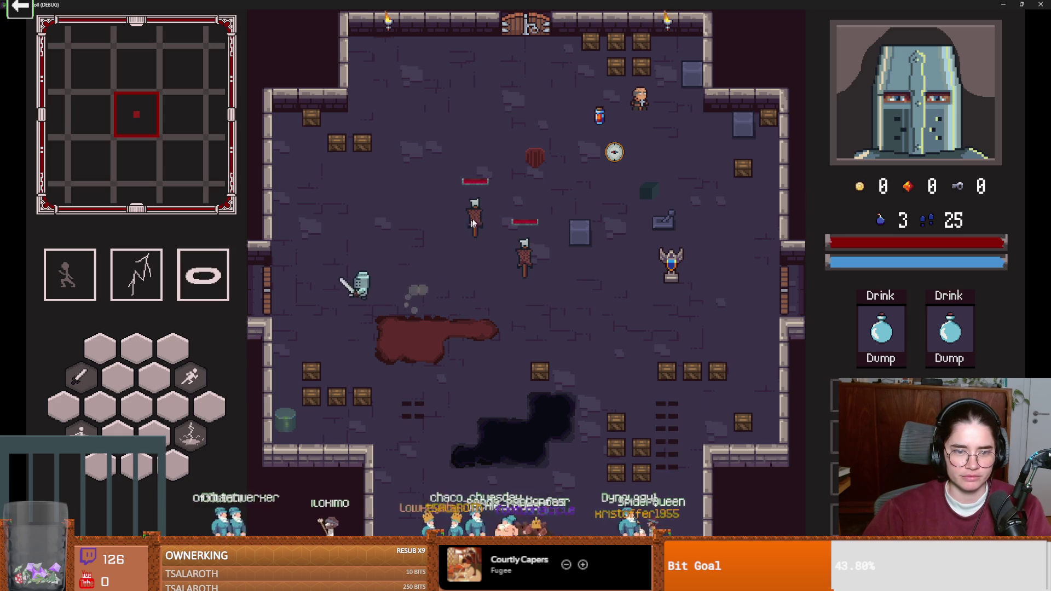
pyautogui.press('F8')
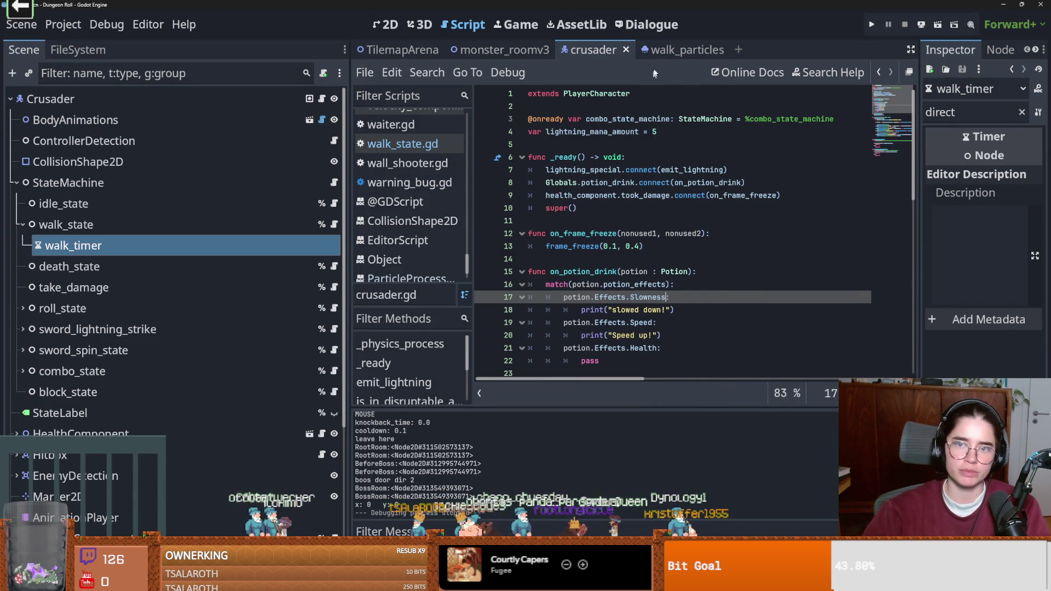
pyautogui.hotkey('ctrl', 'Tab')
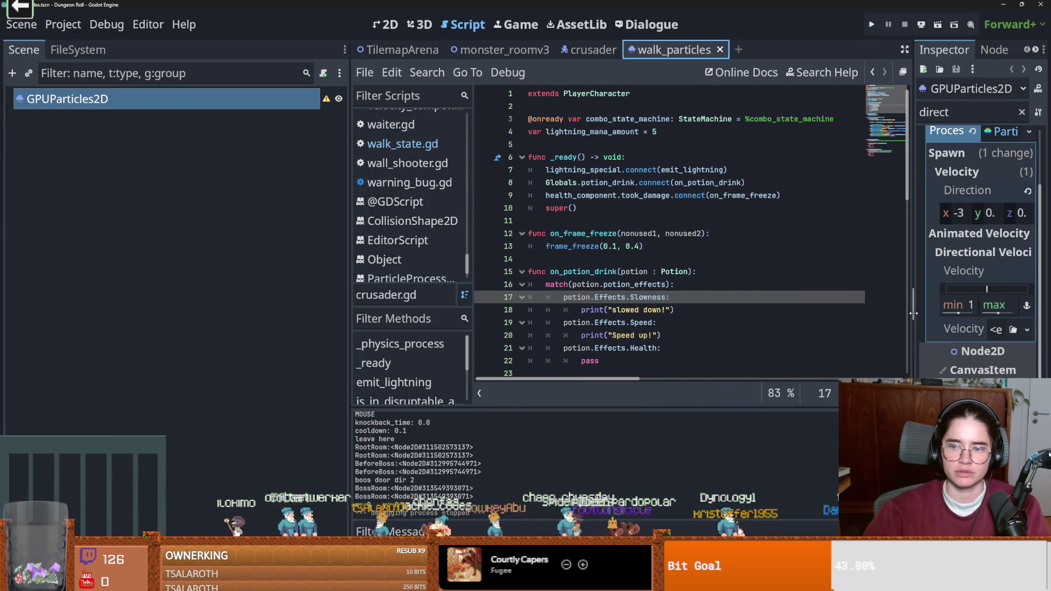
# Step: Widen the Inspector, clear its filter, and set the walk particles' Explosiveness to 0.8
pyautogui.moveTo(913, 313); pyautogui.dragTo(748, 313)
pyautogui.click(1021, 111)
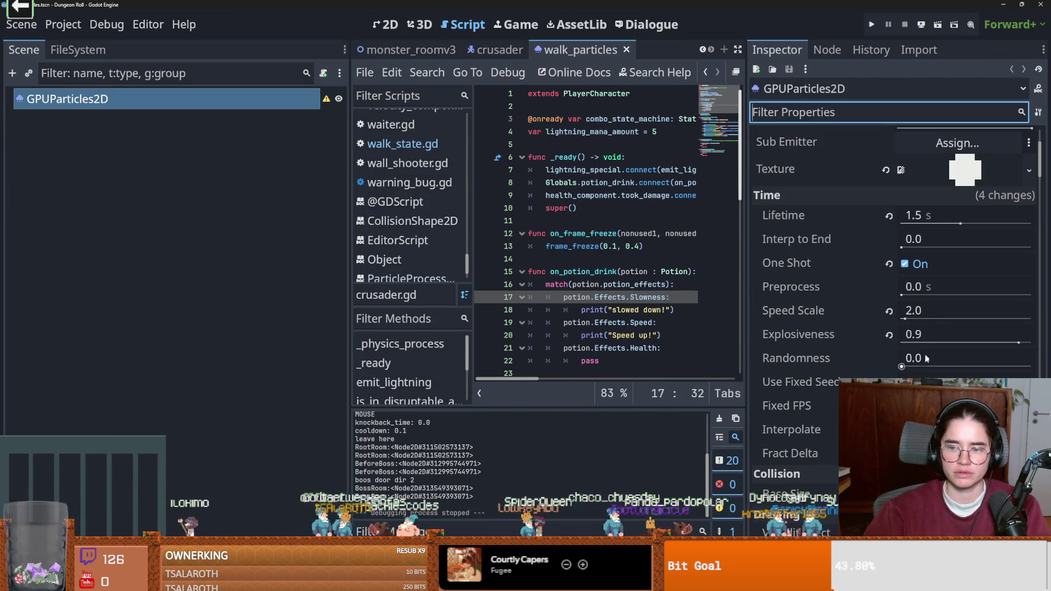
pyautogui.click(931, 334)
pyautogui.press('Return')
# Step: Run the game and walk the Crusader around to test the dust, then close it
pyautogui.click(871, 24)
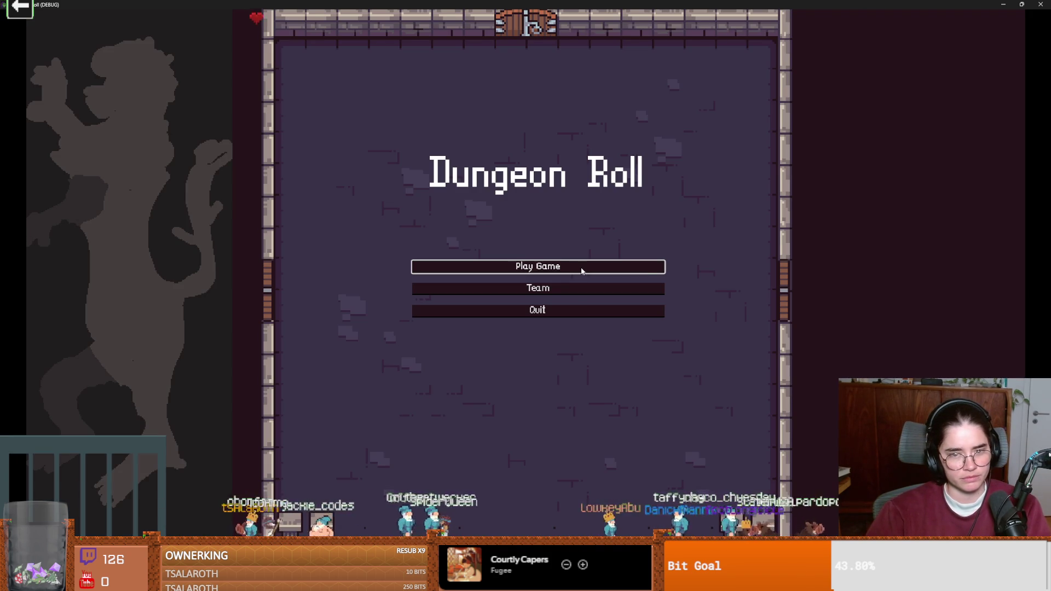
pyautogui.click(582, 269)
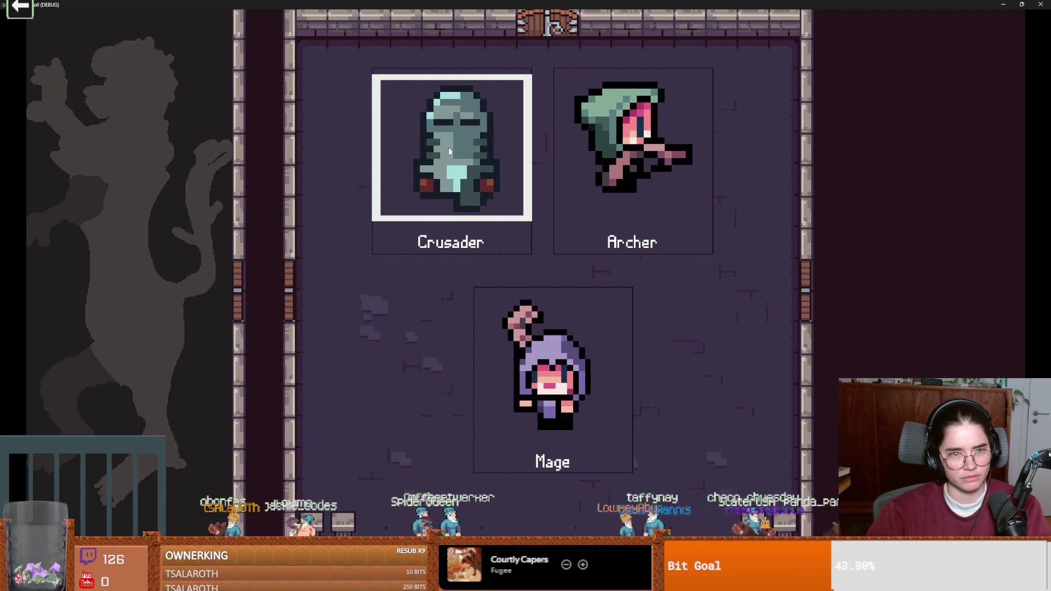
pyautogui.press('Return')
pyautogui.press('d')
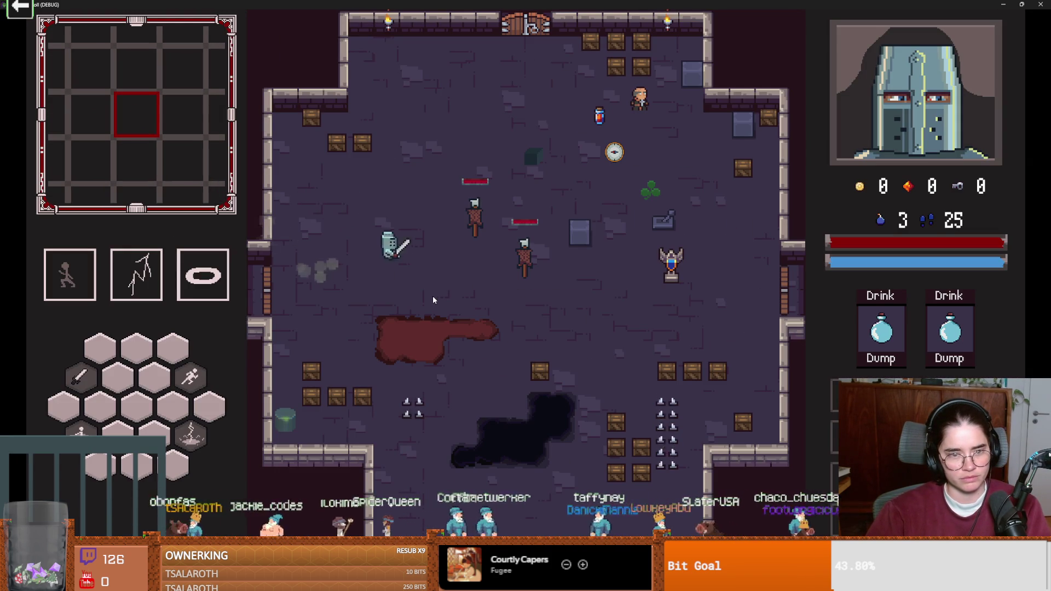
pyautogui.press('a')
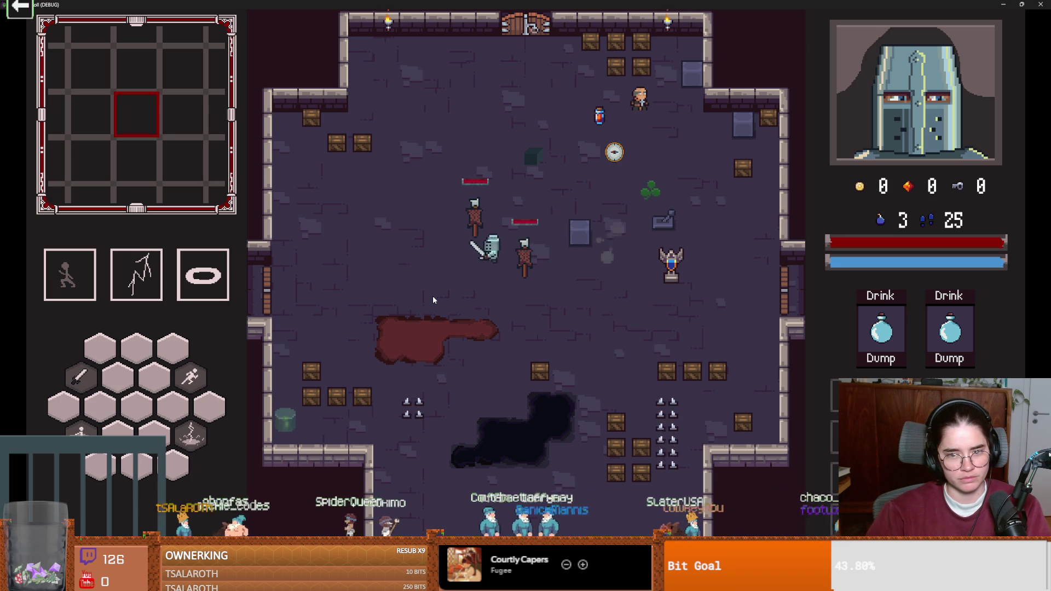
pyautogui.press('d')
pyautogui.press('w')
pyautogui.press('s')
pyautogui.click(1021, 5)
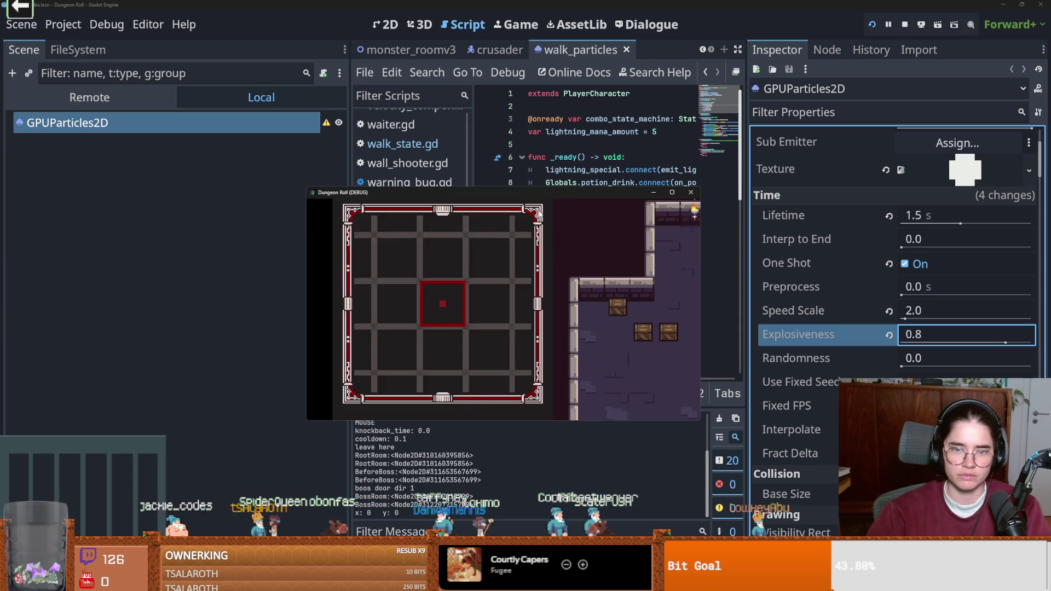
pyautogui.click(687, 194)
# Step: Set Speed Scale to 1.7, then play-test the Crusader's walk again and close the game
pyautogui.click(913, 312)
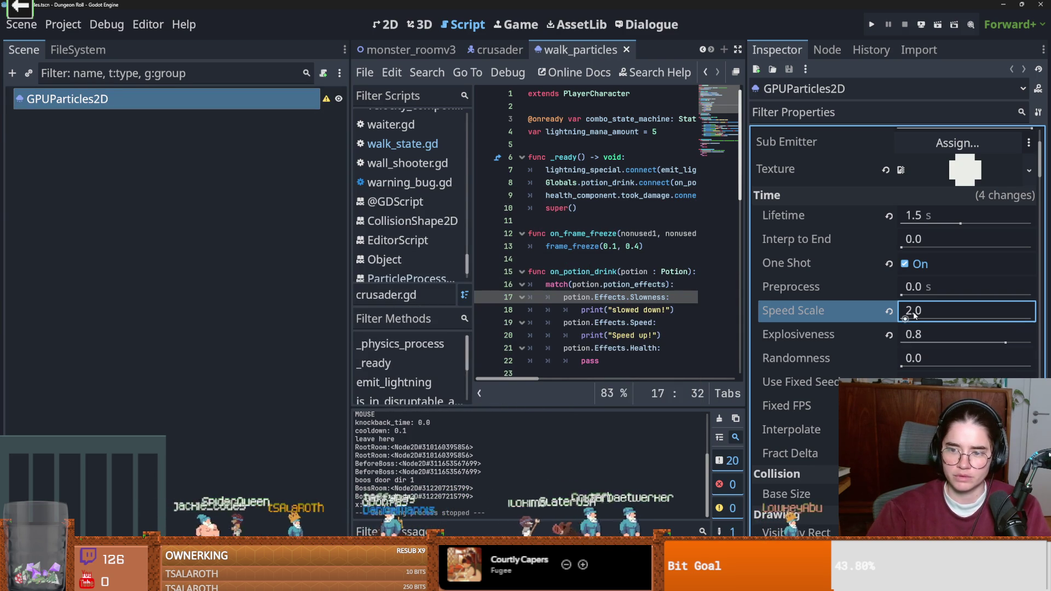
pyautogui.write('1.7')
pyautogui.click(871, 24)
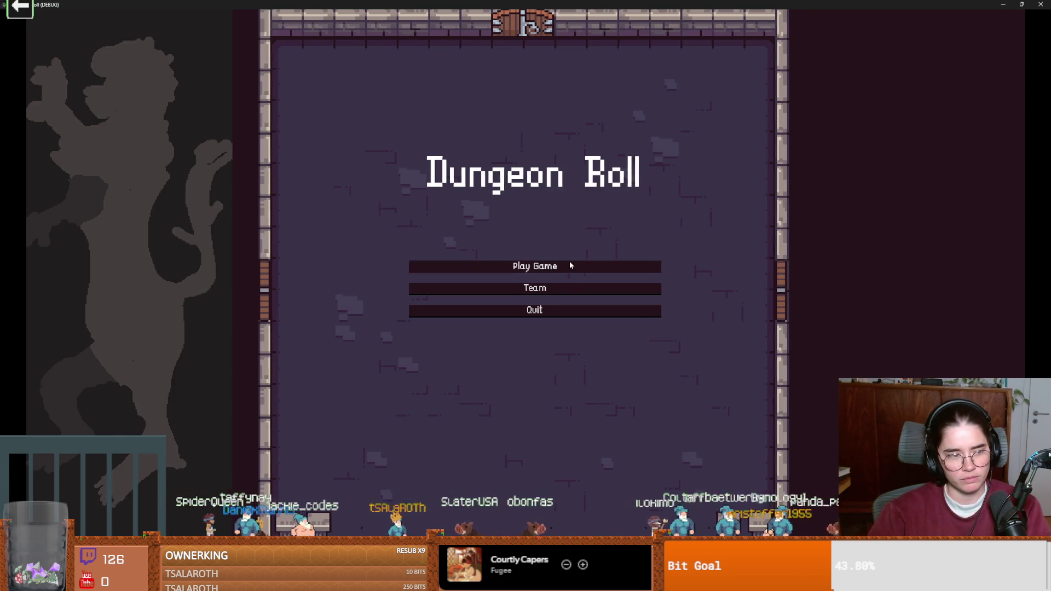
pyautogui.click(570, 265)
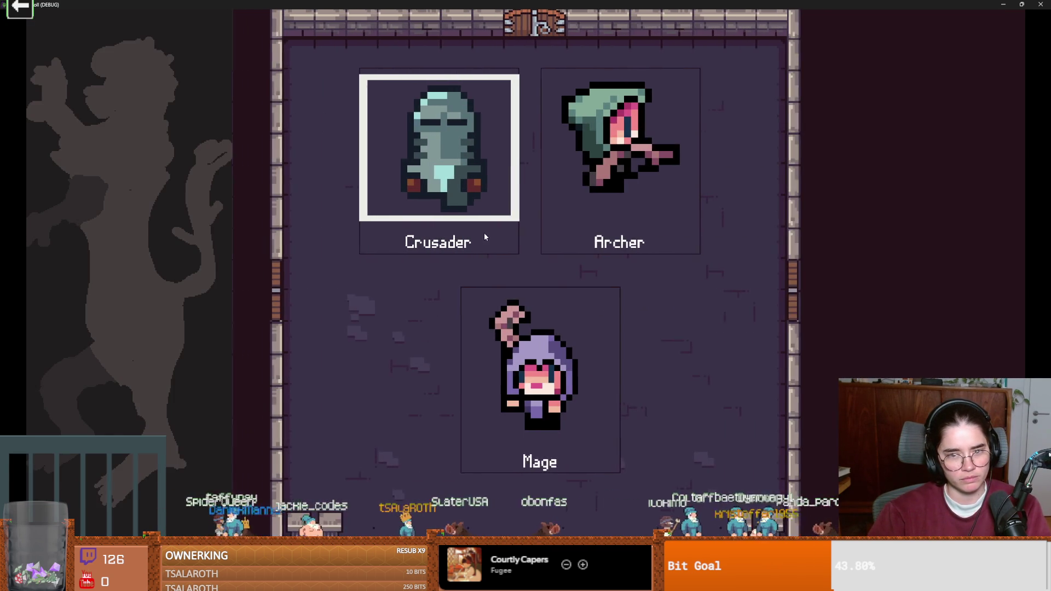
pyautogui.press('Return')
pyautogui.press('d')
pyautogui.press('w')
pyautogui.press('a')
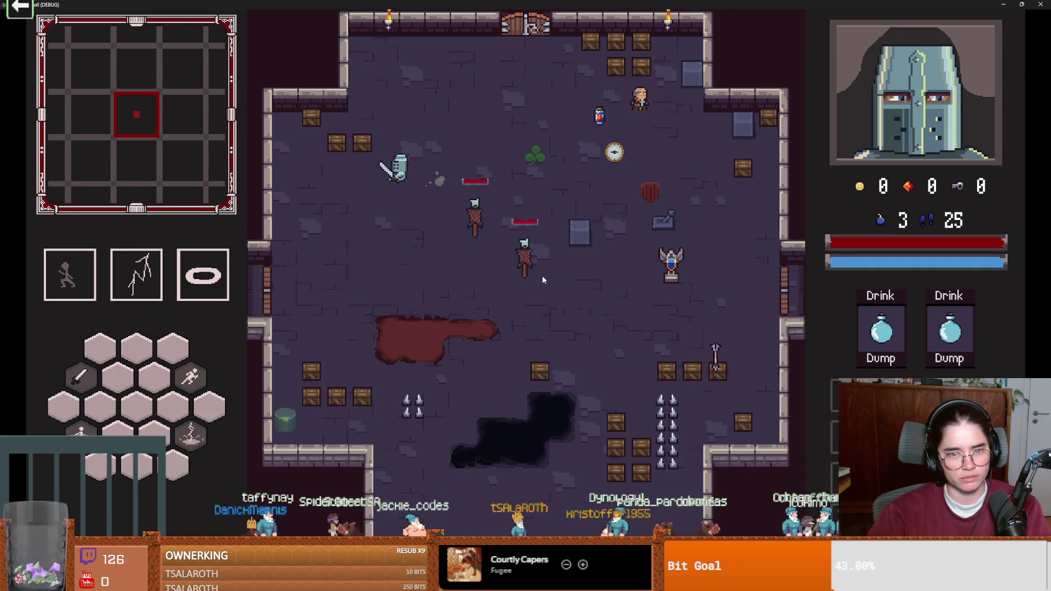
pyautogui.press('s')
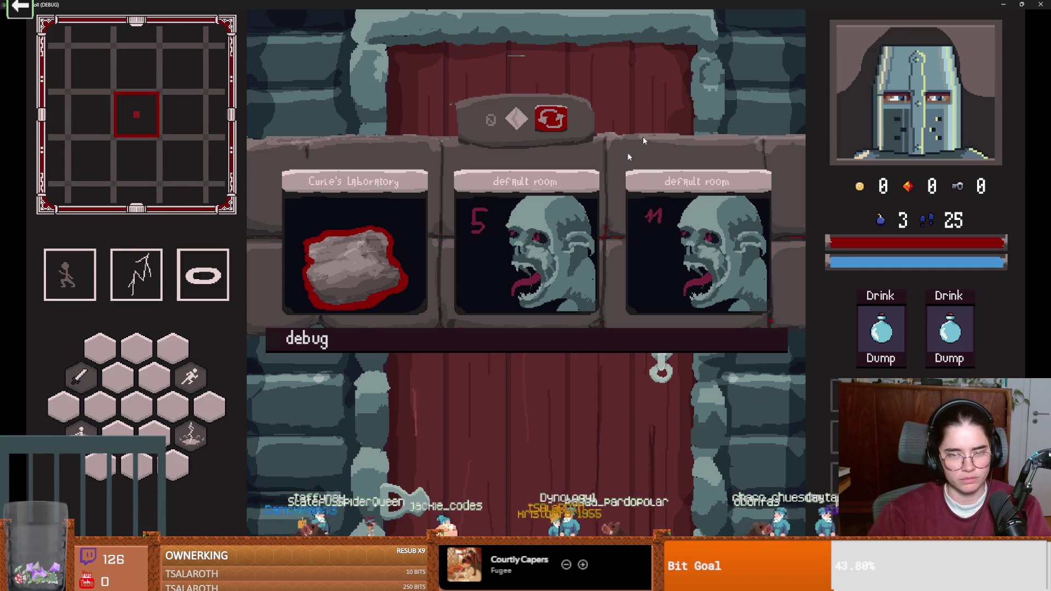
pyautogui.click(1021, 5)
pyautogui.click(634, 255)
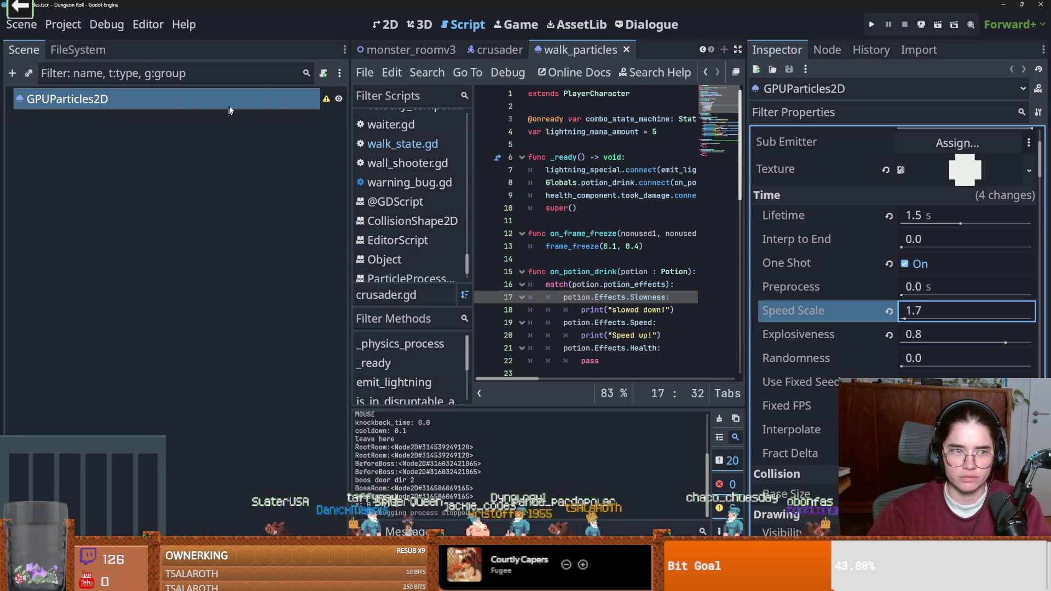
# Step: Switch from the crusader scene to the walk_particles scene
pyautogui.click(496, 49)
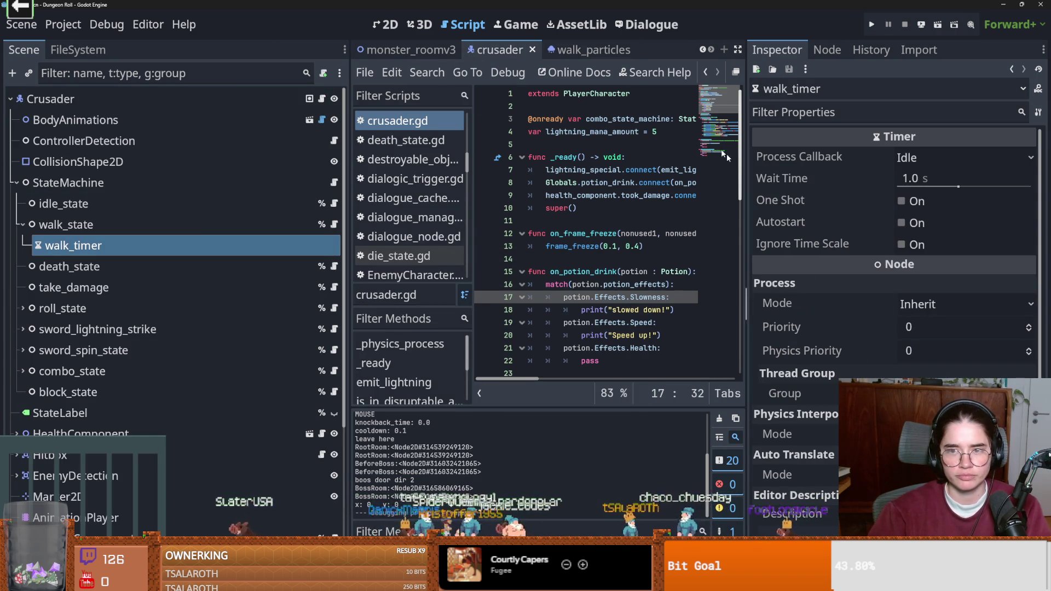
pyautogui.click(576, 50)
pyautogui.scroll(-8, 929, 300)
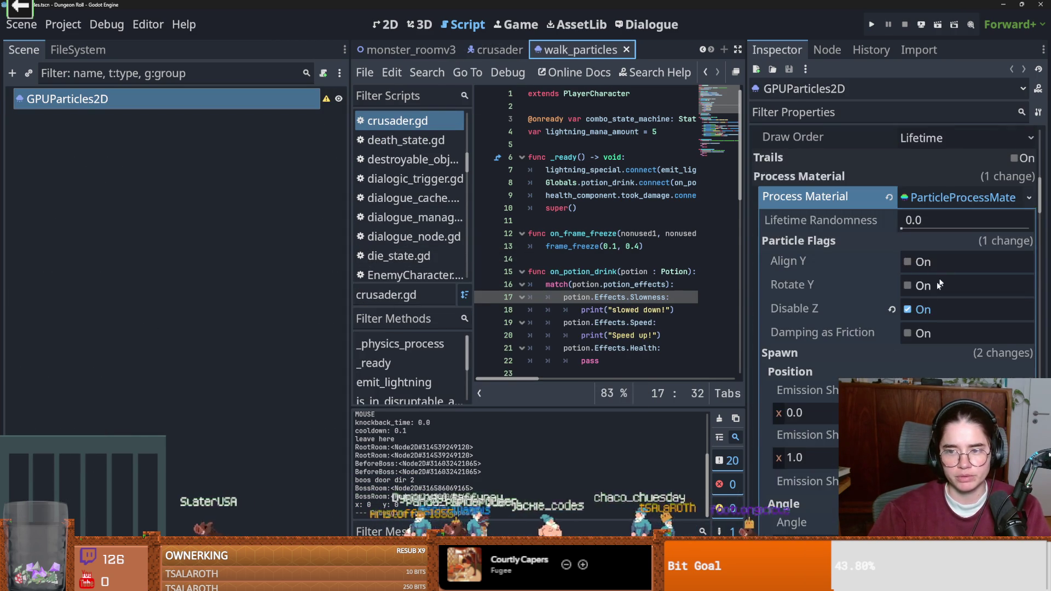
pyautogui.scroll(3, 928, 300)
# Step: Keep the particles' Draw Order at Lifetime and inspect the Z Index under Ordering
pyautogui.click(930, 305)
pyautogui.click(907, 247)
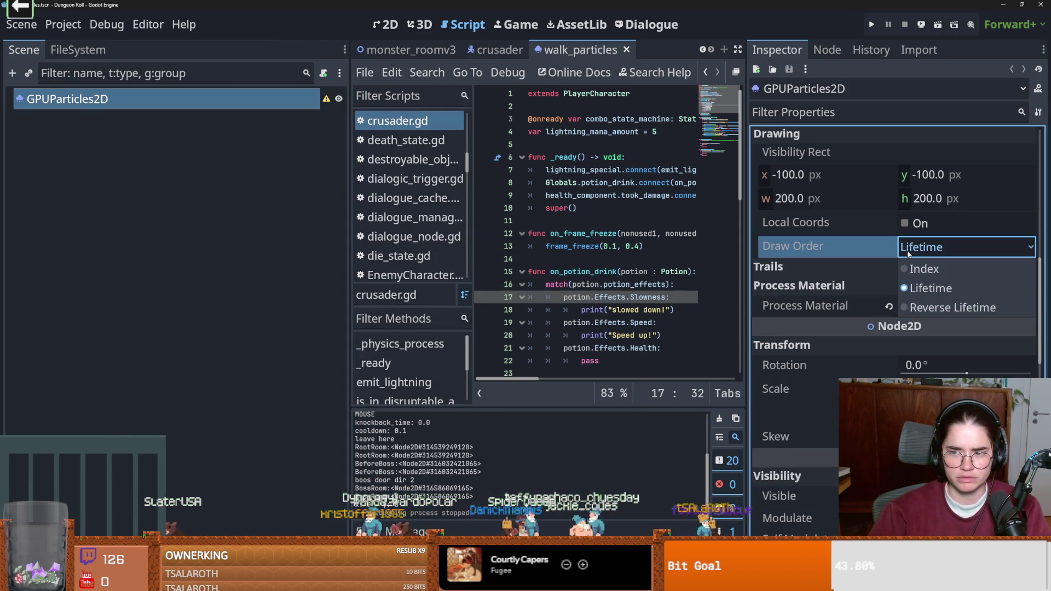
pyautogui.click(907, 251)
pyautogui.scroll(-8, 907, 250)
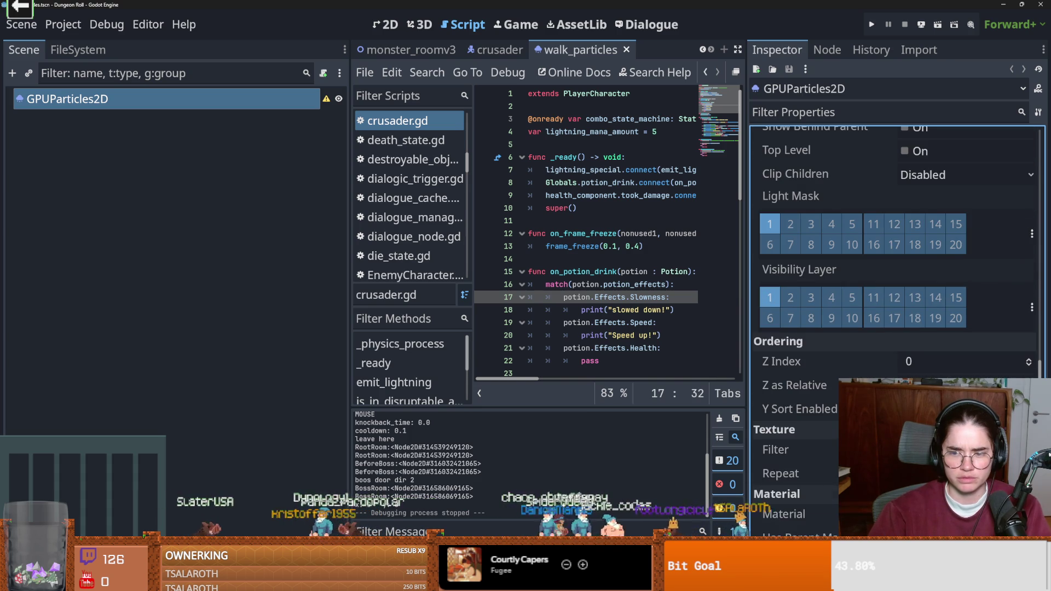
pyautogui.moveTo(847, 375)
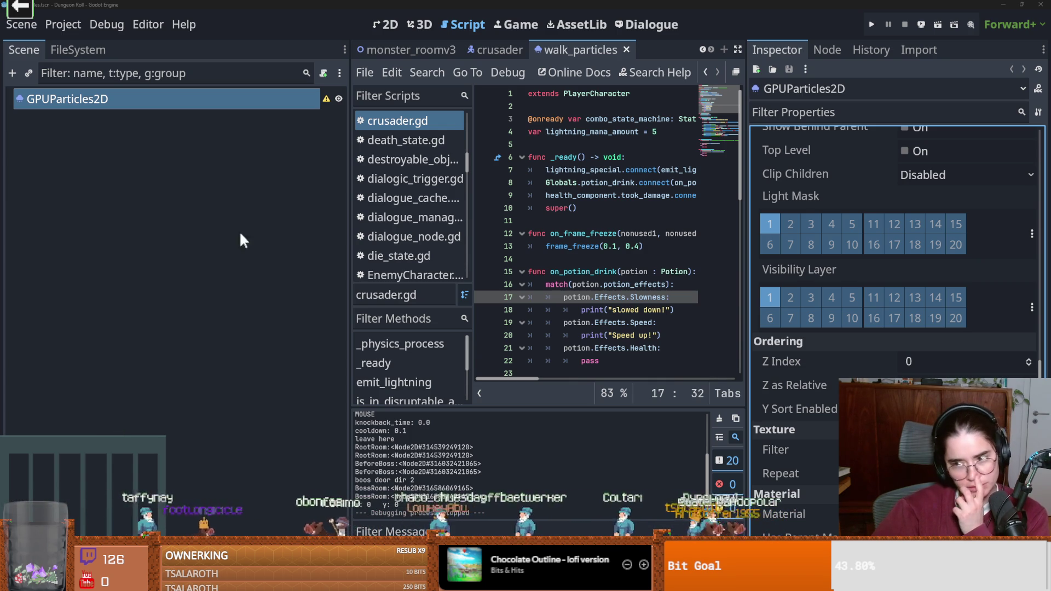
pyautogui.press('F5')
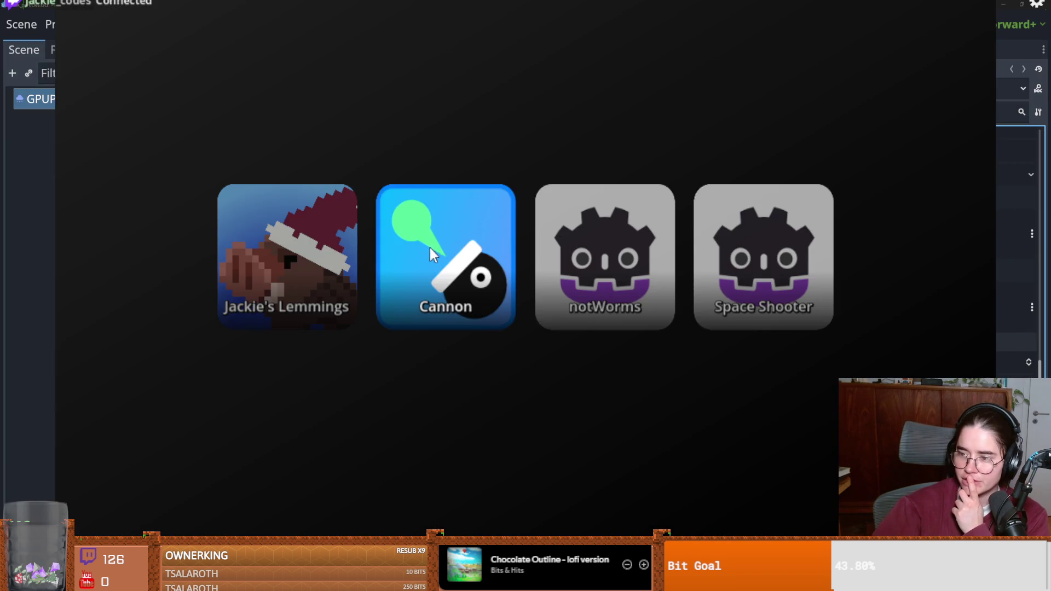
# Step: Launch the Cannon minigame, then back out and close the game picker
pyautogui.click(429, 247)
pyautogui.press('Escape')
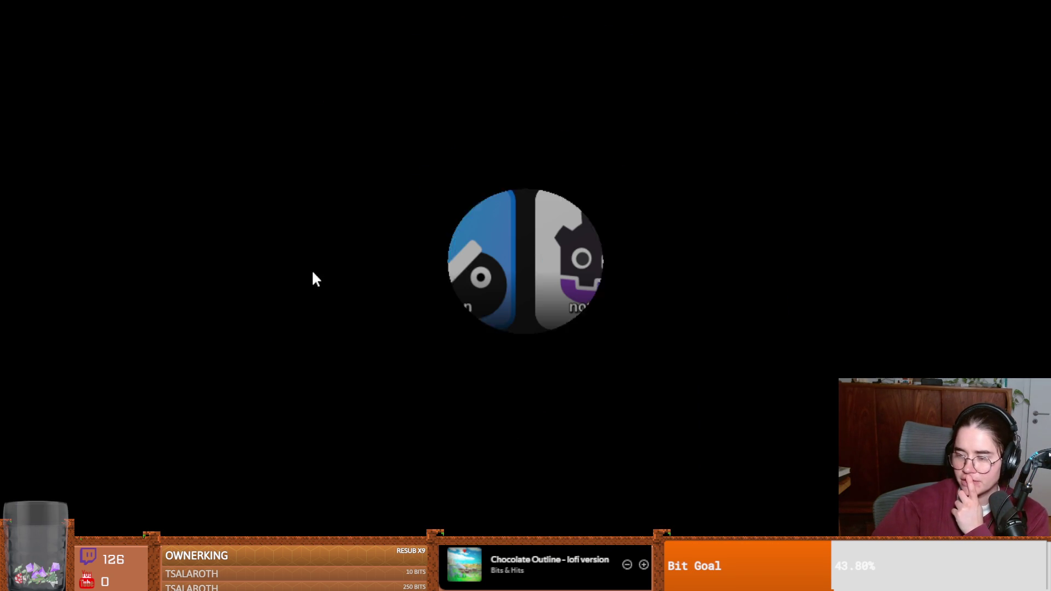
pyautogui.press('Escape')
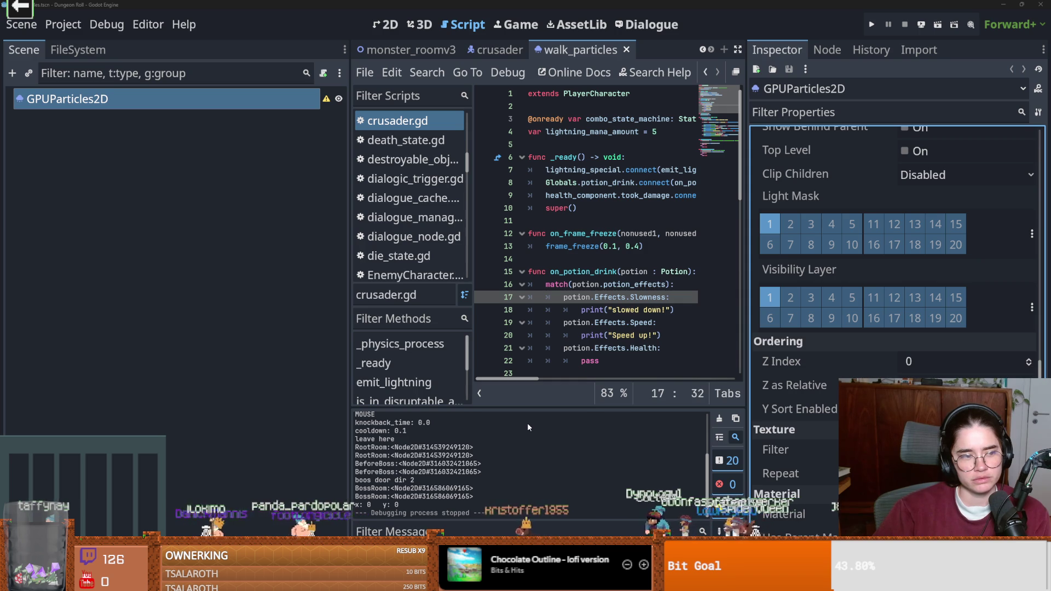
# Step: Relaunch the Cannon minigame, exit to the game list, and close the picker
pyautogui.scroll(-2, 1034, 327)
pyautogui.scroll(2, 1012, 331)
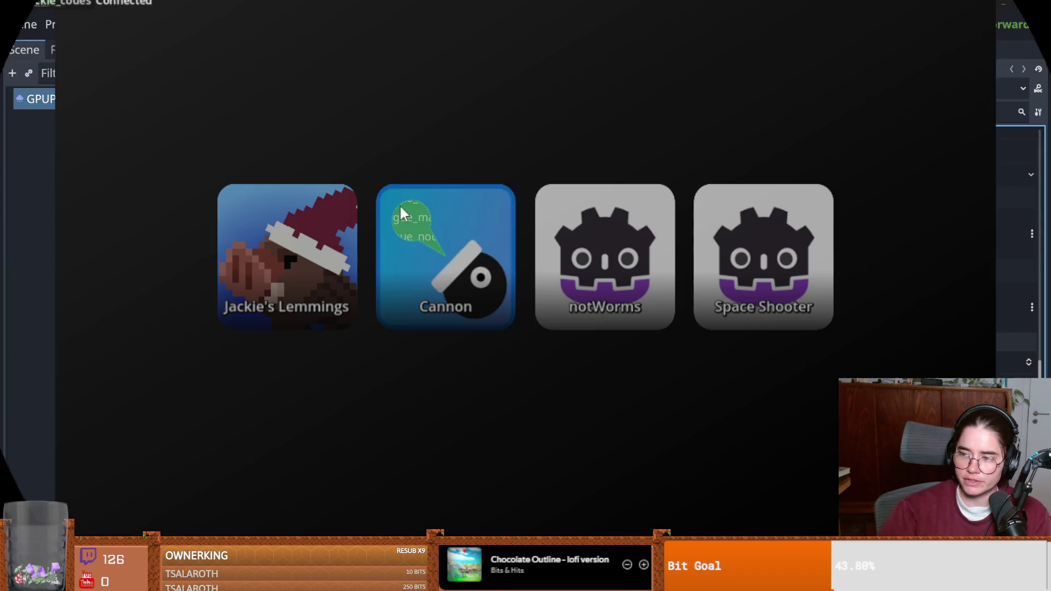
pyautogui.click(399, 208)
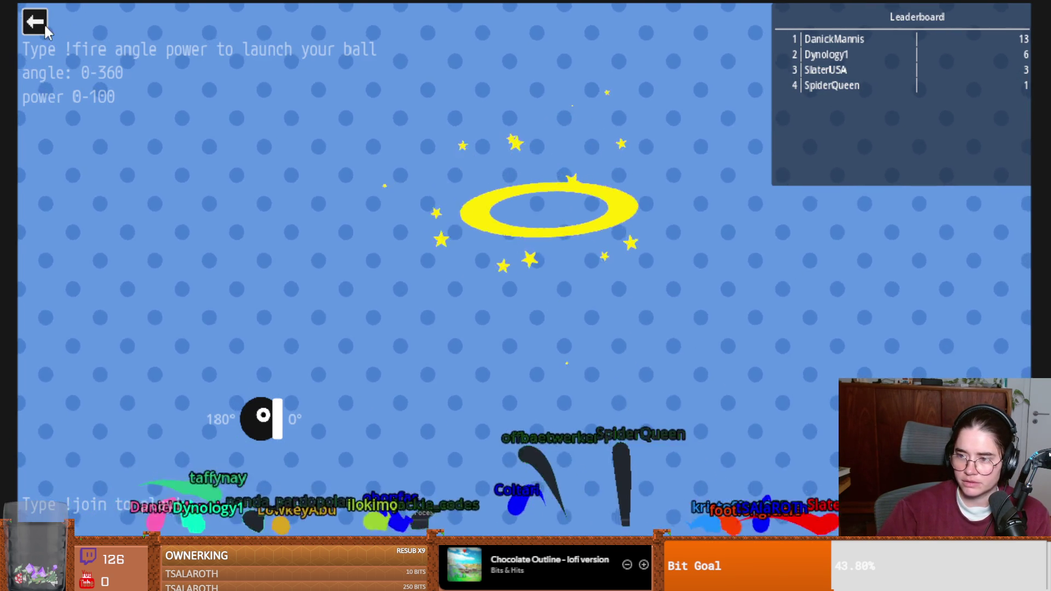
pyautogui.click(35, 22)
pyautogui.press('Escape')
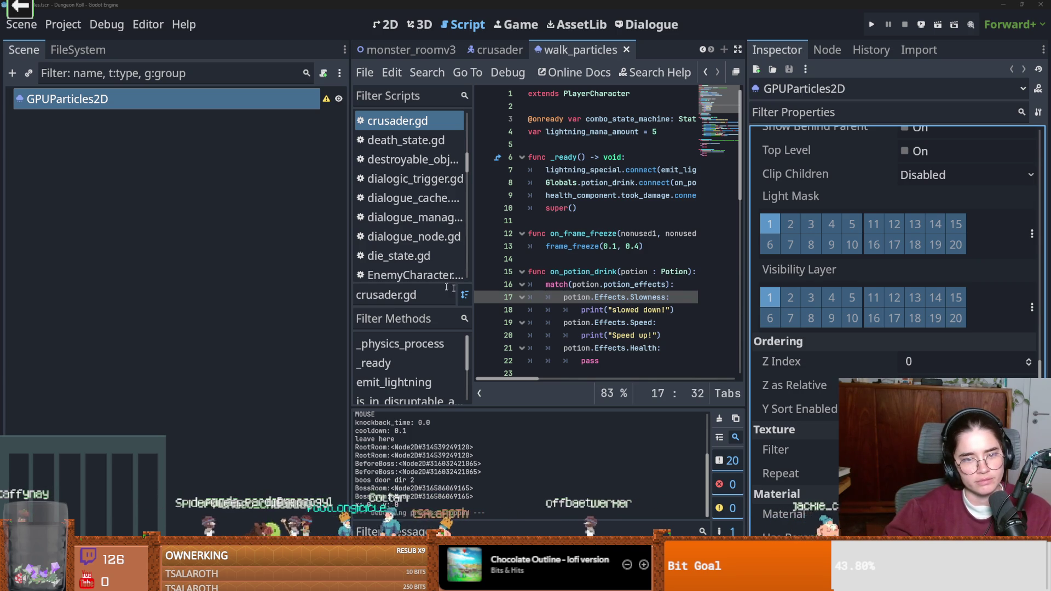
# Step: Narrow the Scene dock, lower walk_particles' Z Index to -1, and save
pyautogui.moveTo(350, 274); pyautogui.dragTo(188, 266)
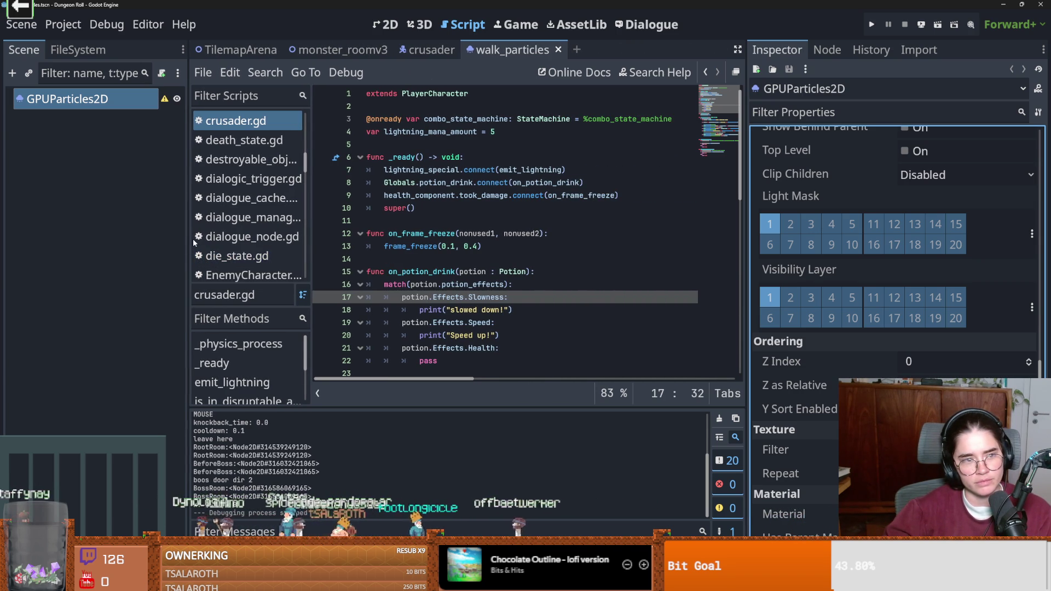
pyautogui.scroll(-2, 847, 370)
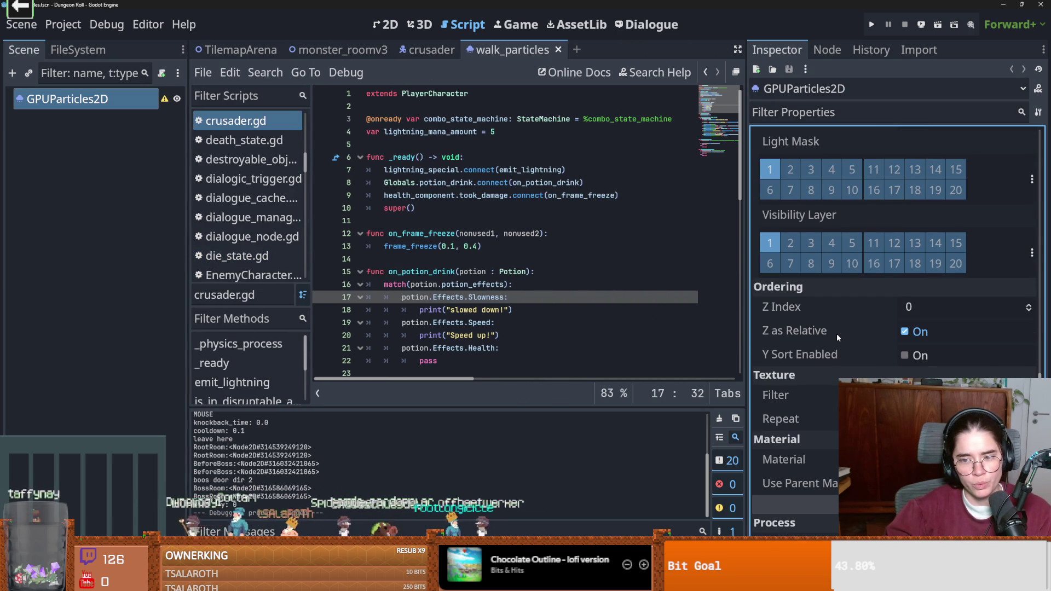
pyautogui.moveTo(836, 333)
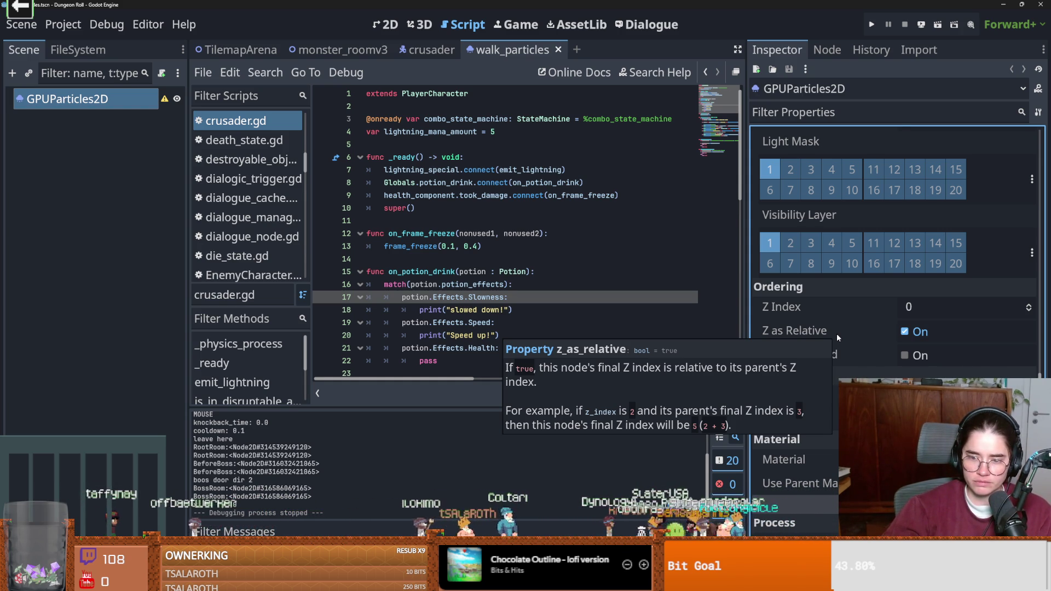
pyautogui.click(1029, 311)
pyautogui.hotkey('ctrl', 's')
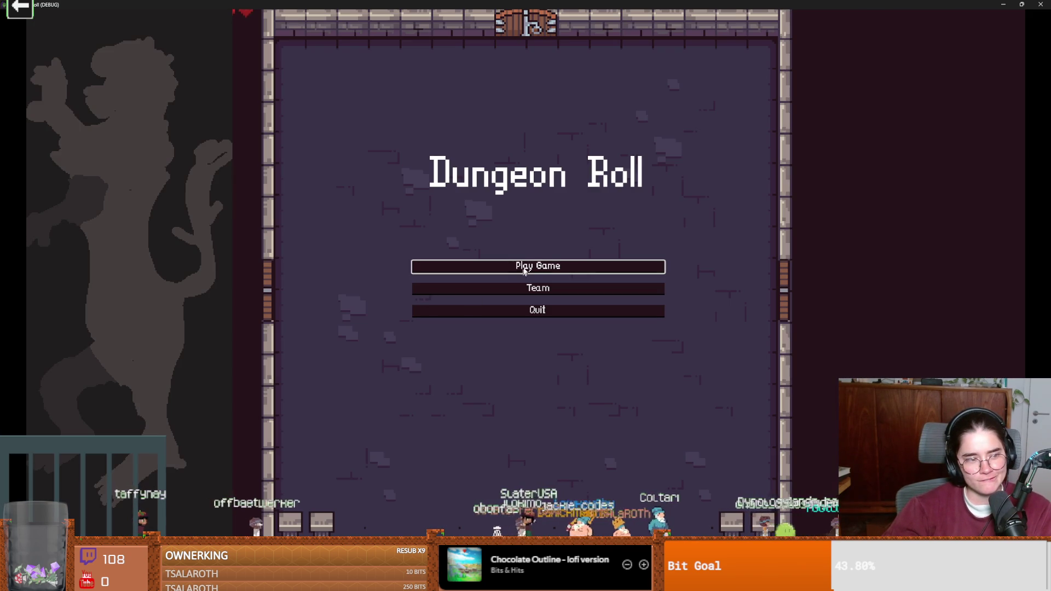
# Step: Start a new game as the Crusader and walk past the dummy and crate
pyautogui.click(528, 262)
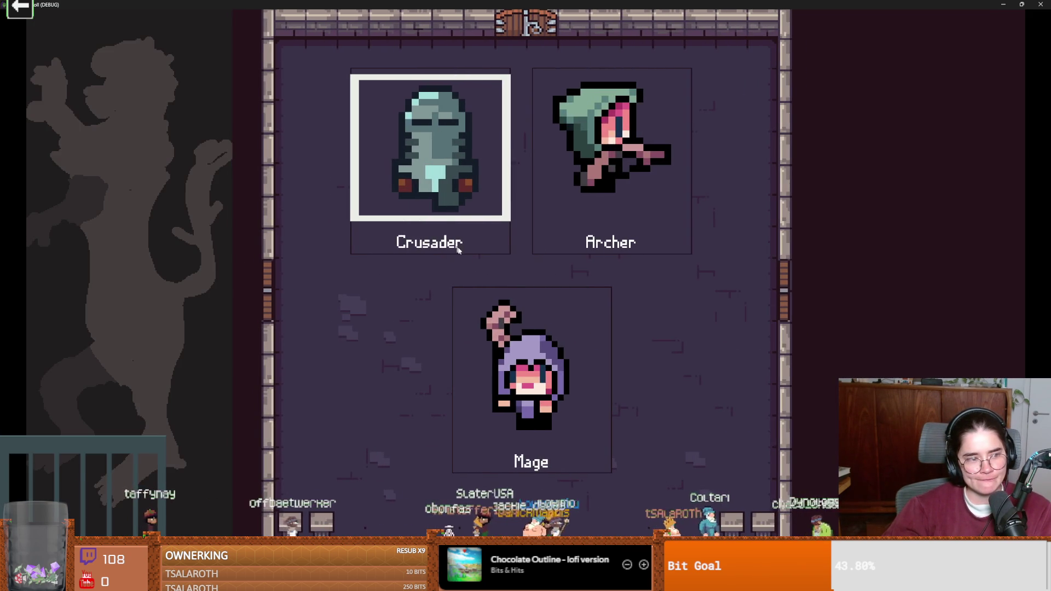
pyautogui.click(452, 241)
pyautogui.press('s')
pyautogui.press('d')
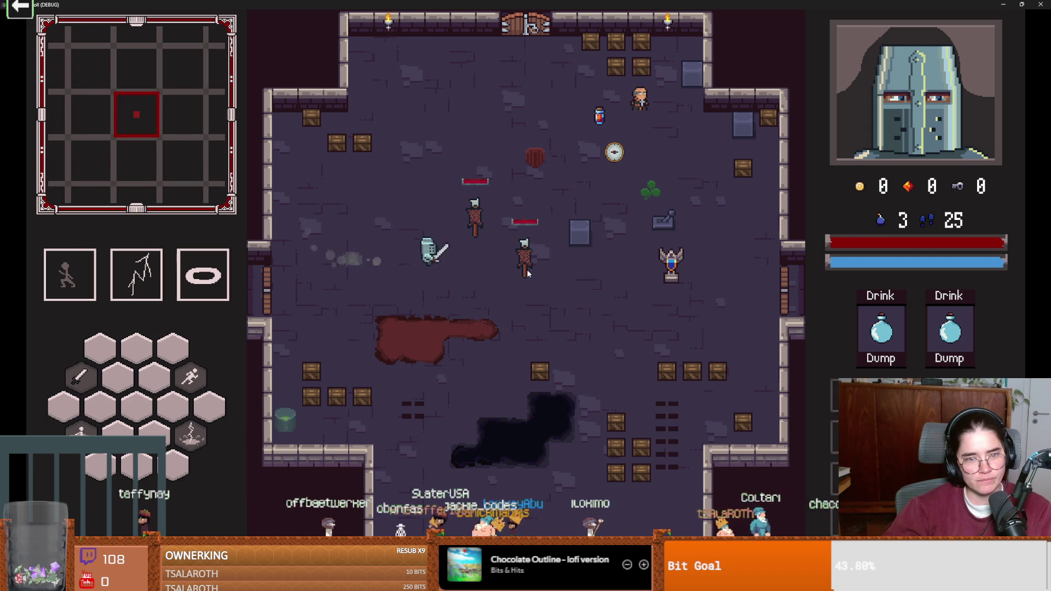
pyautogui.press('d')
pyautogui.press('s')
pyautogui.press('a')
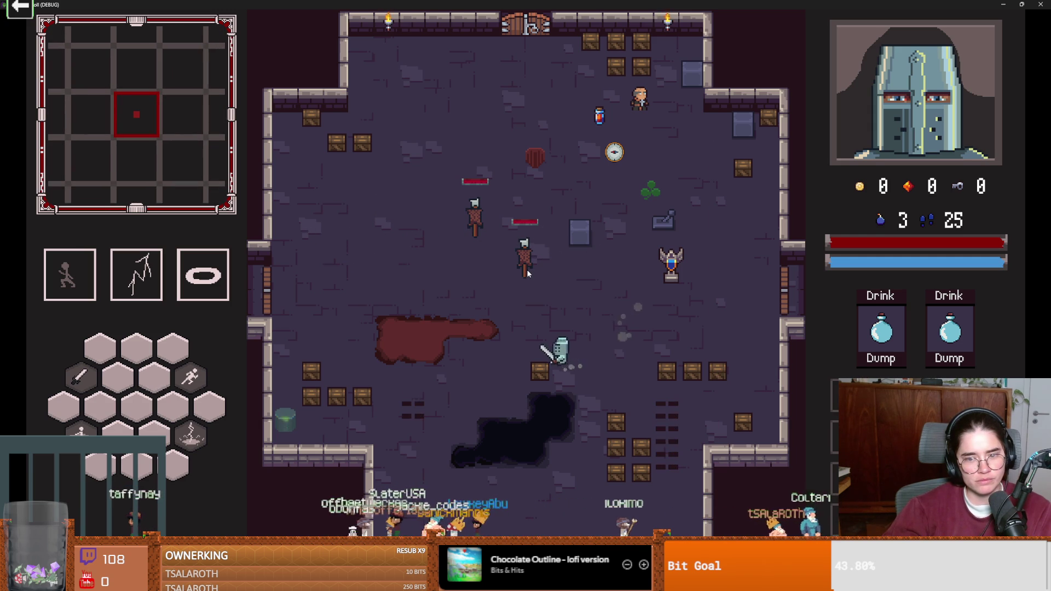
pyautogui.press('w')
pyautogui.press('a')
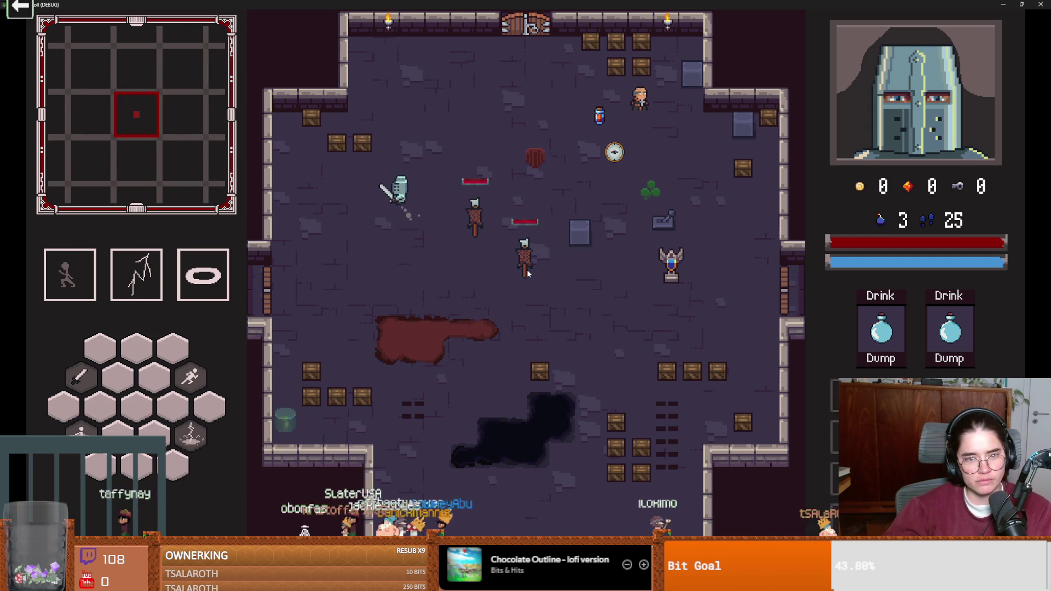
pyautogui.press('d')
pyautogui.press('s')
pyautogui.press('a')
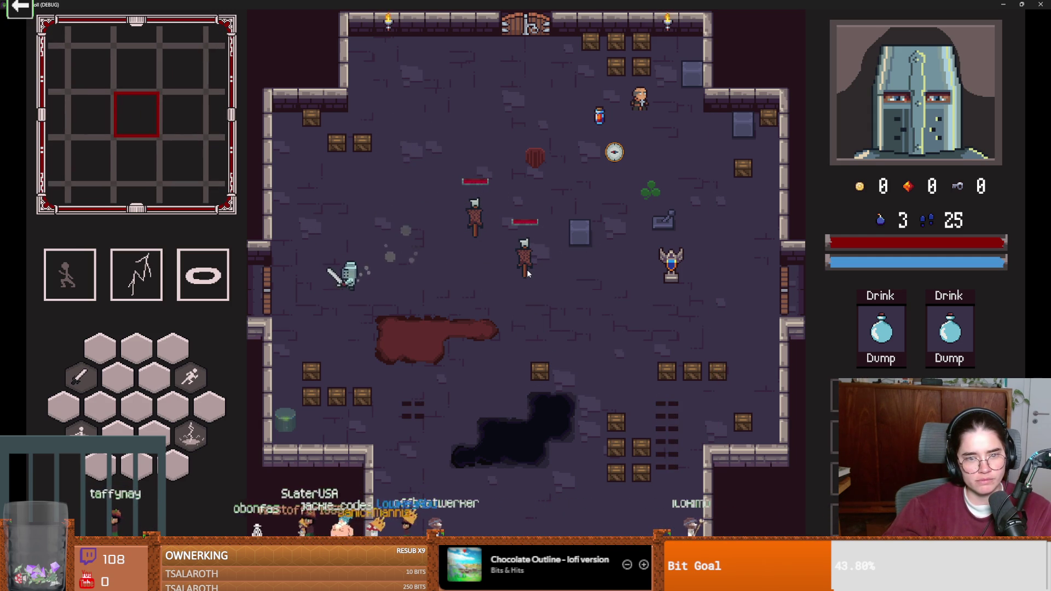
# Step: Keep walking past the blood pool and scarecrows, then close the debug game window
pyautogui.press('s')
pyautogui.press('w')
pyautogui.press('d')
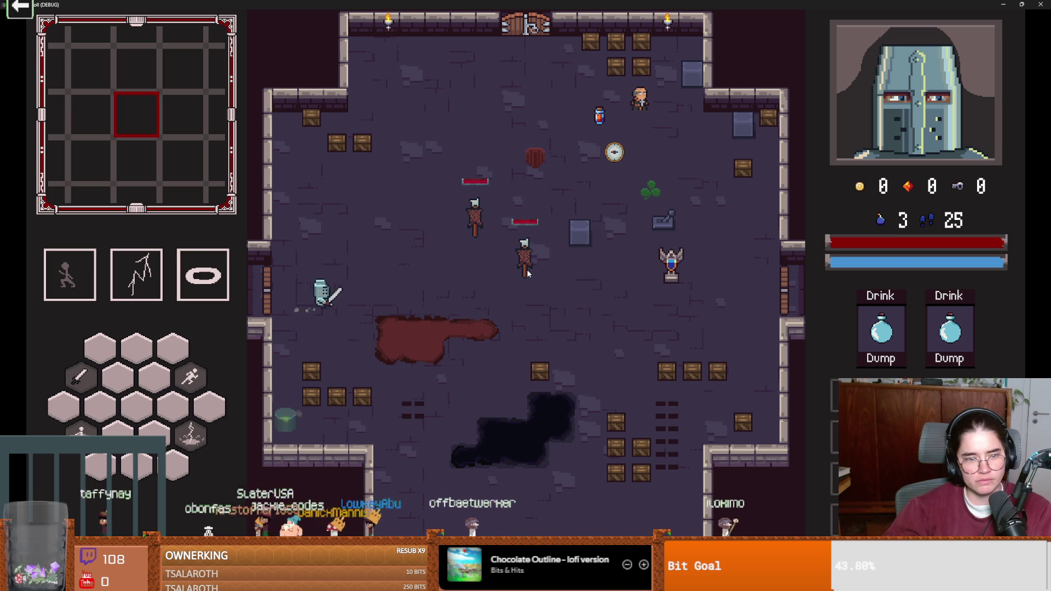
pyautogui.press('d')
pyautogui.press('s')
pyautogui.press('a')
pyautogui.press('w')
pyautogui.press('a')
pyautogui.press('s')
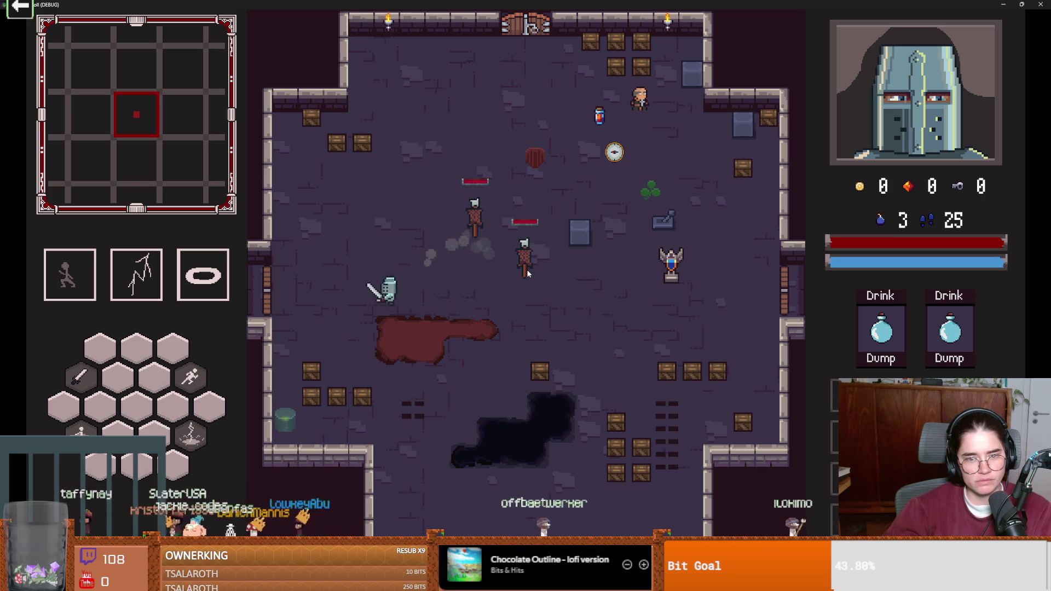
pyautogui.doubleClick(531, 4)
pyautogui.click(622, 224)
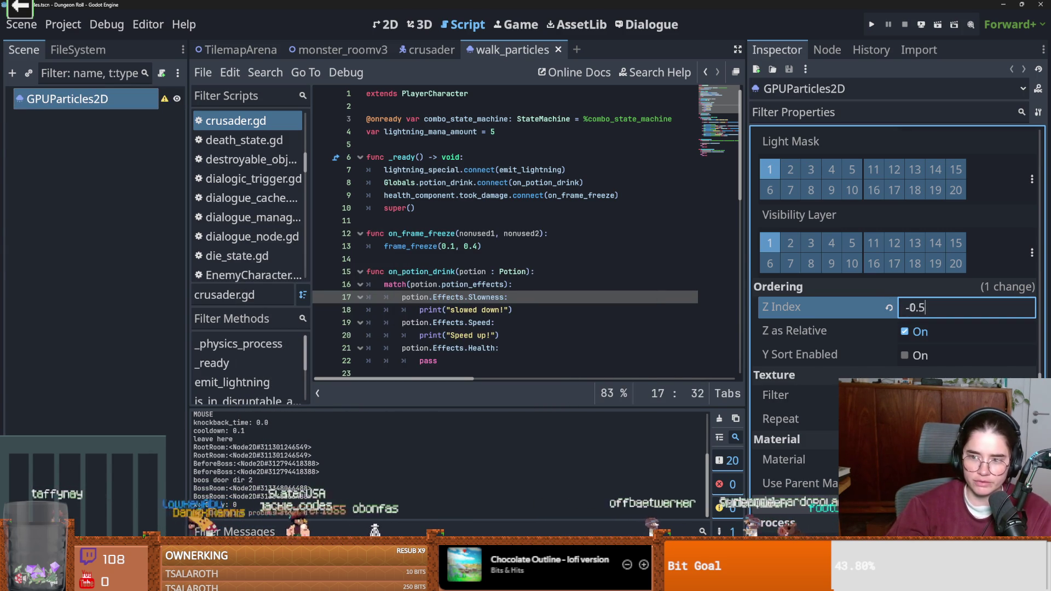
# Step: Commit the -0.5 Z Index entry, which rounds to 0, and save walk_particles
pyautogui.press('Return')
pyautogui.hotkey('ctrl', 's')
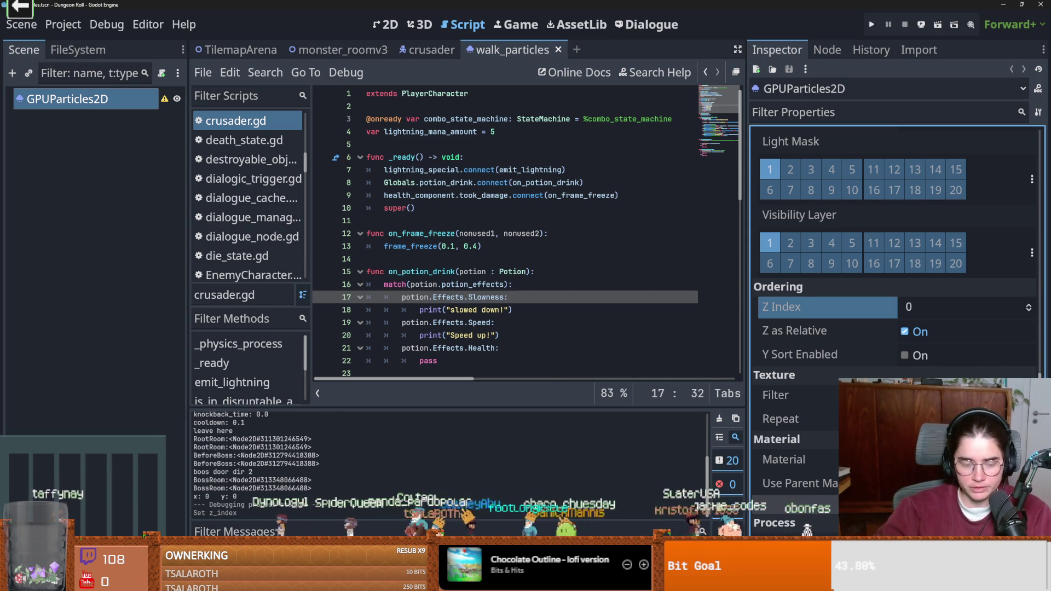
pyautogui.hotkey('alt', 'Tab')
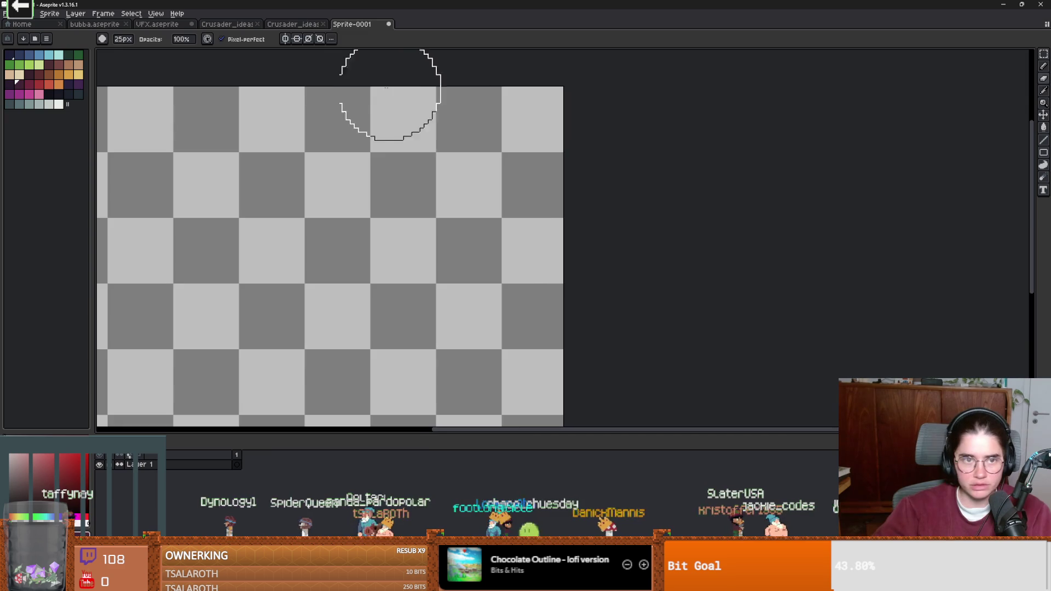
# Step: Open the Crusader_ideas file and play the sword-swing animation from frame 9
pyautogui.click(267, 25)
pyautogui.click(235, 25)
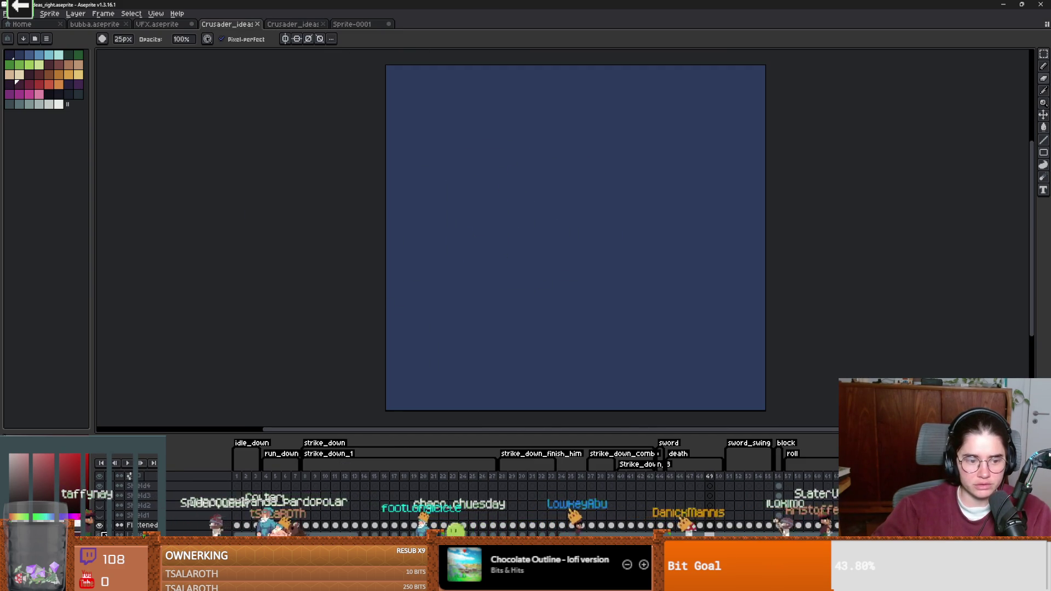
pyautogui.click(346, 484)
pyautogui.click(319, 480)
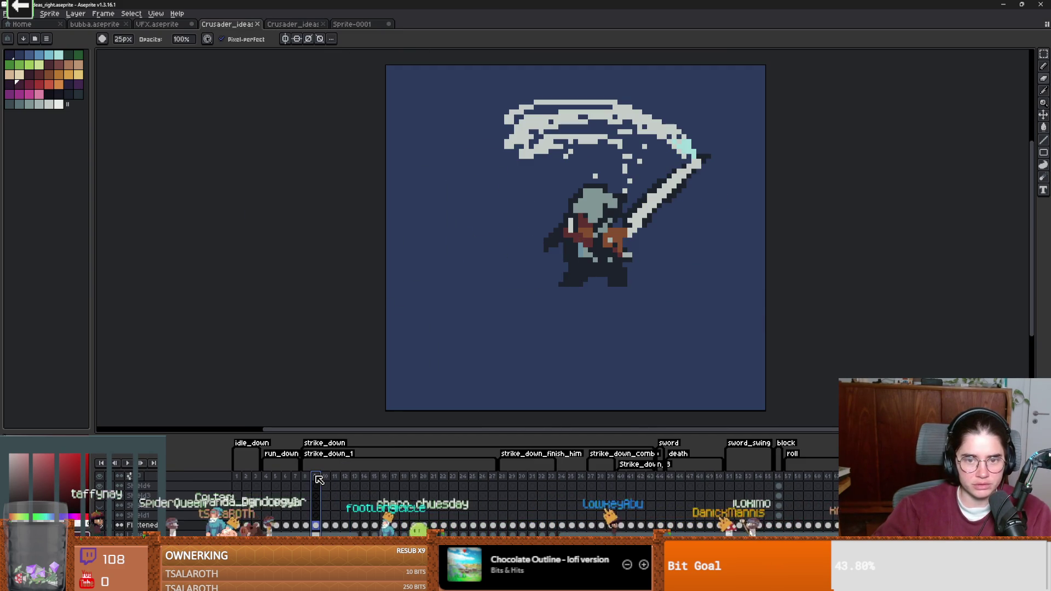
pyautogui.click(127, 463)
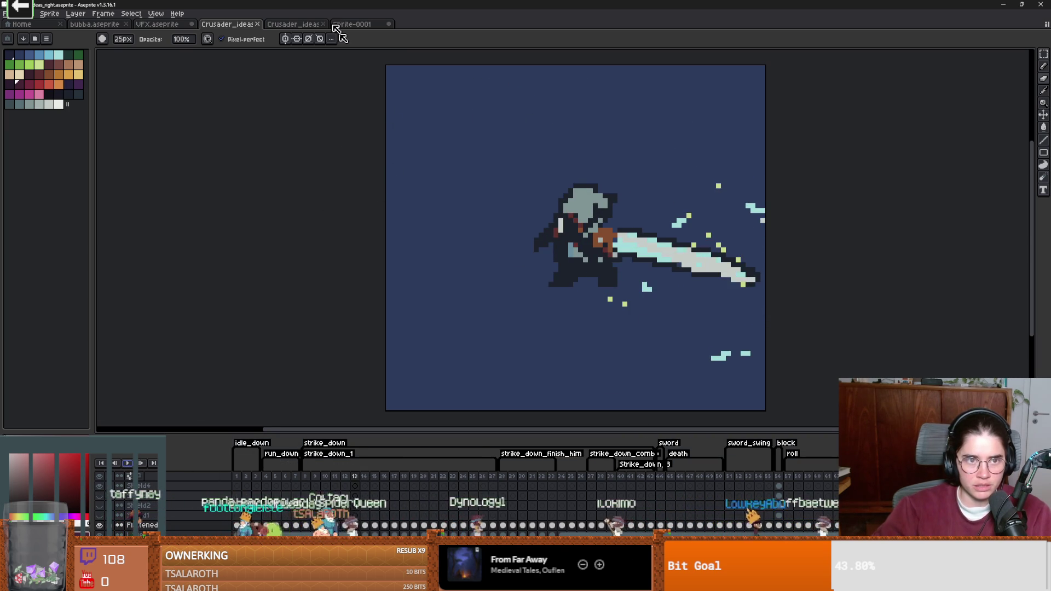
# Step: Open VFX.aseprite and play its effect animations from frame 7
pyautogui.click(295, 24)
pyautogui.click(352, 24)
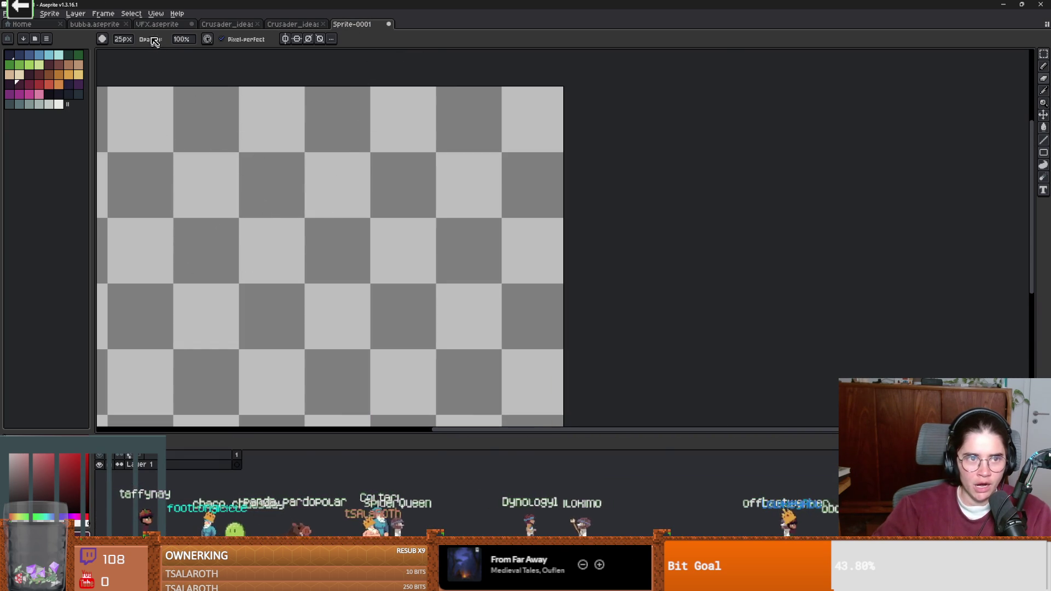
pyautogui.click(159, 24)
pyautogui.click(315, 465)
pyautogui.click(295, 466)
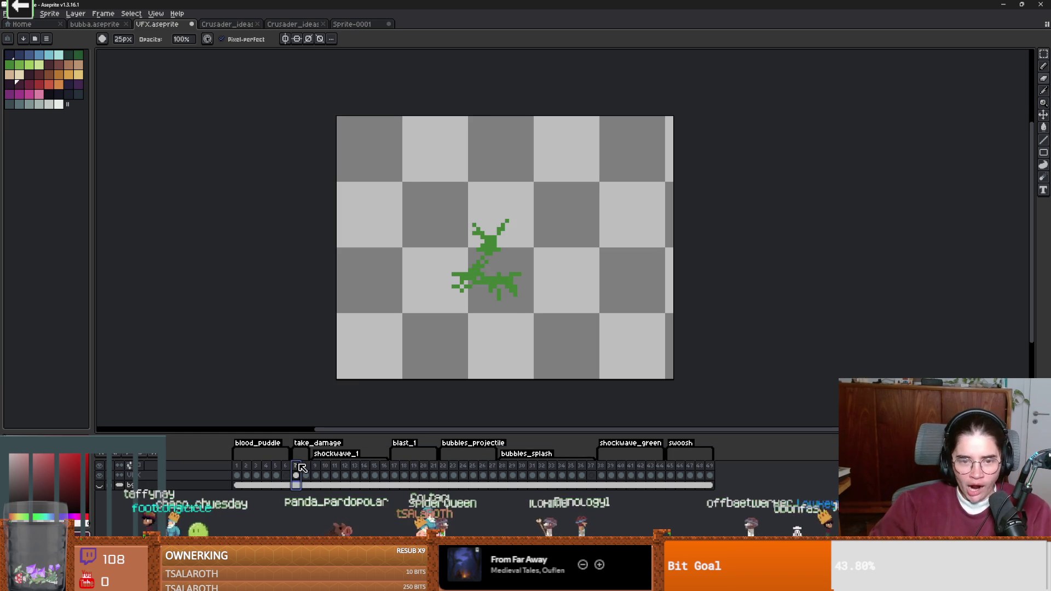
pyautogui.press('Return')
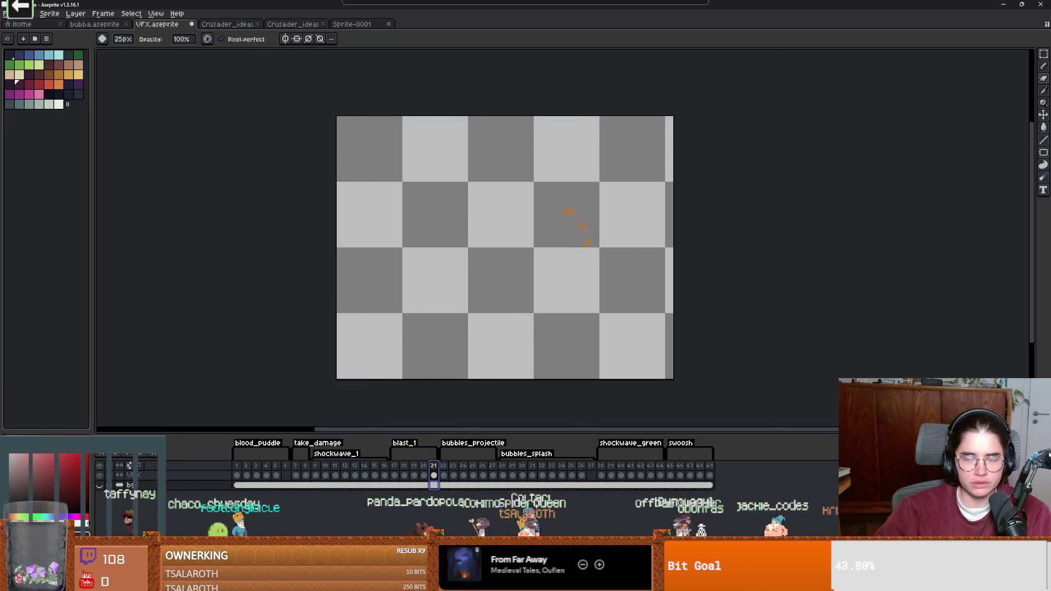
pyautogui.hotkey('alt', 'Tab')
pyautogui.click(411, 284)
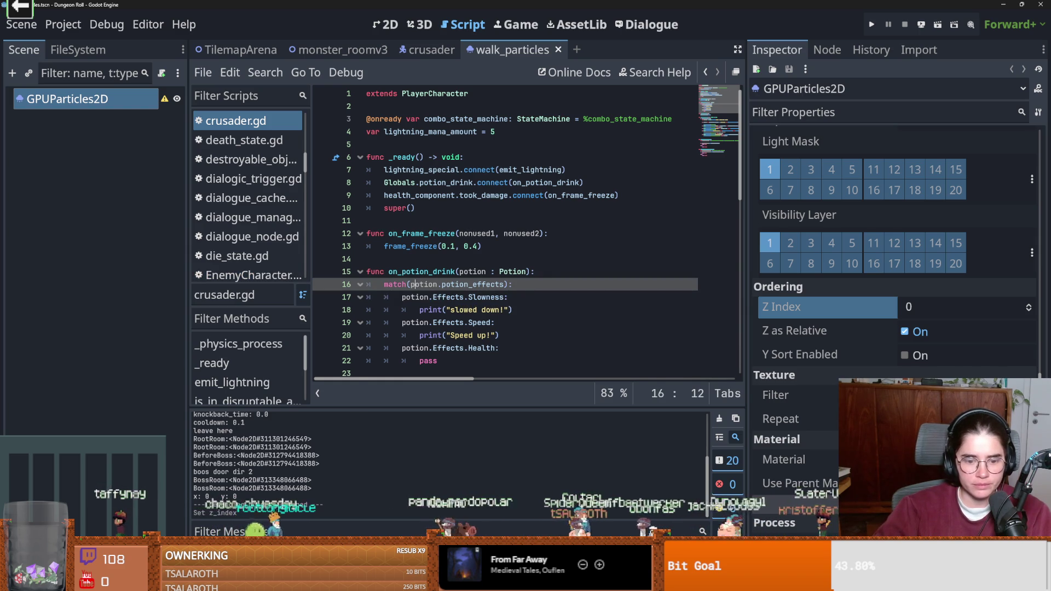
# Step: Review the five changed files, commit them to dev as 'dust particles', and push
pyautogui.hotkey('alt', 'Tab')
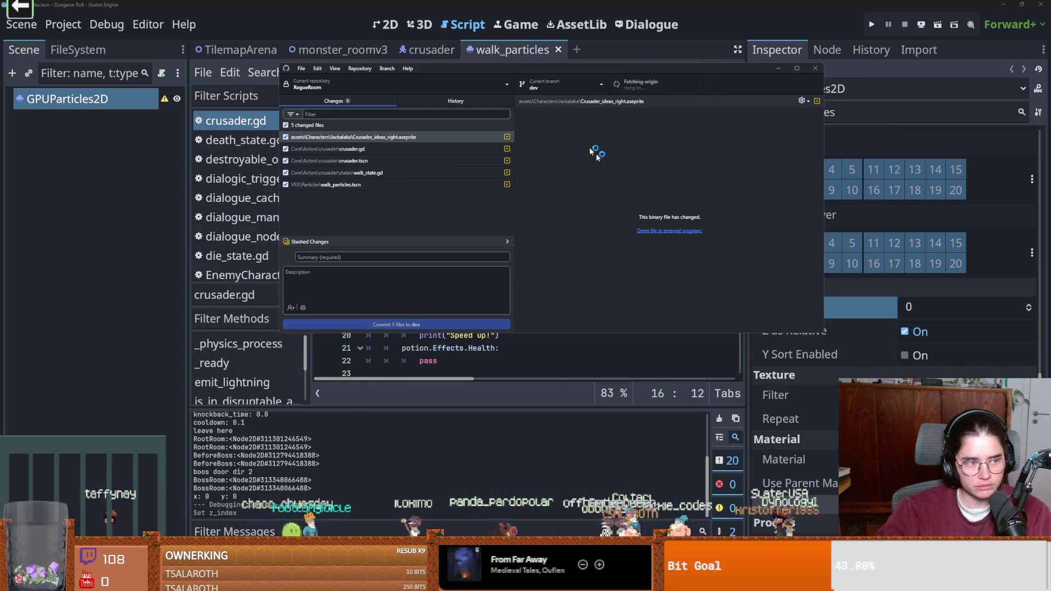
pyautogui.click(797, 68)
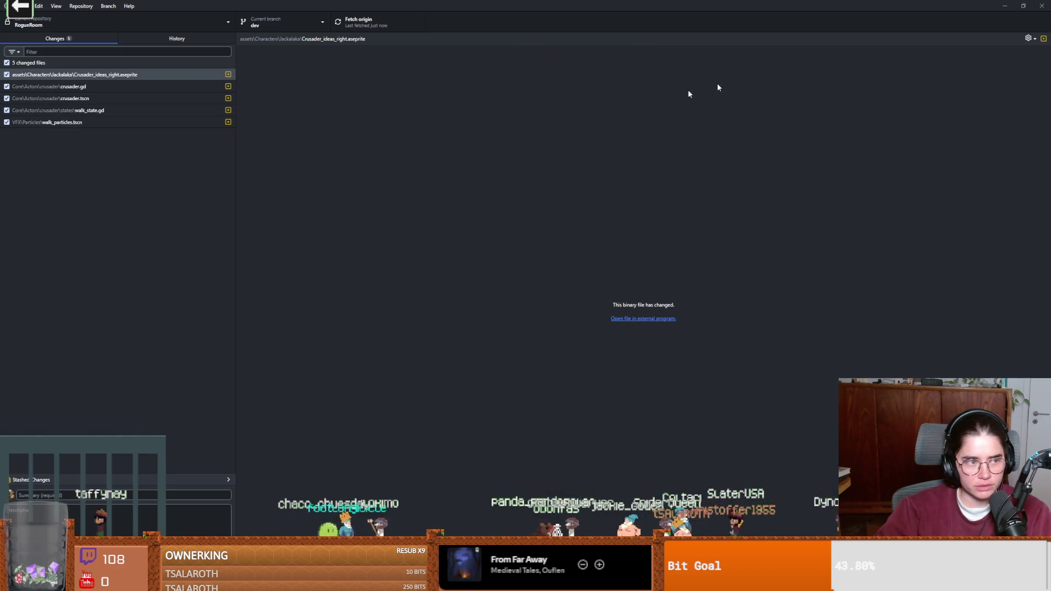
pyautogui.press('Down')
pyautogui.press('Down')
pyautogui.press('Down')
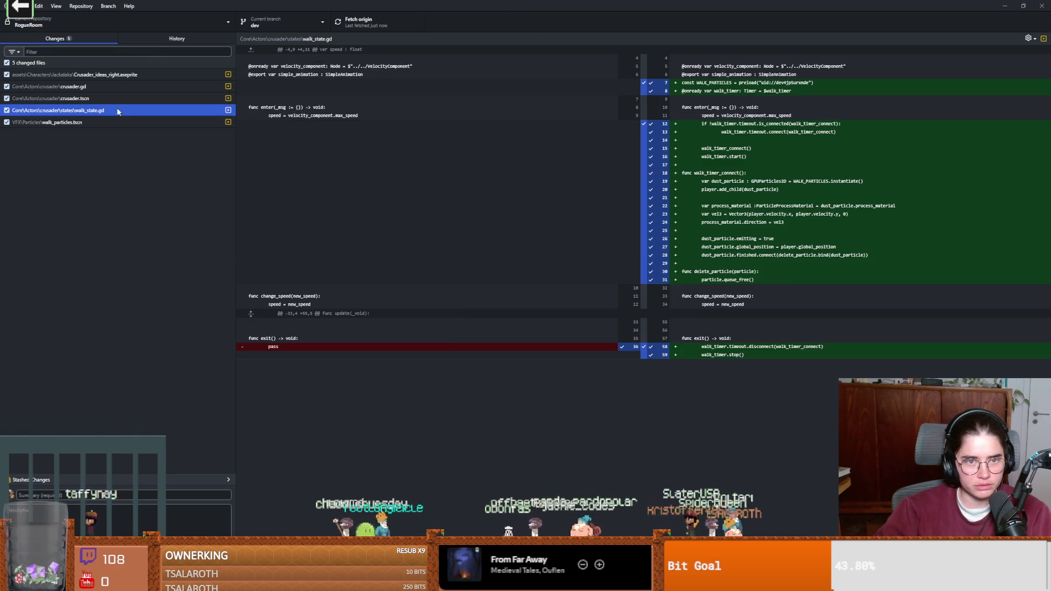
pyautogui.click(141, 495)
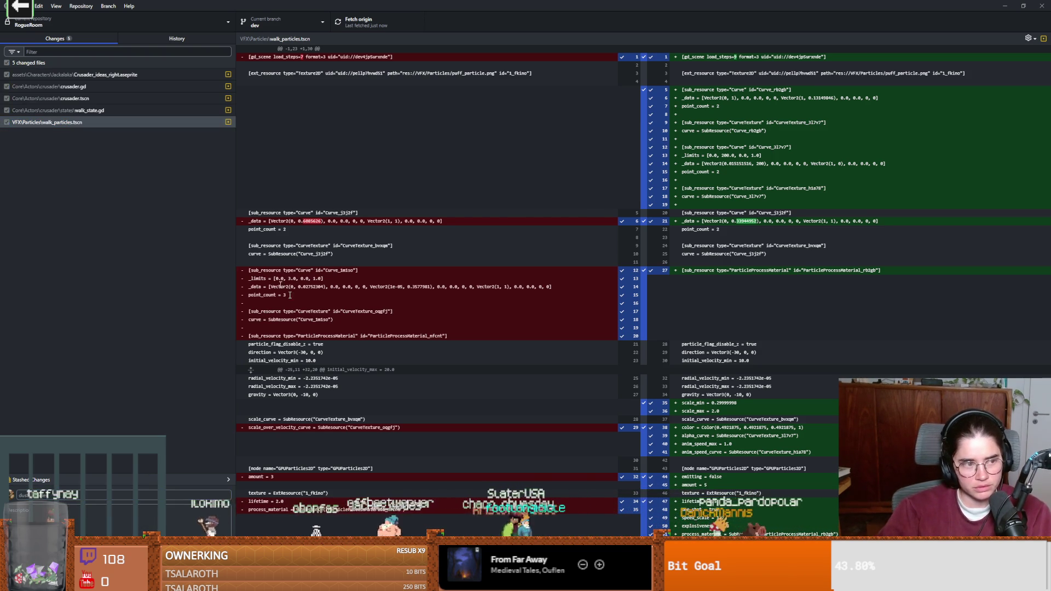
pyautogui.hotkey('ctrl', 'Return')
pyautogui.click(369, 26)
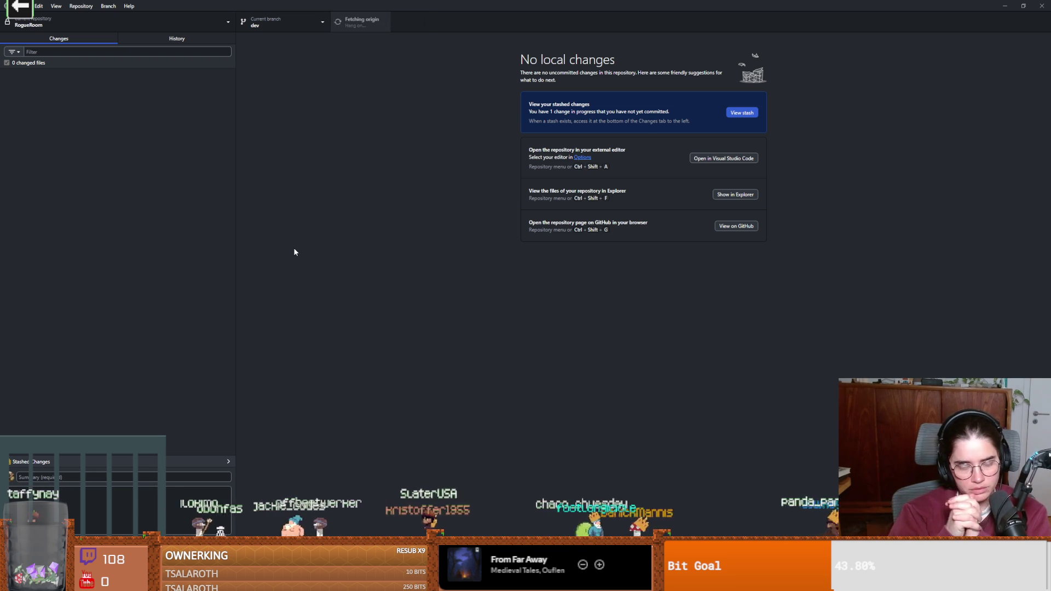
# Step: Show bubba.aseprite from the 'new minibat' commit in Explorer and select babat.aseprite
pyautogui.click(150, 37)
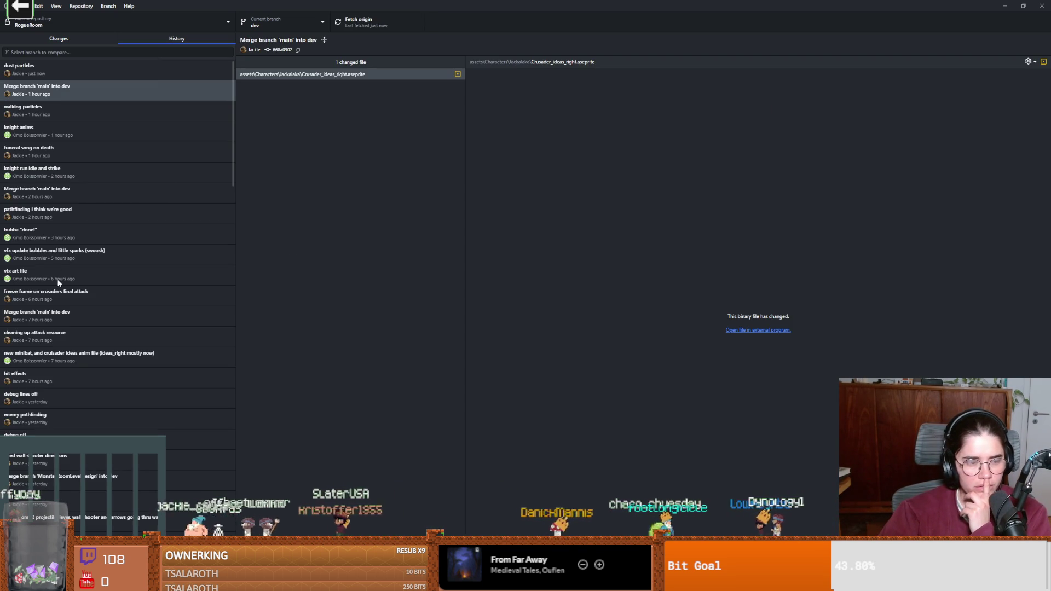
pyautogui.click(61, 364)
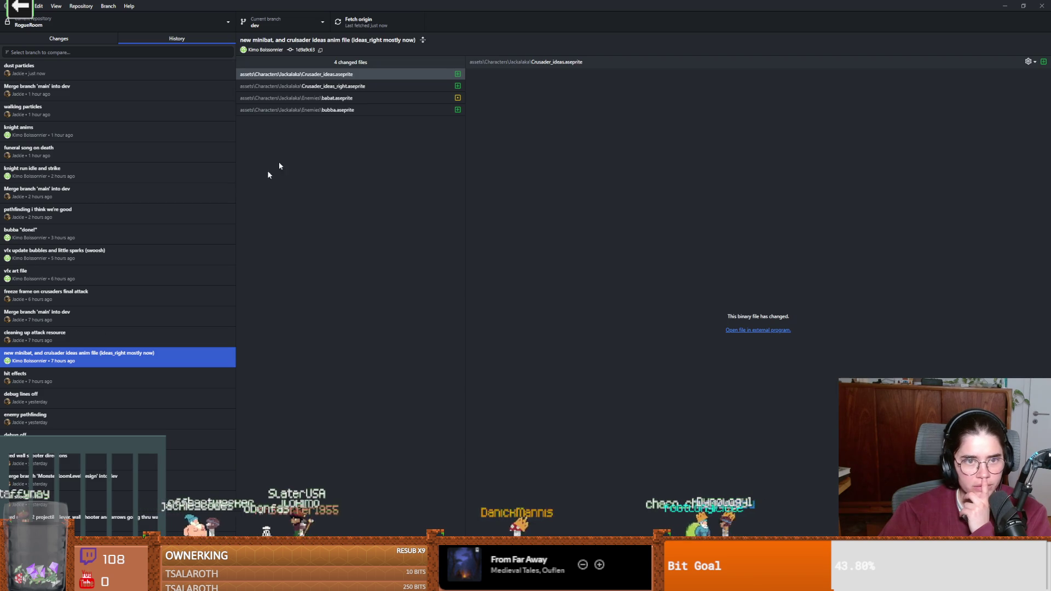
pyautogui.rightClick(352, 110)
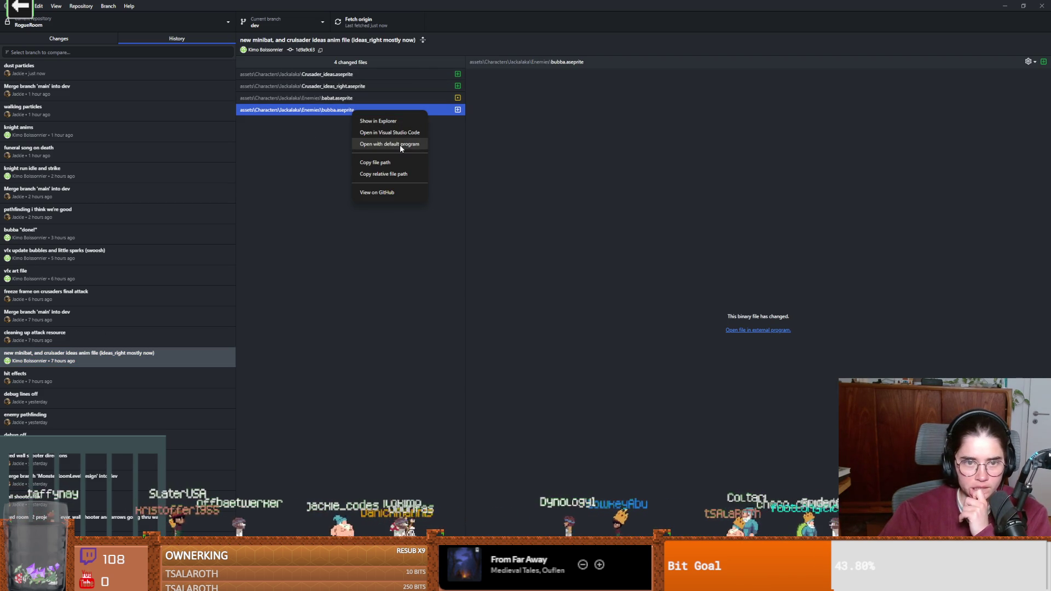
pyautogui.click(393, 120)
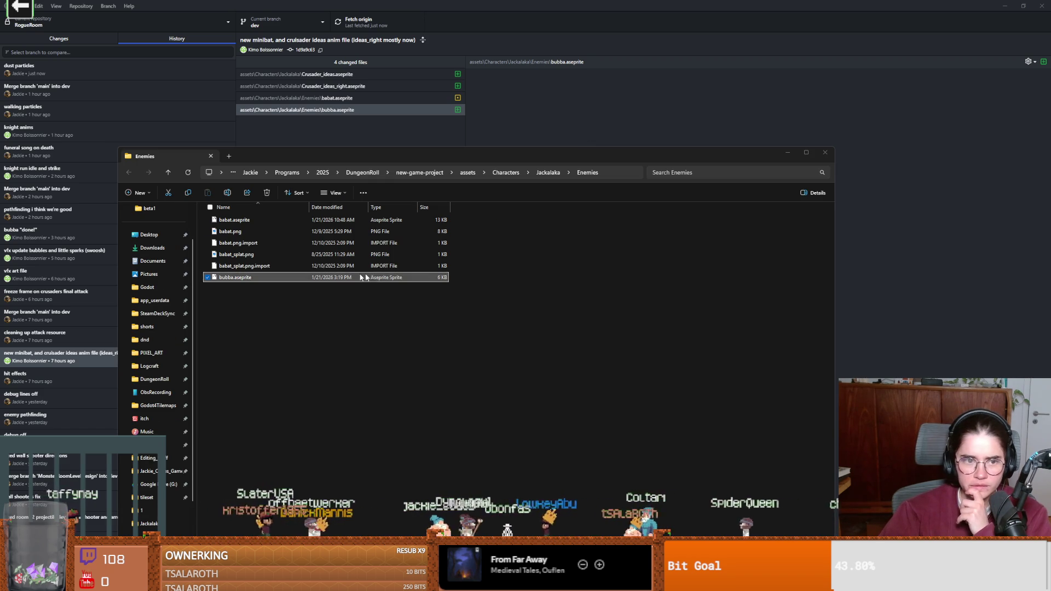
pyautogui.click(252, 220)
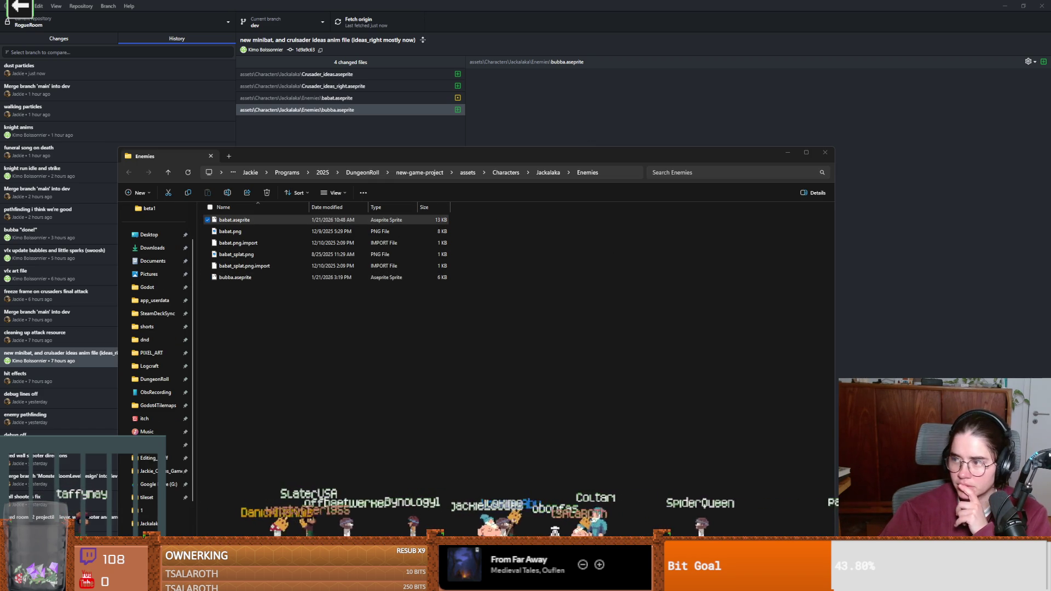
# Step: Open babat.aseprite and play the bat animations, pausing on take_damage frame 8
pyautogui.press('Return')
pyautogui.scroll(3, 528, 222)
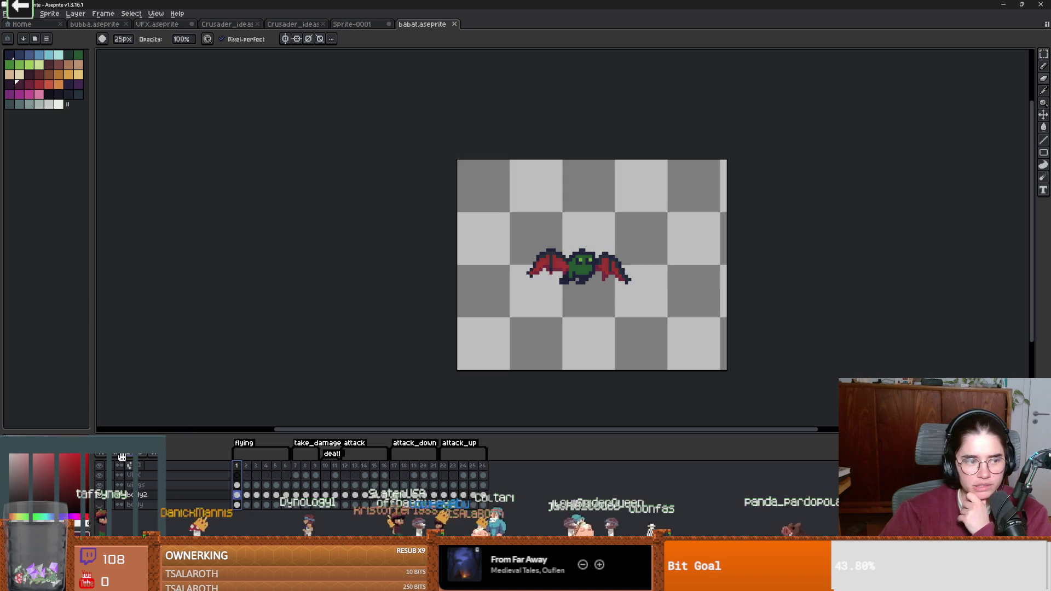
pyautogui.press('Return')
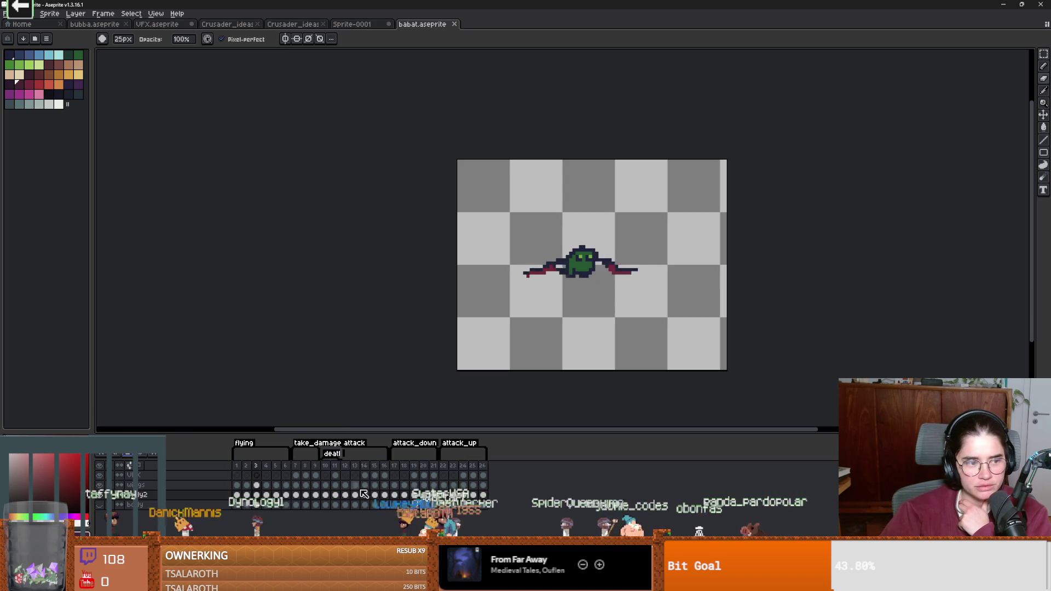
pyautogui.click(306, 466)
pyautogui.press('Return')
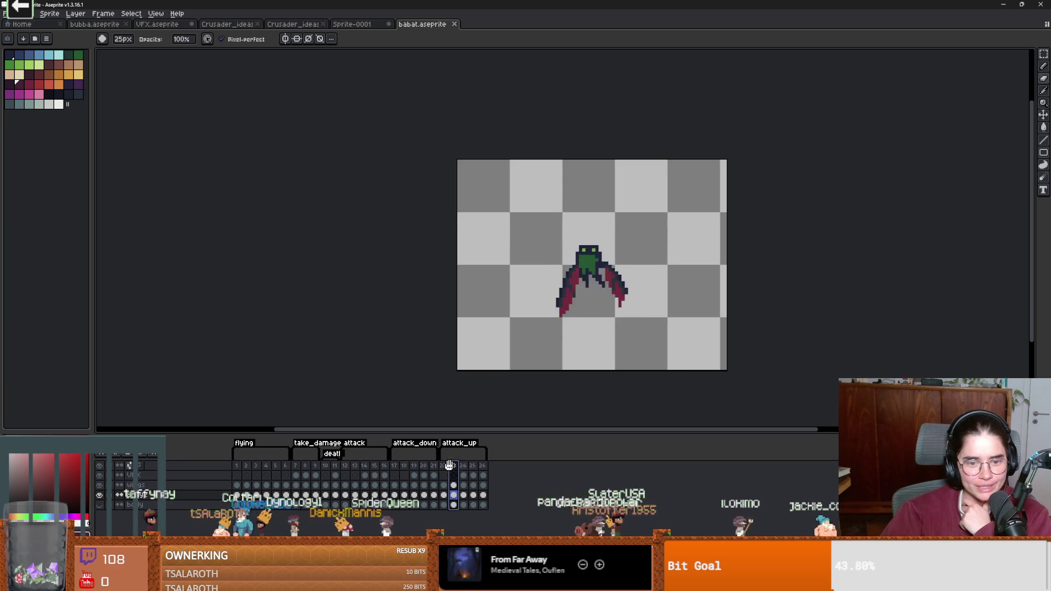
# Step: Close the File Explorer window and return to the Godot editor
pyautogui.hotkey('alt', 'Tab')
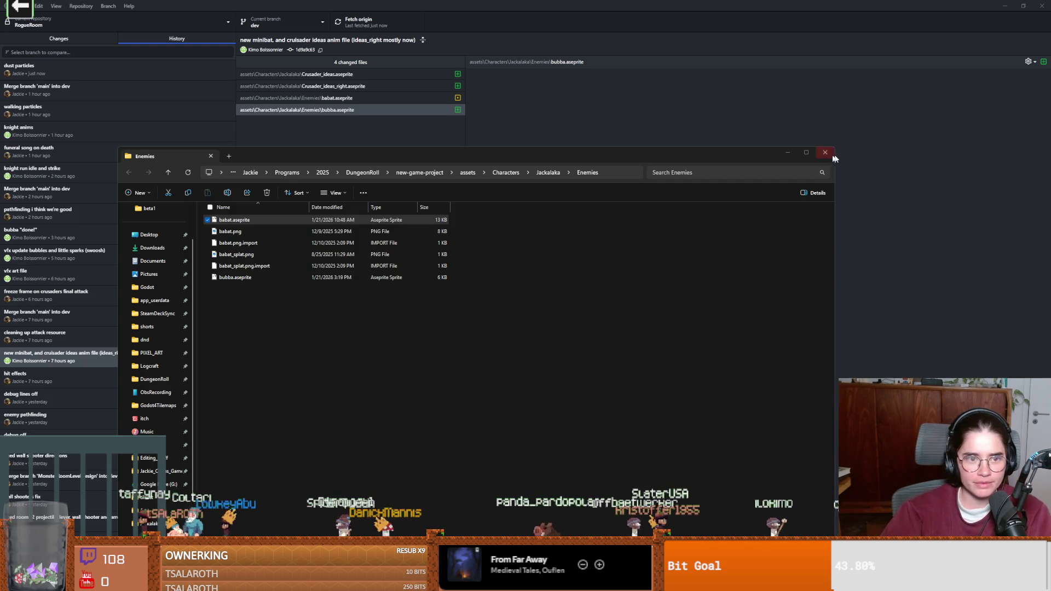
pyautogui.click(825, 153)
pyautogui.hotkey('alt', 'Tab')
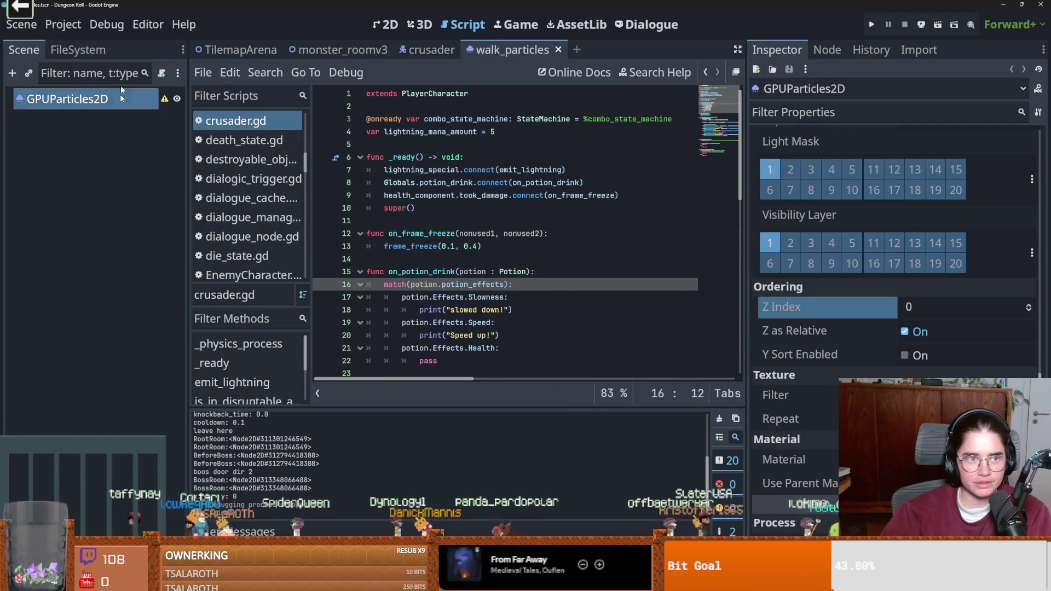
# Step: Filter Godot's FileSystem dock by 'babat' to find the bat files
pyautogui.click(83, 50)
pyautogui.click(78, 96)
pyautogui.write('babat')
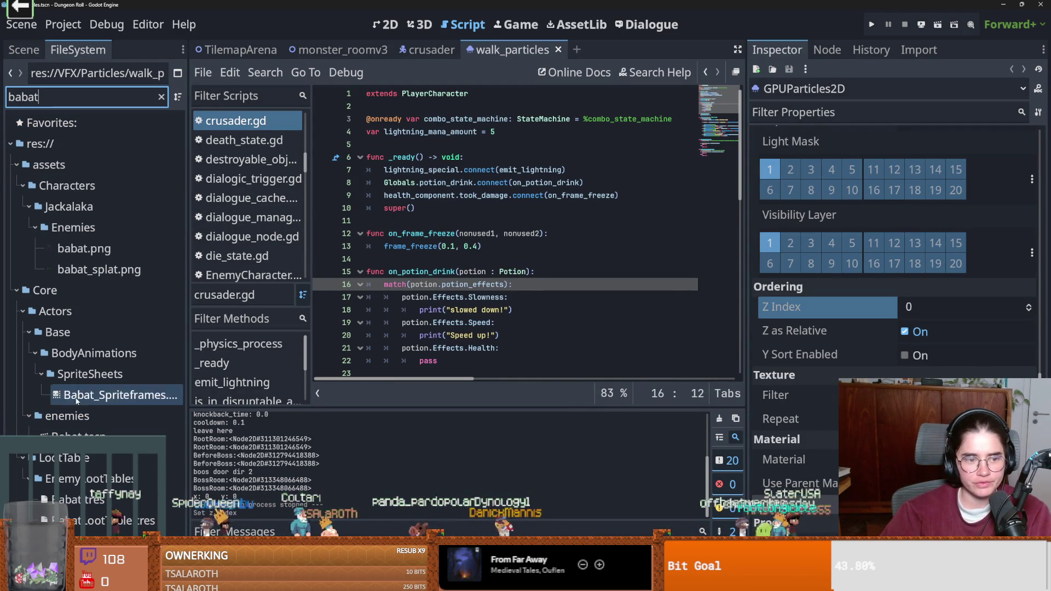
# Step: Open the Enemies folder in File Explorer and reopen babat.aseprite in Aseprite
pyautogui.rightClick(78, 229)
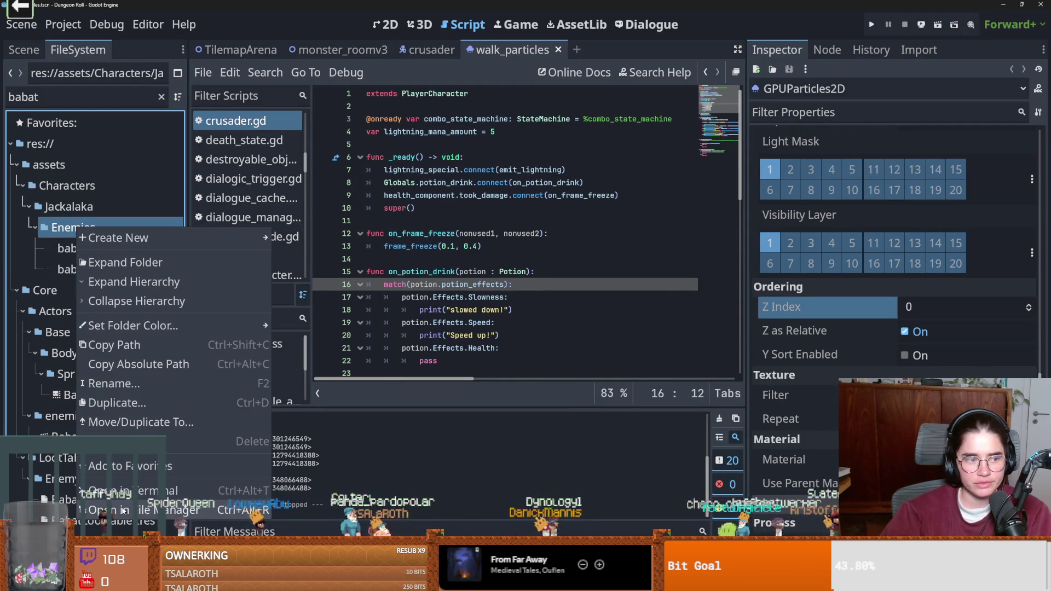
pyautogui.click(124, 510)
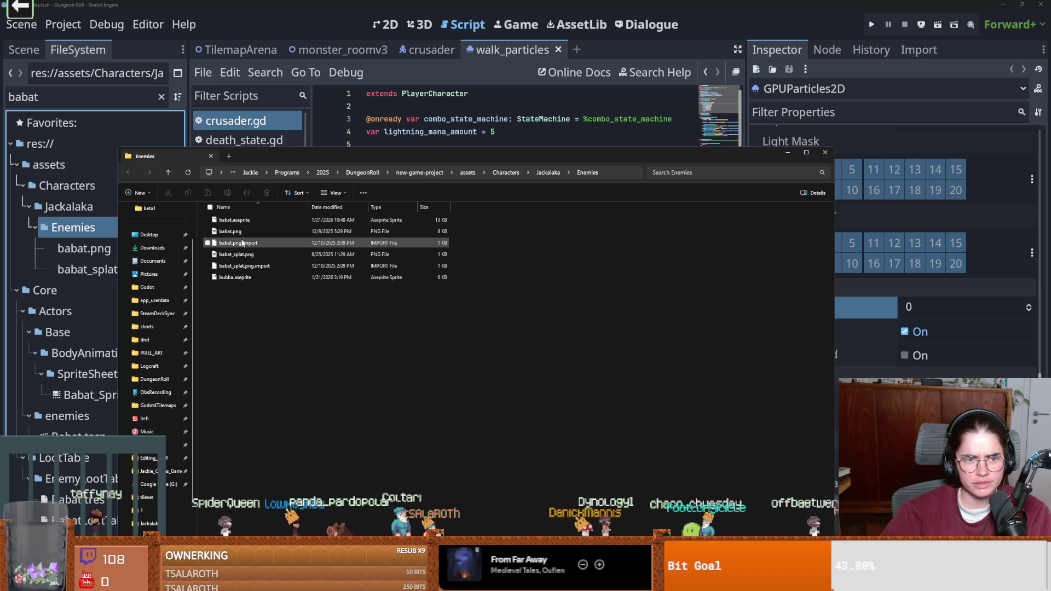
pyautogui.click(247, 222)
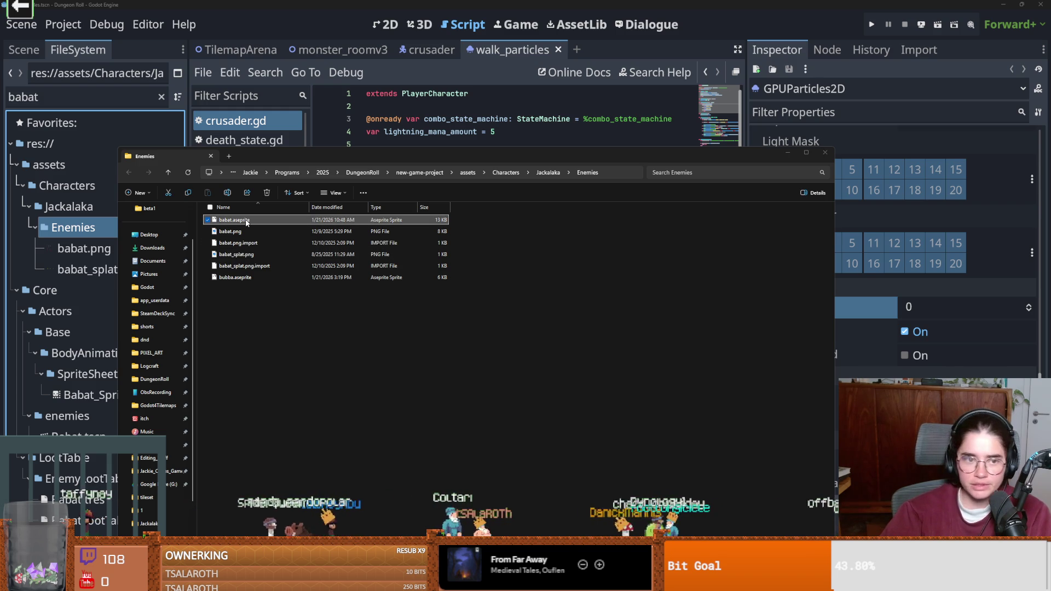
pyautogui.press('Return')
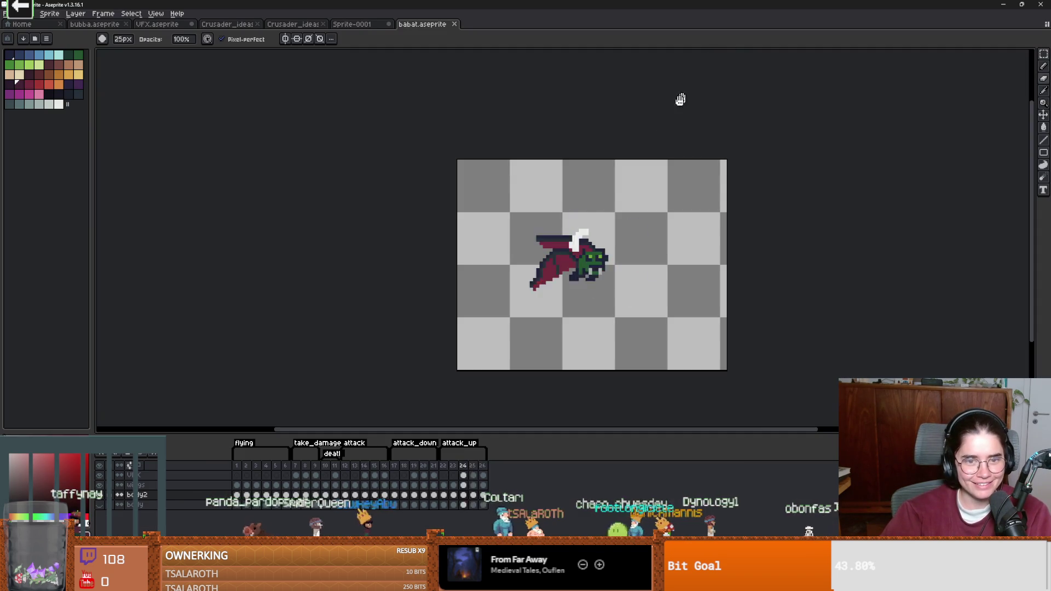
# Step: Review the bat's damage-splash and wings-down poses, stepping through frames 5 to 9
pyautogui.scroll(2, 668, 252)
pyautogui.scroll(-1, 666, 262)
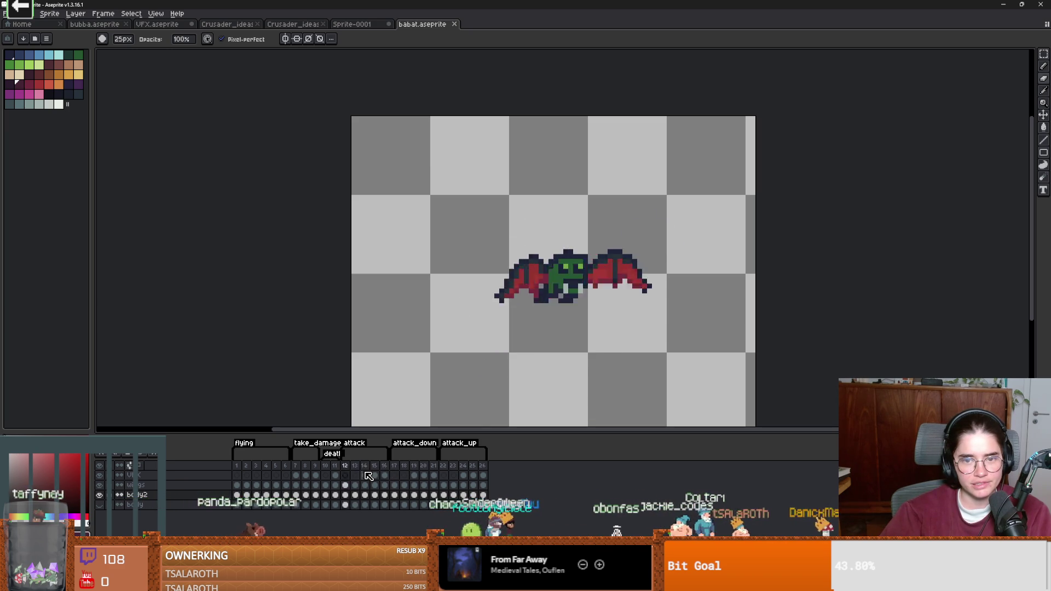
pyautogui.click(295, 465)
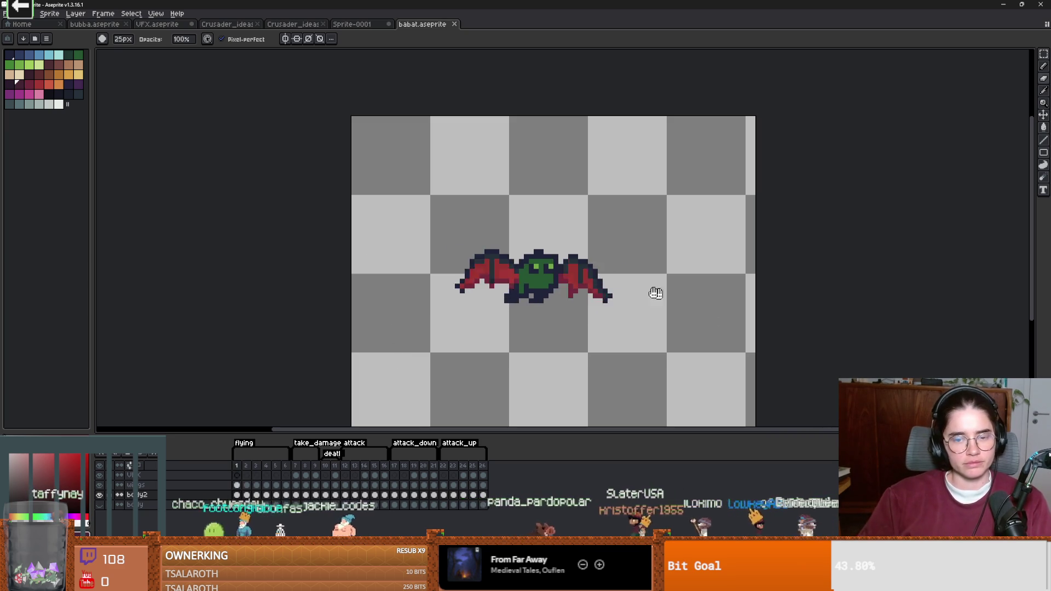
pyautogui.scroll(2, 518, 352)
pyautogui.moveTo(518, 352); pyautogui.dragTo(546, 345)
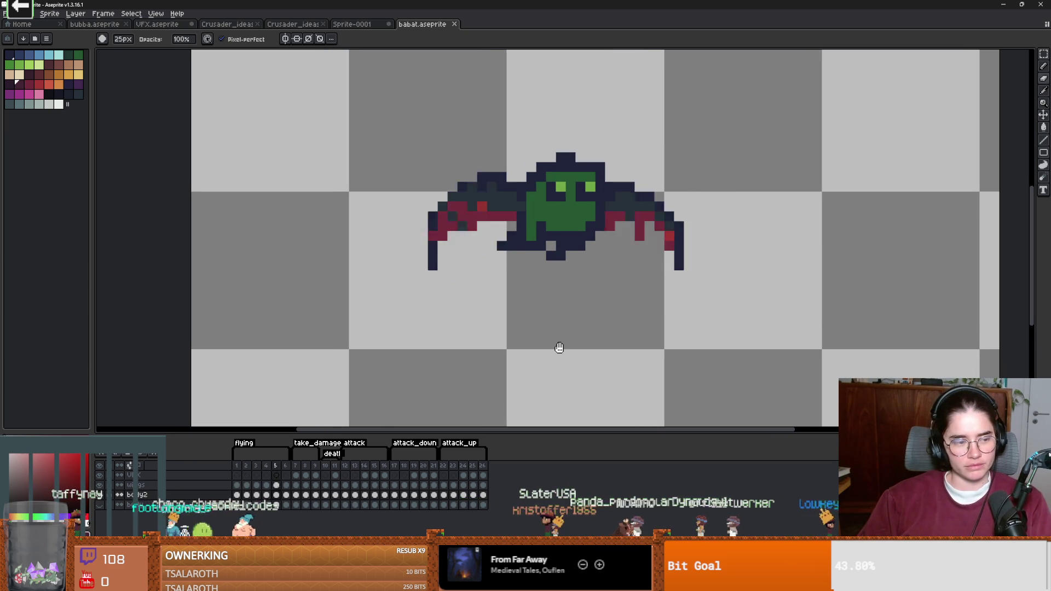
pyautogui.moveTo(560, 308); pyautogui.dragTo(598, 290)
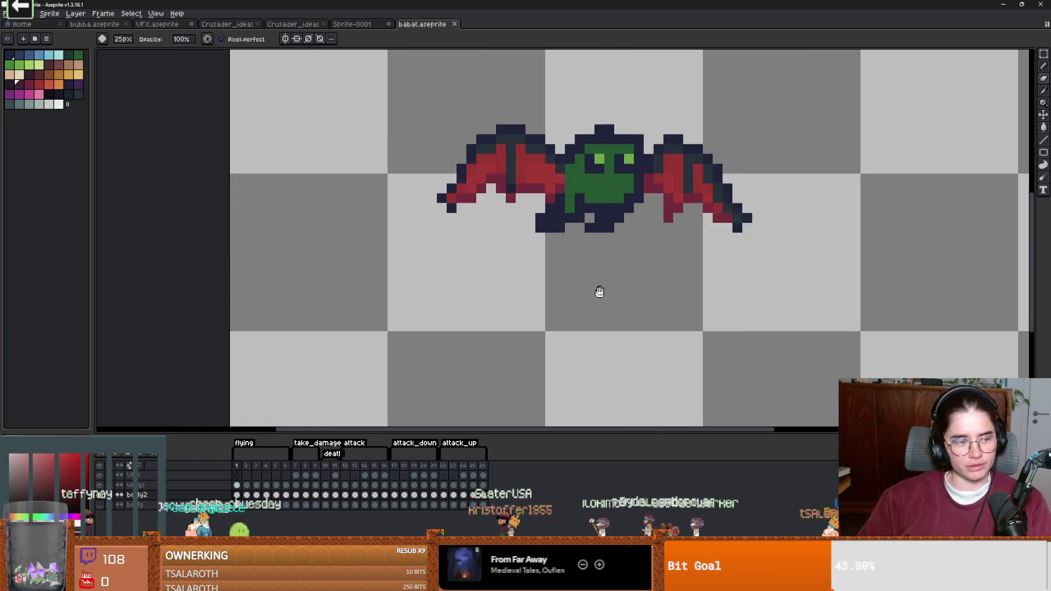
pyautogui.scroll(1, 606, 300)
pyautogui.scroll(-4, 578, 297)
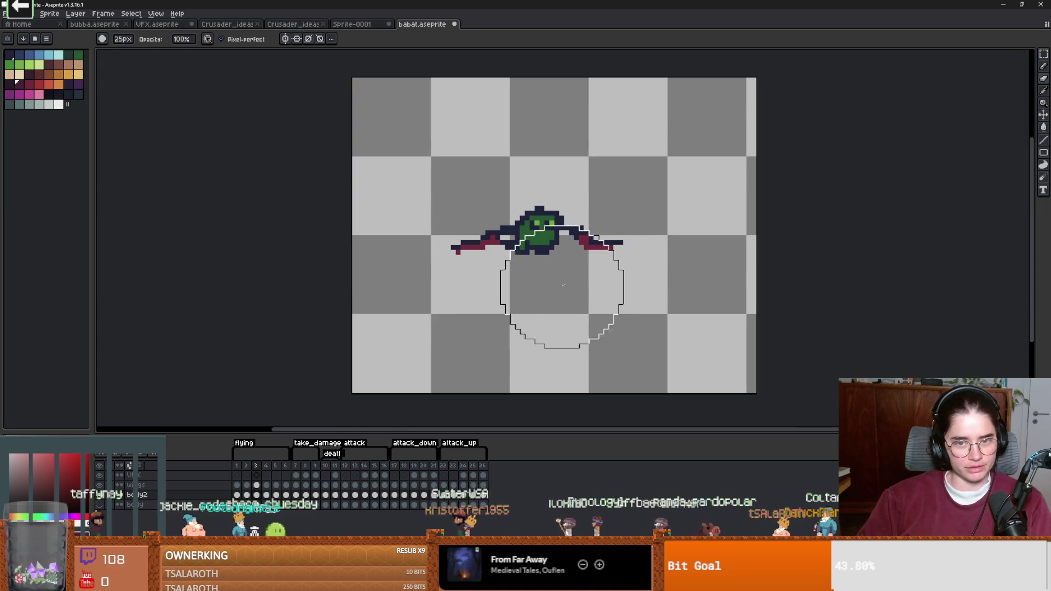
pyautogui.press('v')
pyautogui.press('b')
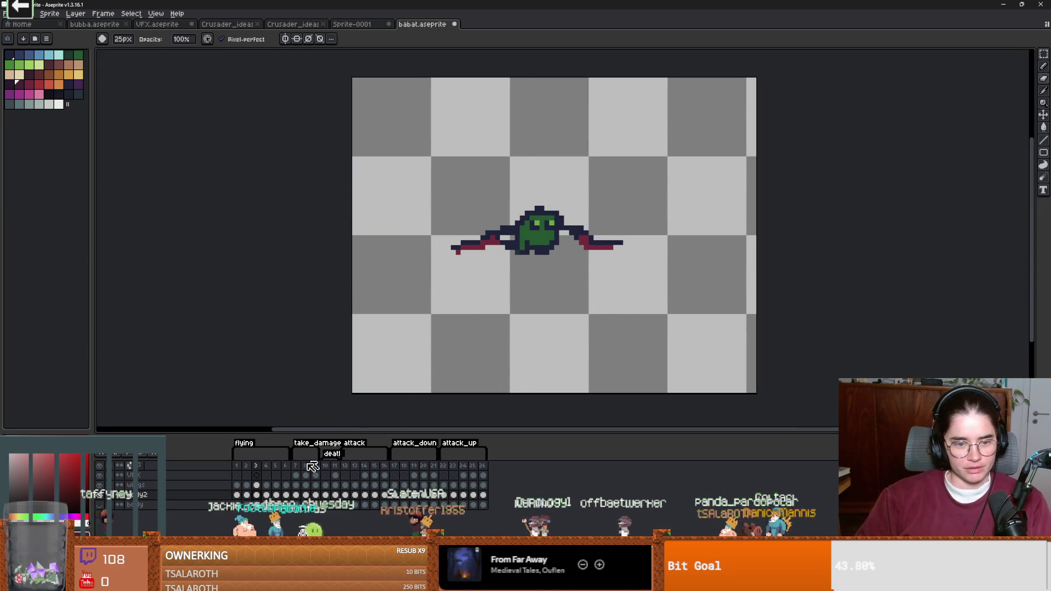
pyautogui.click(280, 468)
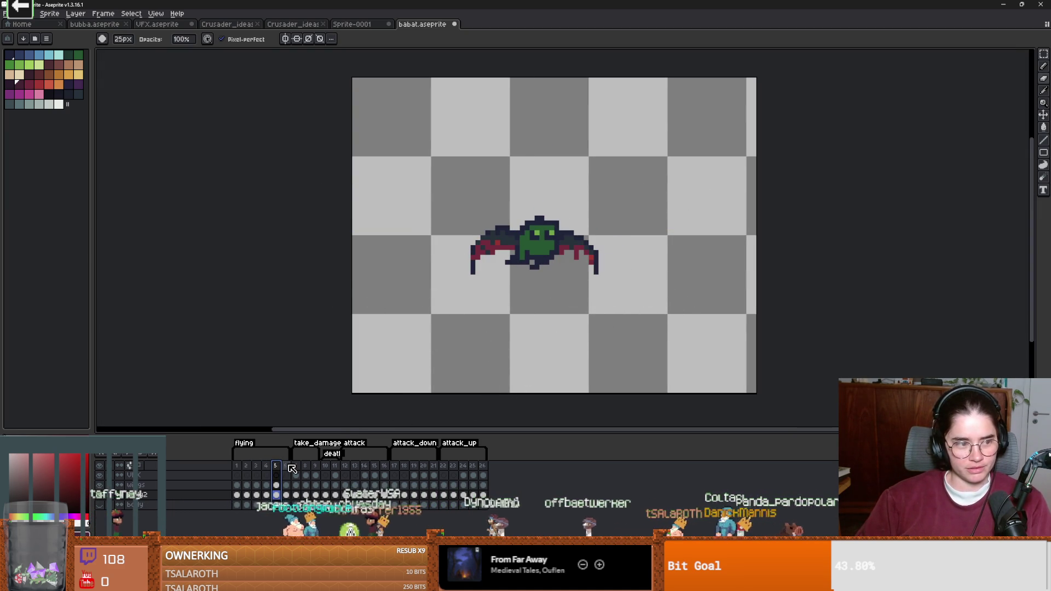
pyautogui.moveTo(280, 469); pyautogui.dragTo(317, 472)
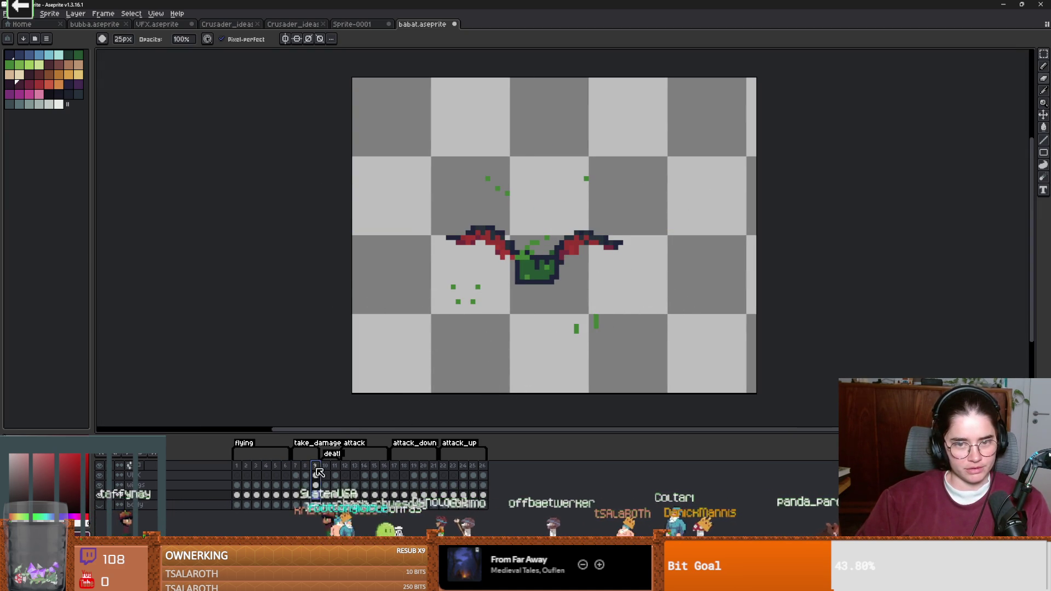
# Step: Hide the VFX layer and scrub the bat animation through to the last frame, 26
pyautogui.click(99, 475)
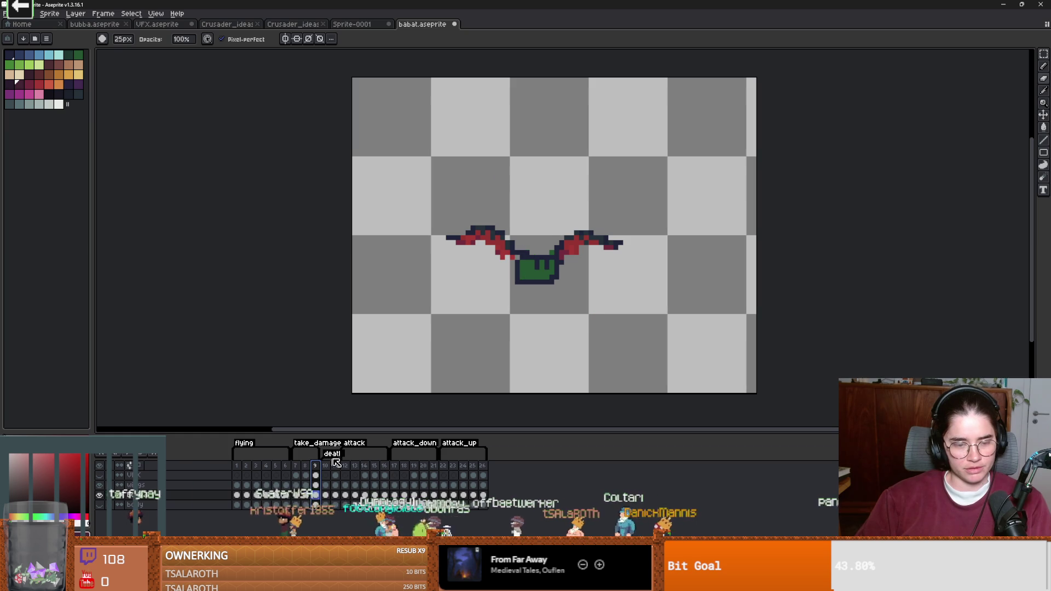
pyautogui.scroll(1, 362, 345)
pyautogui.scroll(-1, 479, 342)
pyautogui.scroll(2, 479, 342)
pyautogui.moveTo(324, 470); pyautogui.dragTo(480, 472)
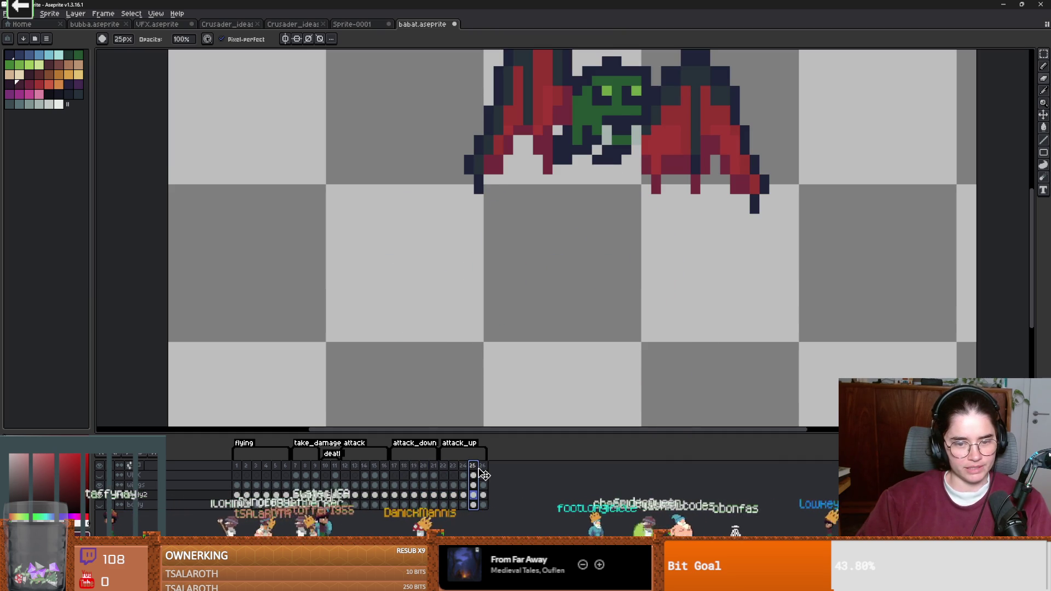
pyautogui.click(482, 470)
# Step: Save babat.aseprite with Ctrl+S
pyautogui.hotkey('ctrl', '0')
pyautogui.hotkey('ctrl', 's')
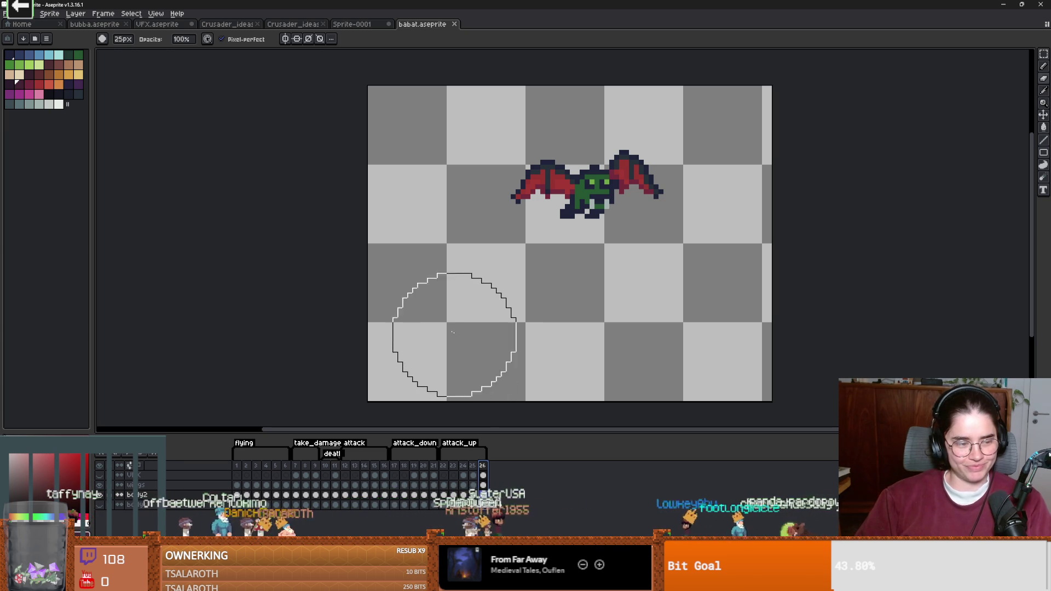
pyautogui.scroll(-1, 458, 317)
pyautogui.moveTo(459, 317); pyautogui.dragTo(467, 305)
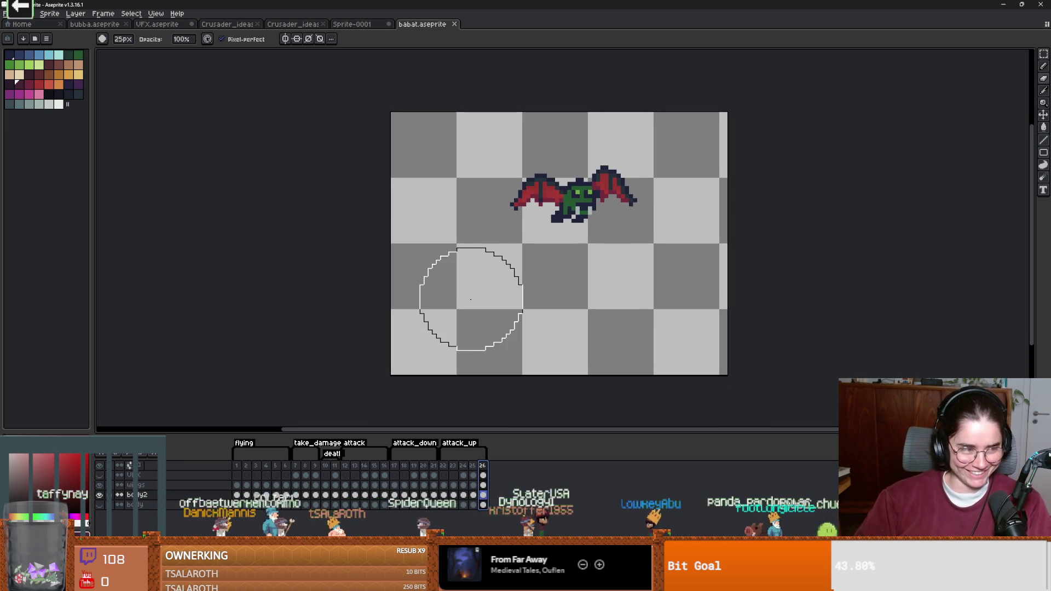
pyautogui.press('ctrl')
pyautogui.moveTo(556, 277); pyautogui.dragTo(511, 301)
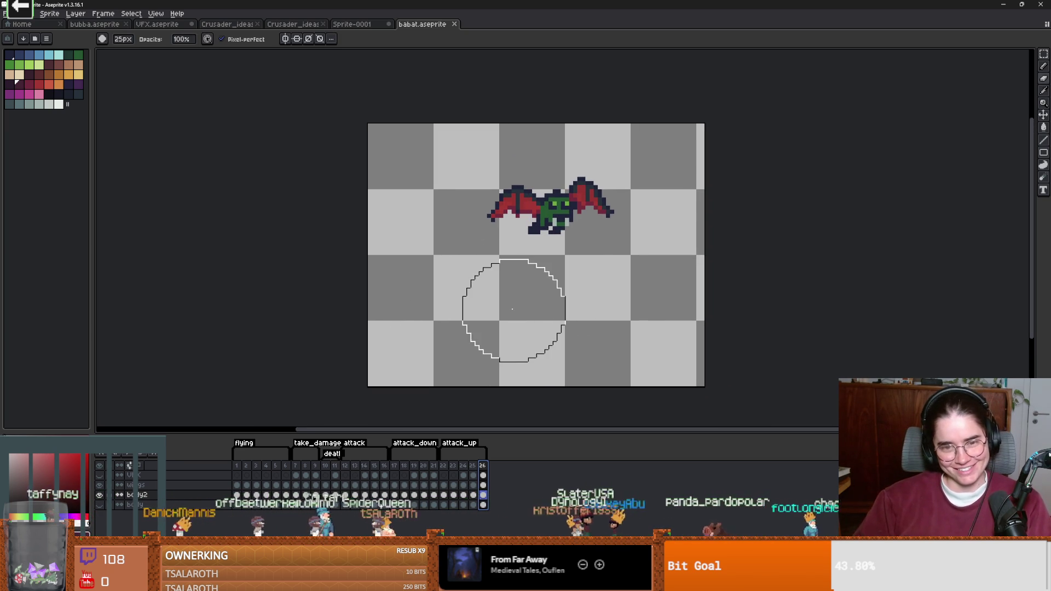
pyautogui.scroll(-1, 509, 304)
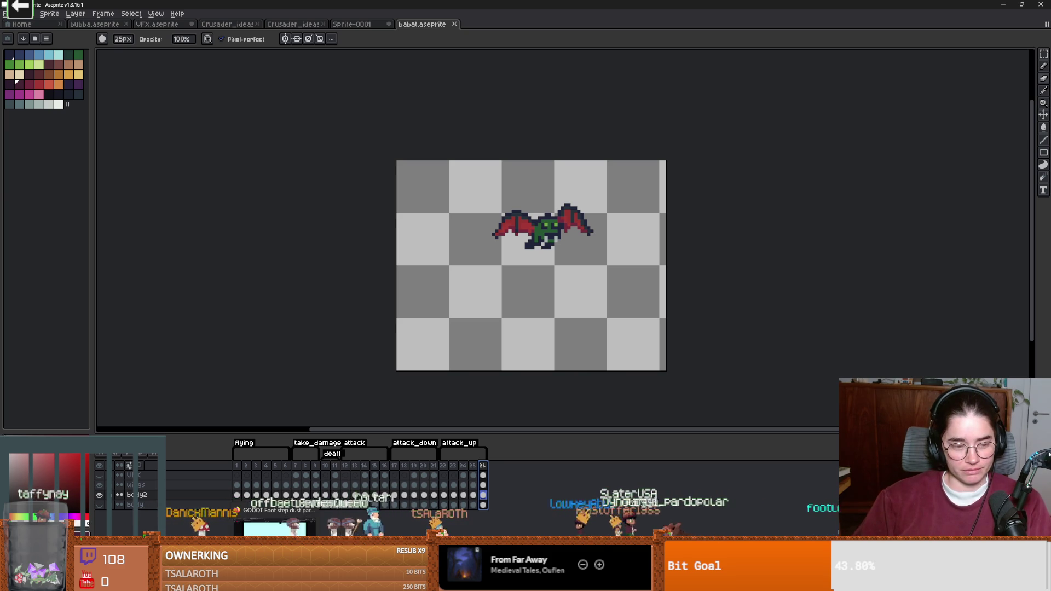
pyautogui.moveTo(429, 270); pyautogui.dragTo(383, 267)
pyautogui.click(7, 14)
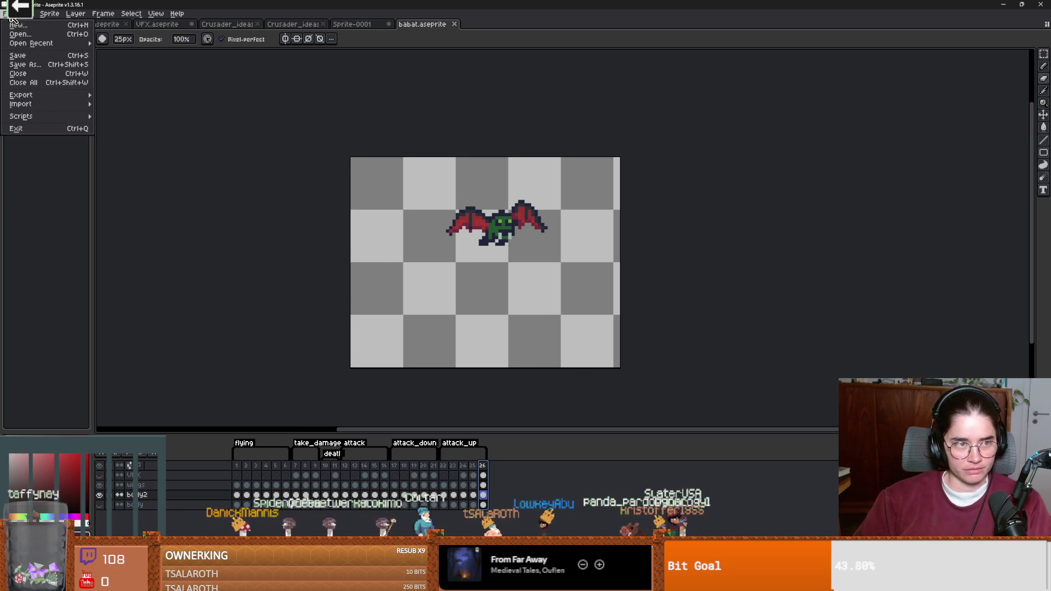
# Step: Create a new blank sprite, Sprite-0002, with the default size
pyautogui.click(18, 25)
pyautogui.click(498, 376)
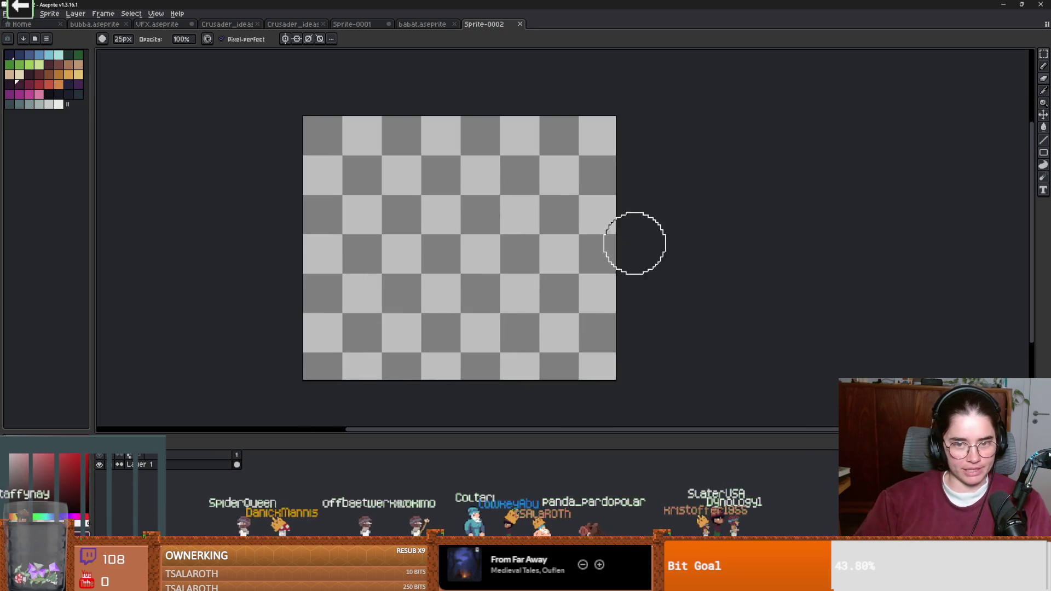
pyautogui.moveTo(430, 309); pyautogui.dragTo(487, 279)
pyautogui.scroll(1, 441, 264)
# Step: Shrink the brush to 7px and narrow the palette panel to six columns
pyautogui.press('b')
pyautogui.click(501, 227)
pyautogui.scroll(1, 502, 239)
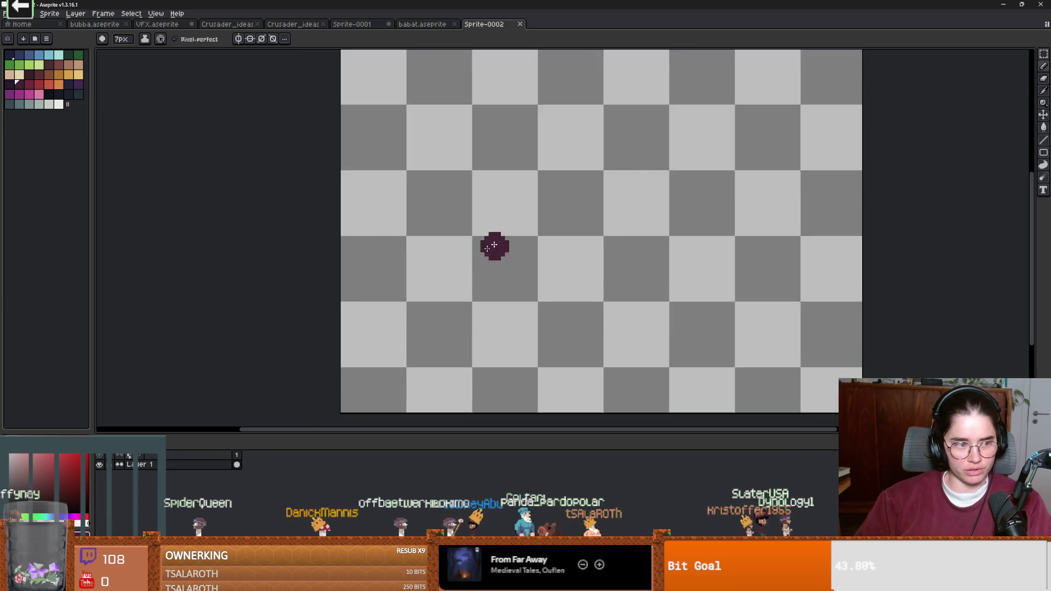
pyautogui.scroll(-2, 502, 239)
pyautogui.scroll(2, 408, 290)
pyautogui.moveTo(516, 254); pyautogui.dragTo(432, 284)
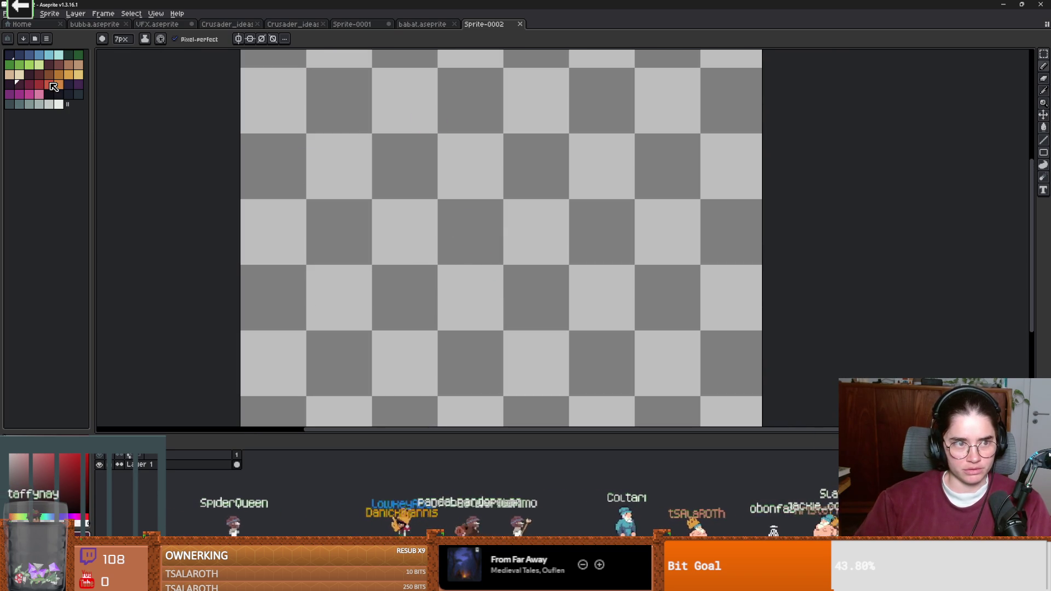
pyautogui.moveTo(93, 82); pyautogui.dragTo(77, 82)
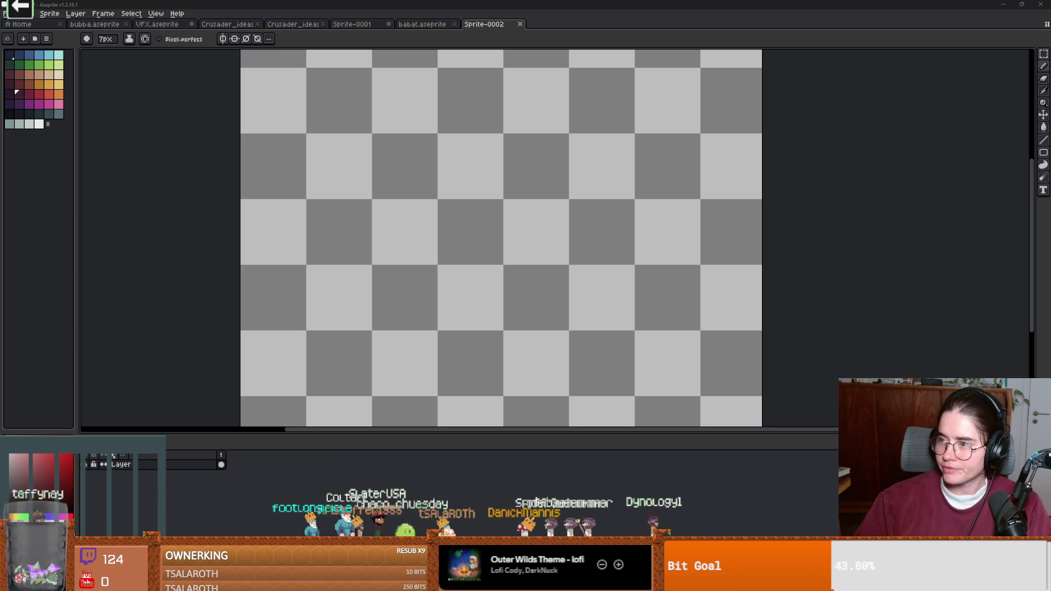
pyautogui.hotkey('alt', 'Tab')
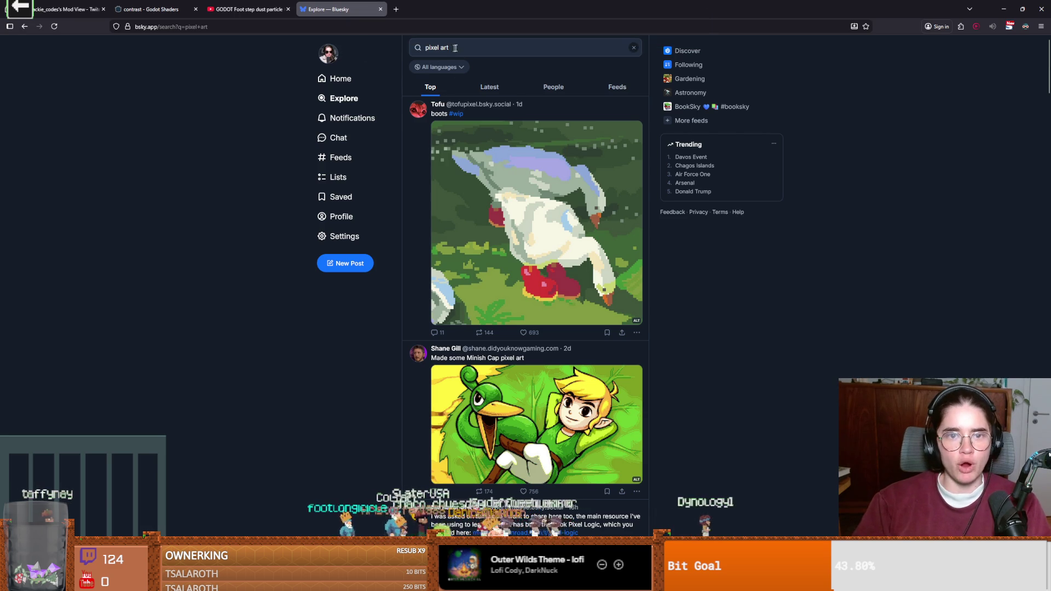
# Step: Change the Bluesky search to 'pixelartdaillies' and run it
pyautogui.click(458, 47)
pyautogui.write('d')
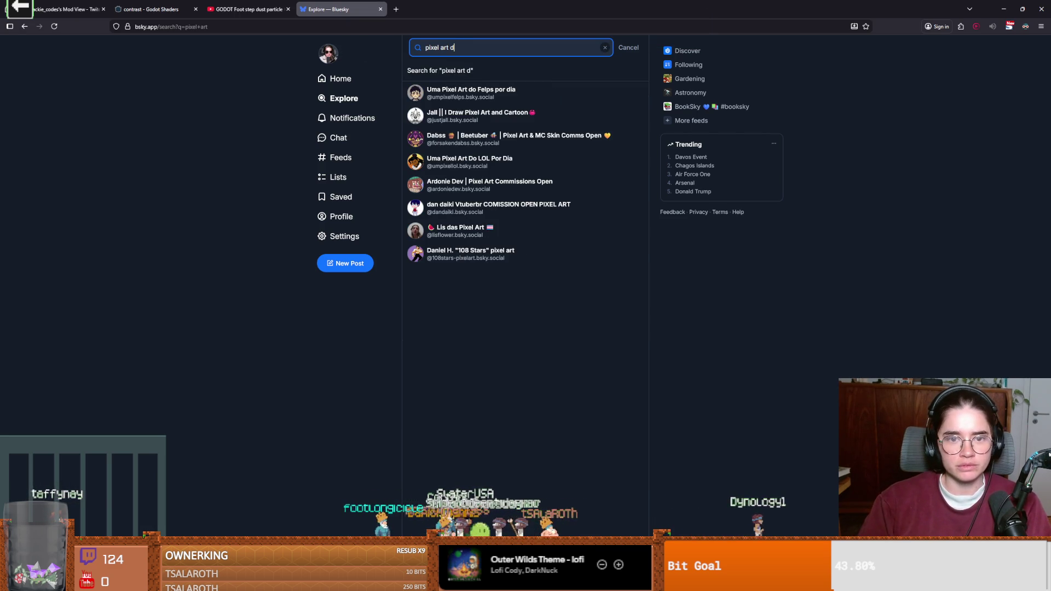
pyautogui.write('ailies')
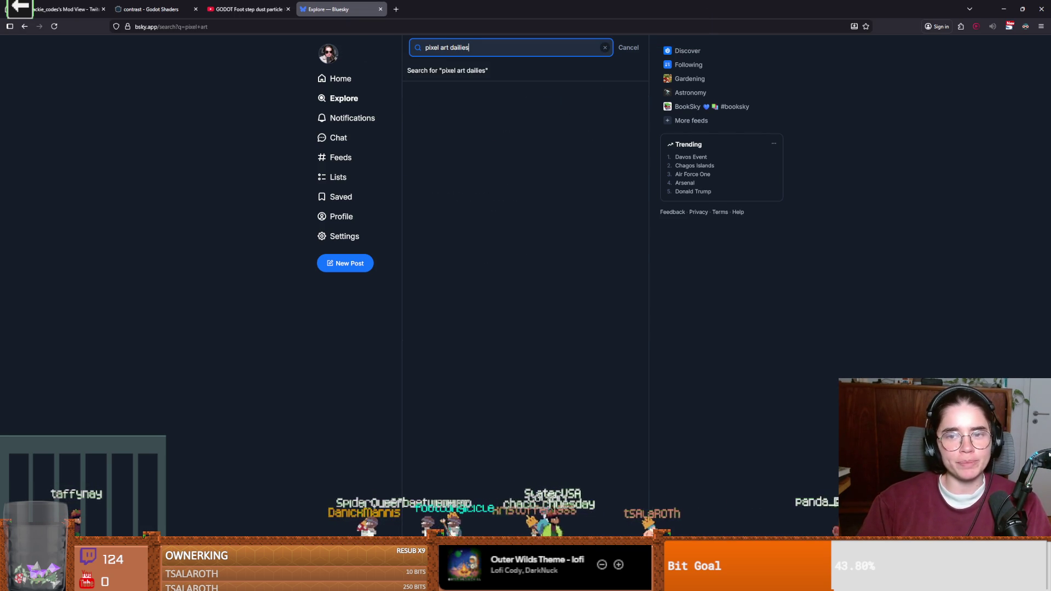
pyautogui.click(454, 48)
pyautogui.press('BackSpace')
pyautogui.click(441, 48)
pyautogui.press('BackSpace')
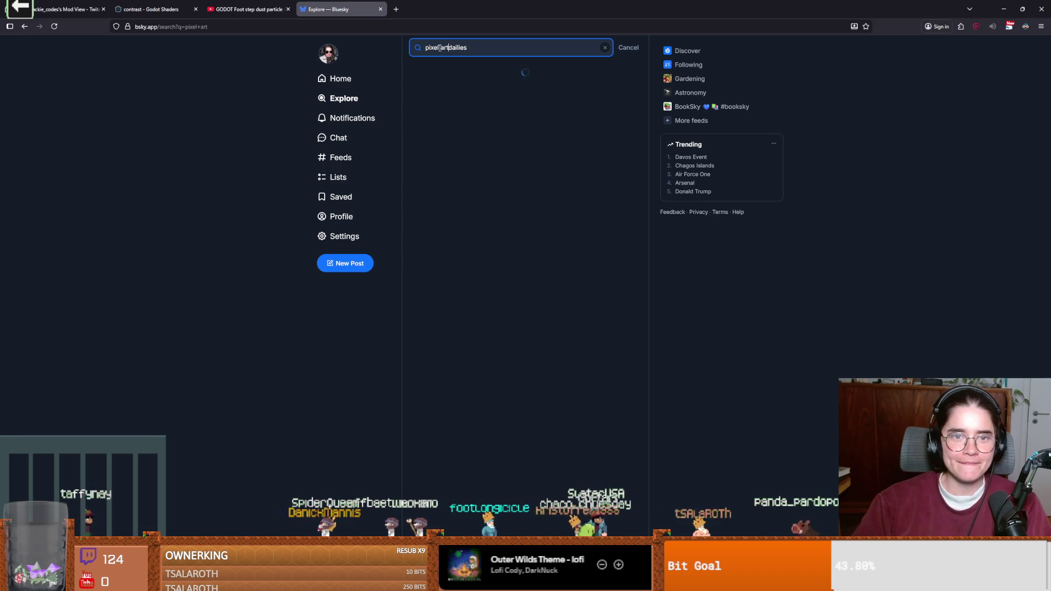
pyautogui.click(458, 49)
pyautogui.write('l')
pyautogui.press('Return')
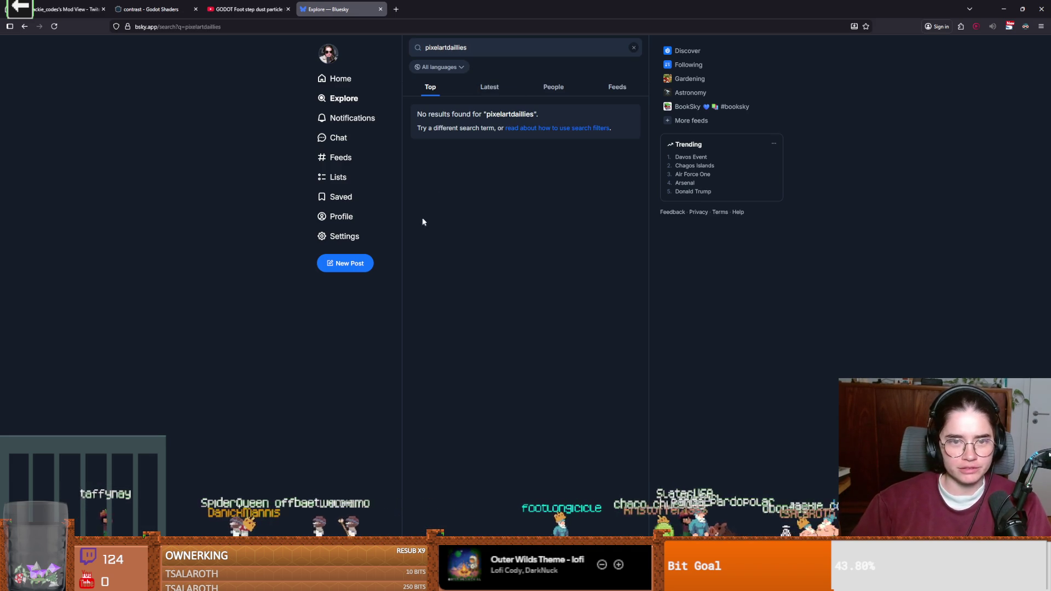
# Step: Check the Latest, People and Feeds results, finding nothing, then return to Aseprite
pyautogui.click(493, 88)
pyautogui.click(553, 87)
pyautogui.click(597, 87)
pyautogui.hotkey('alt', 'Tab')
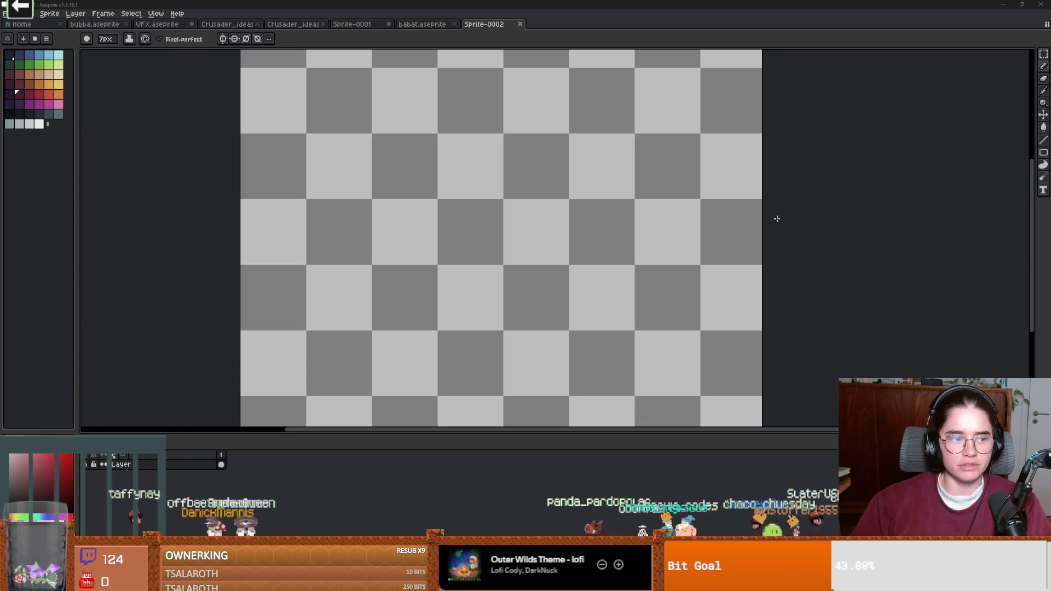
pyautogui.click(465, 258)
pyautogui.scroll(-1, 532, 206)
pyautogui.scroll(1, 488, 225)
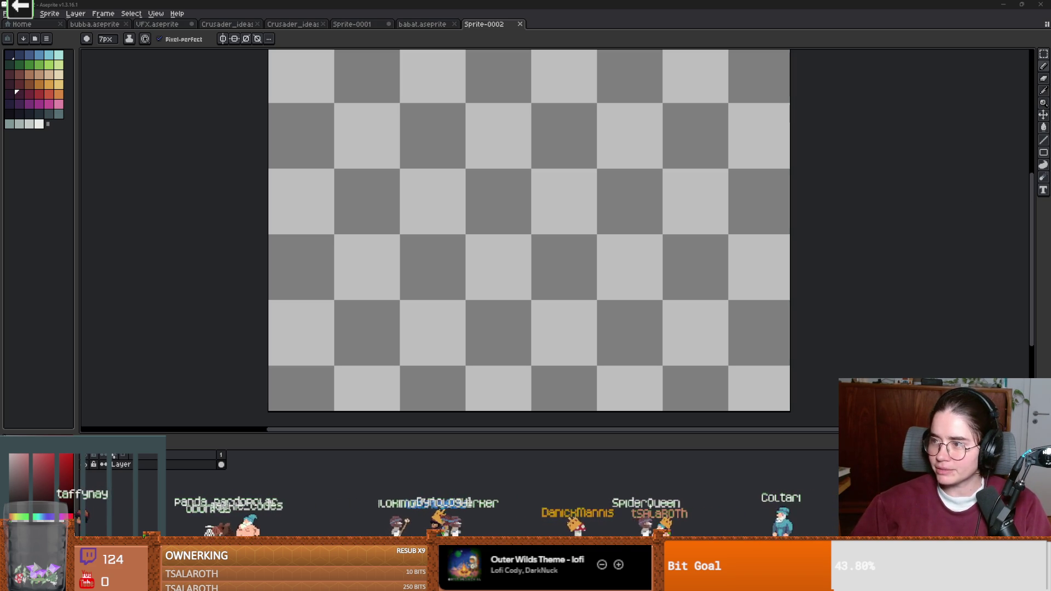
pyautogui.hotkey('alt', 'Tab')
pyautogui.moveTo(471, 305)
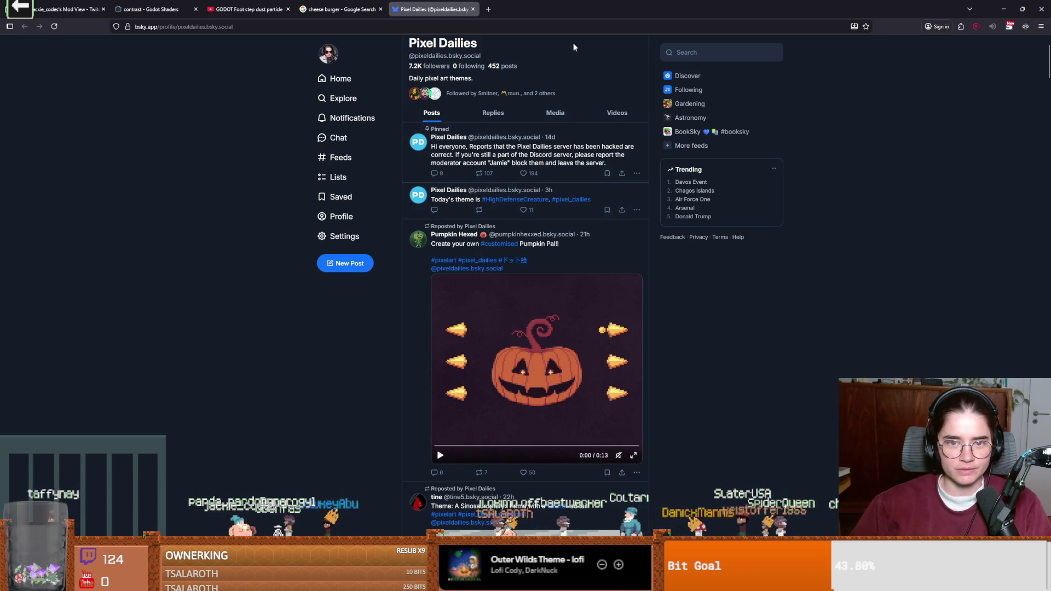
pyautogui.hotkey('alt', 'Tab')
pyautogui.scroll(-1, 368, 301)
pyautogui.scroll(1, 383, 308)
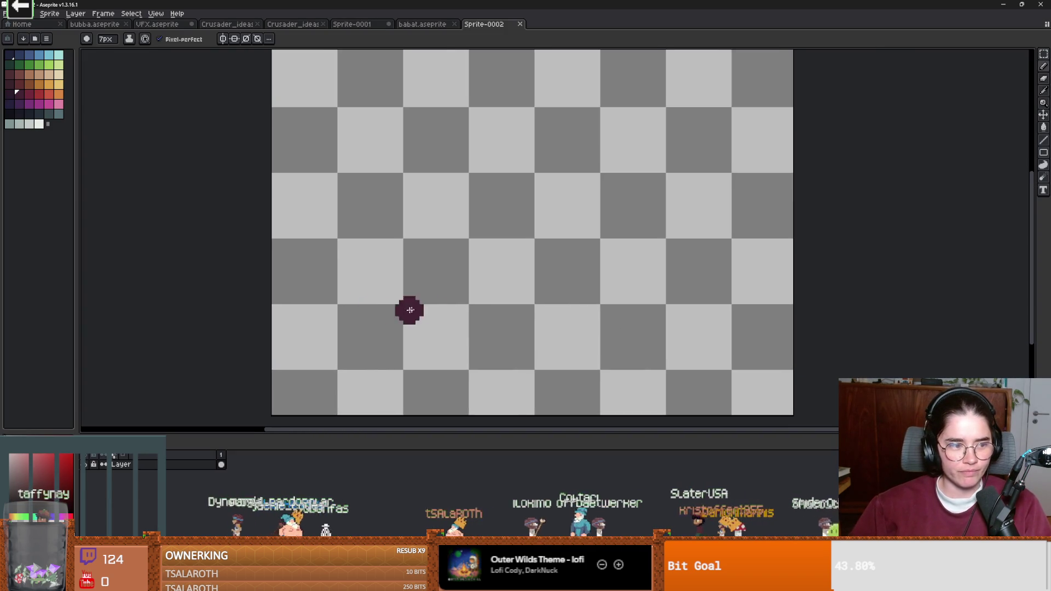
# Step: Paint a dark maroon blob near the canvas centre
pyautogui.scroll(-1, 430, 305)
pyautogui.scroll(-2, 430, 305)
pyautogui.scroll(2, 410, 246)
pyautogui.scroll(3, 479, 254)
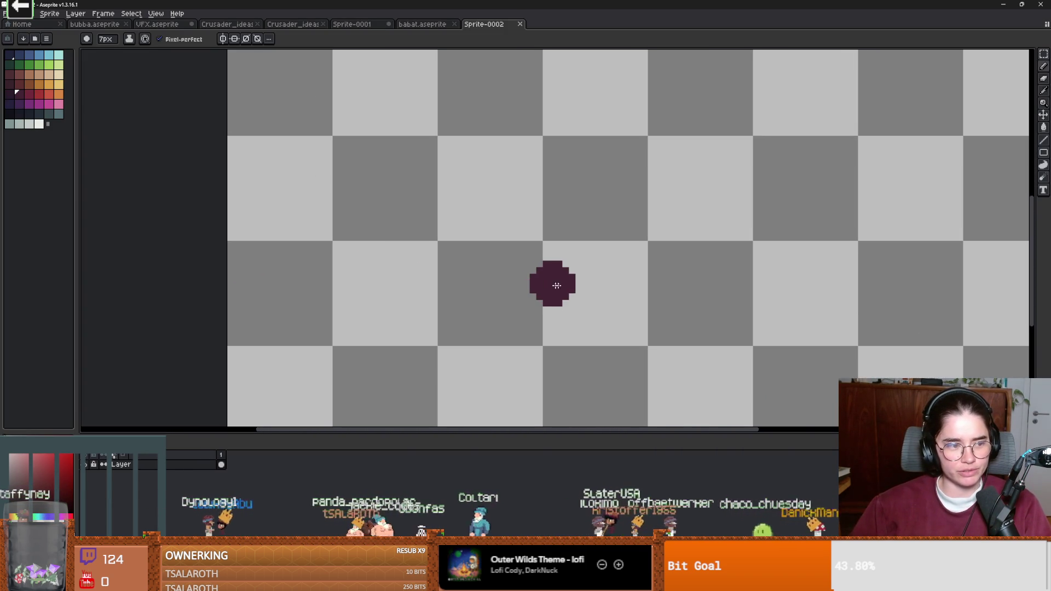
pyautogui.scroll(-3, 506, 276)
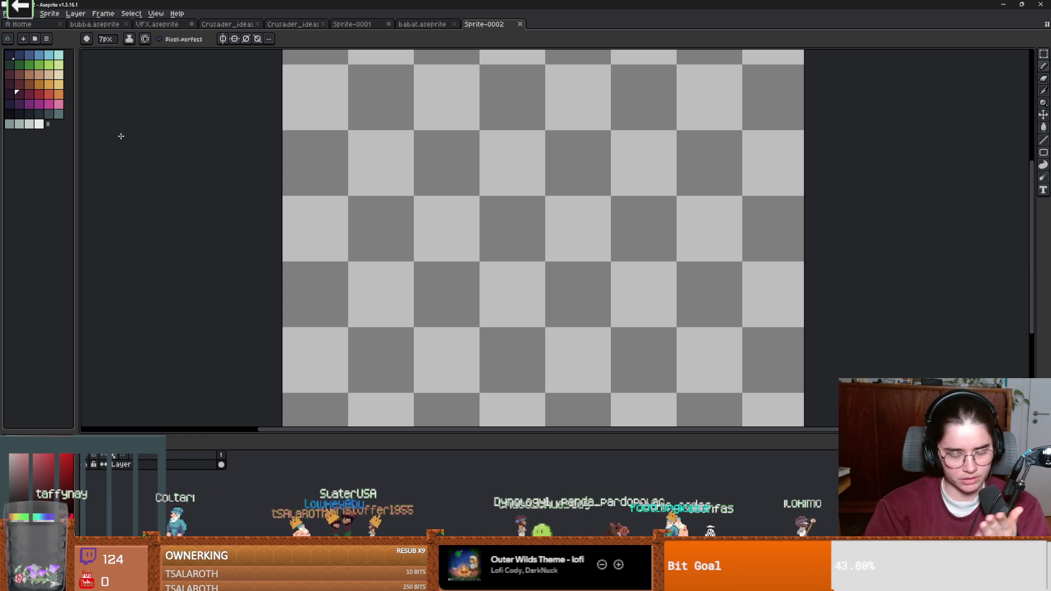
pyautogui.click(9, 84)
pyautogui.scroll(-1, 460, 206)
pyautogui.click(20, 84)
pyautogui.moveTo(577, 216)
pyautogui.mouseDown()
pyautogui.moveTo(618, 210)
pyautogui.moveTo(605, 203)
pyautogui.moveTo(583, 271)
pyautogui.moveTo(553, 244)
pyautogui.moveTo(544, 259)
pyautogui.moveTo(580, 230)
pyautogui.moveTo(569, 224)
pyautogui.moveTo(570, 234)
pyautogui.mouseUp()
# Step: Paint a red rounded shape above it and a white stripe across it with a 5px brush
pyautogui.scroll(-1, 571, 234)
pyautogui.scroll(1, 571, 234)
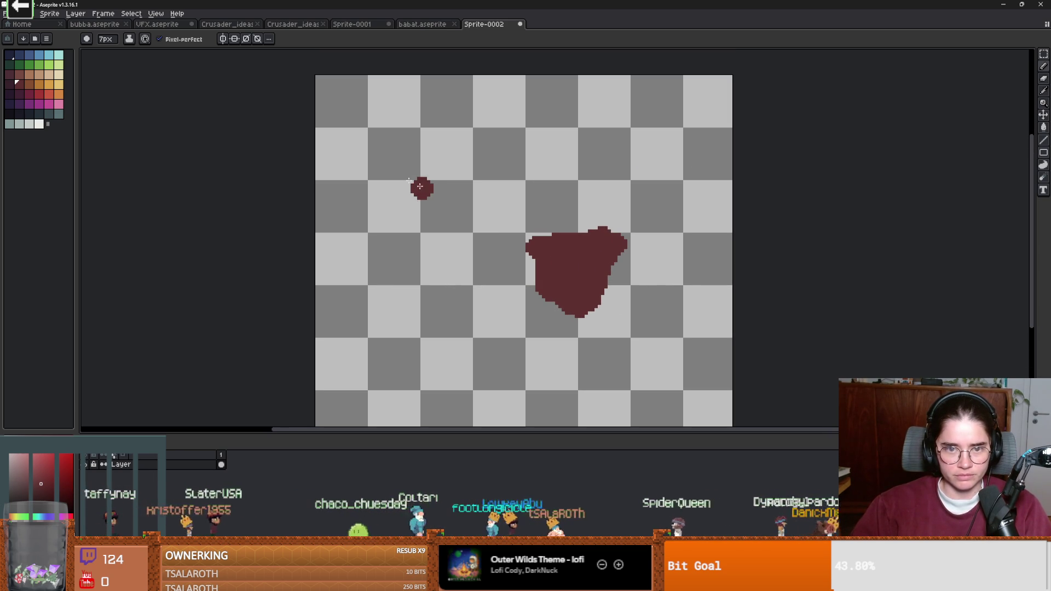
pyautogui.click(40, 94)
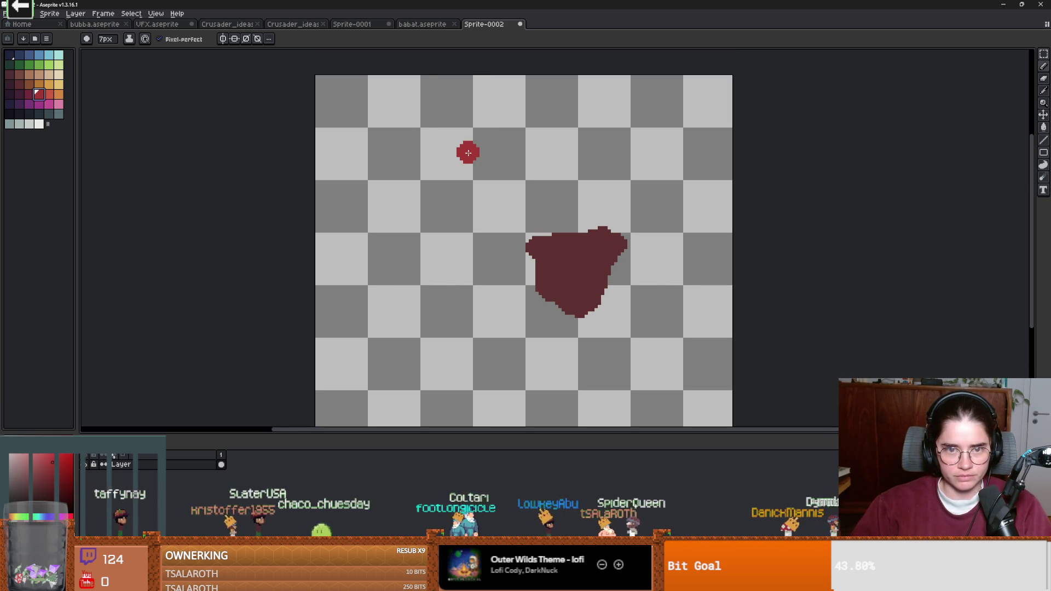
pyautogui.moveTo(448, 146)
pyautogui.mouseDown()
pyautogui.moveTo(516, 125)
pyautogui.moveTo(517, 164)
pyautogui.moveTo(435, 162)
pyautogui.moveTo(500, 137)
pyautogui.moveTo(513, 167)
pyautogui.moveTo(438, 186)
pyautogui.moveTo(492, 175)
pyautogui.mouseUp()
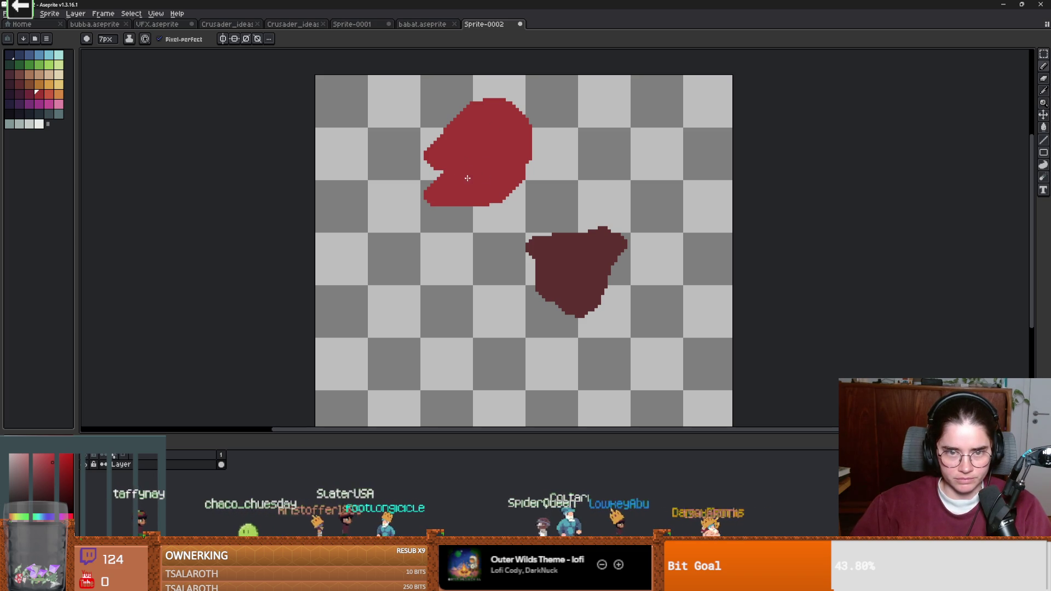
pyautogui.click(39, 124)
pyautogui.press('-')
pyautogui.press('-')
pyautogui.moveTo(424, 163)
pyautogui.mouseDown()
pyautogui.moveTo(501, 165)
pyautogui.moveTo(423, 189)
pyautogui.mouseUp()
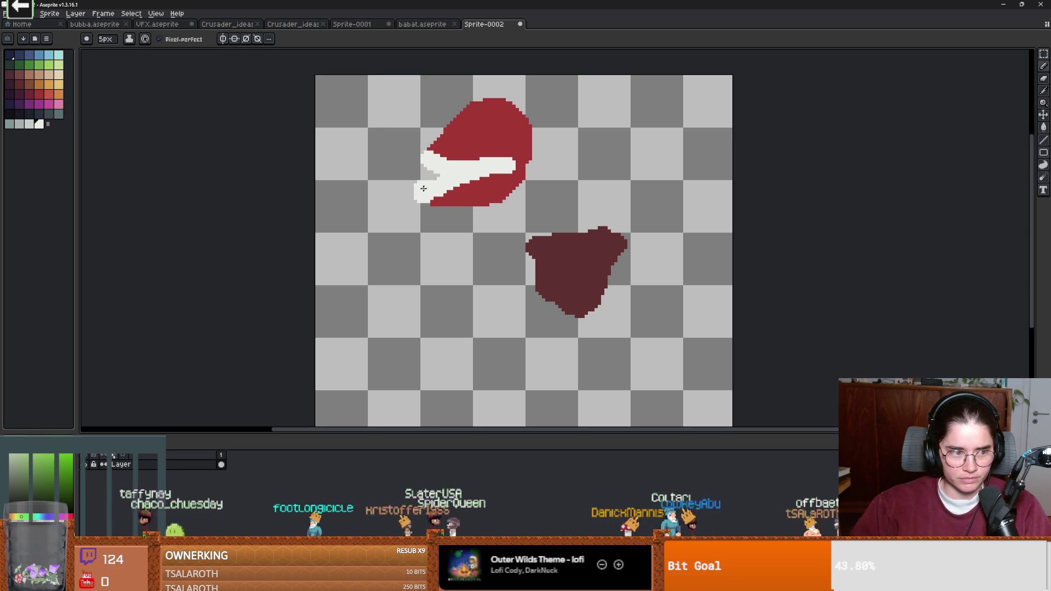
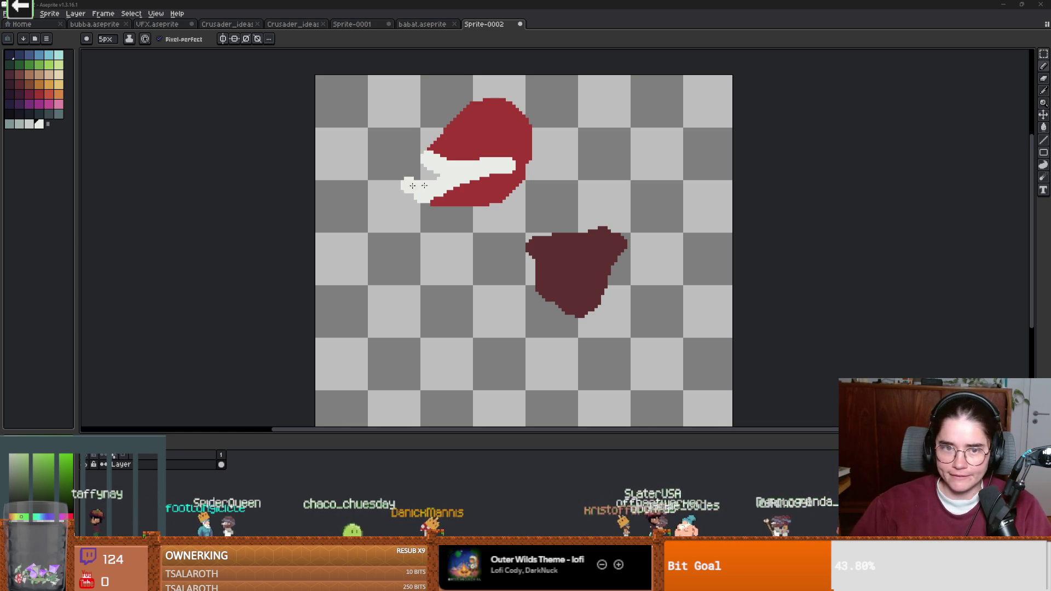
# Step: Paint a grey mouth gap across the white jaw with the pencil
pyautogui.scroll(1, 430, 171)
pyautogui.press('w')
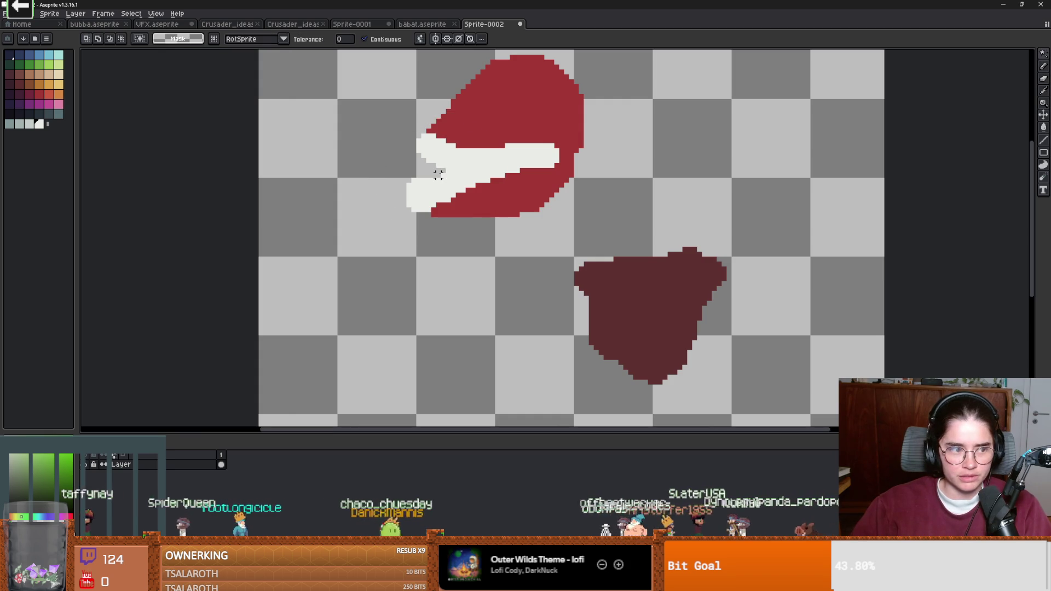
pyautogui.press('b')
pyautogui.moveTo(453, 165)
pyautogui.mouseDown()
pyautogui.moveTo(411, 188)
pyautogui.moveTo(532, 153)
pyautogui.mouseUp()
pyautogui.scroll(1, 517, 165)
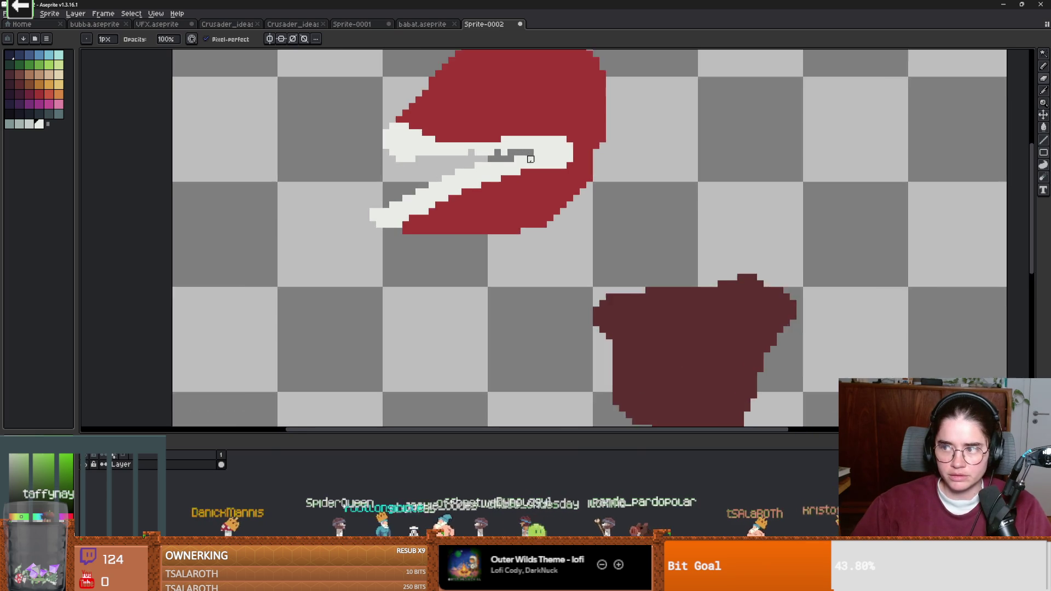
pyautogui.scroll(-1, 530, 159)
# Step: Try a dark stroke down the red head, then undo it
pyautogui.press('e')
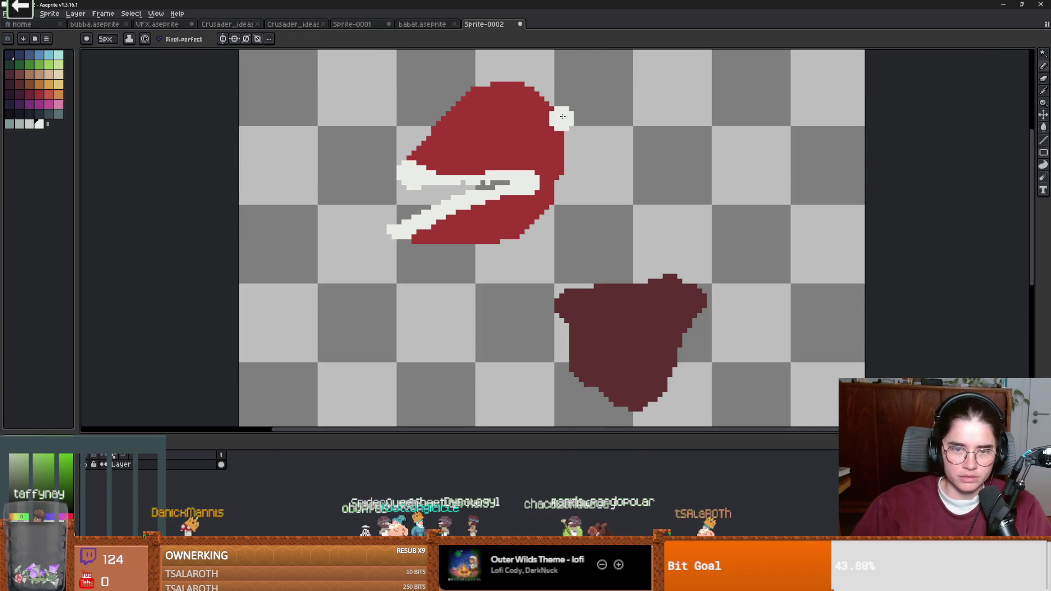
pyautogui.press('b')
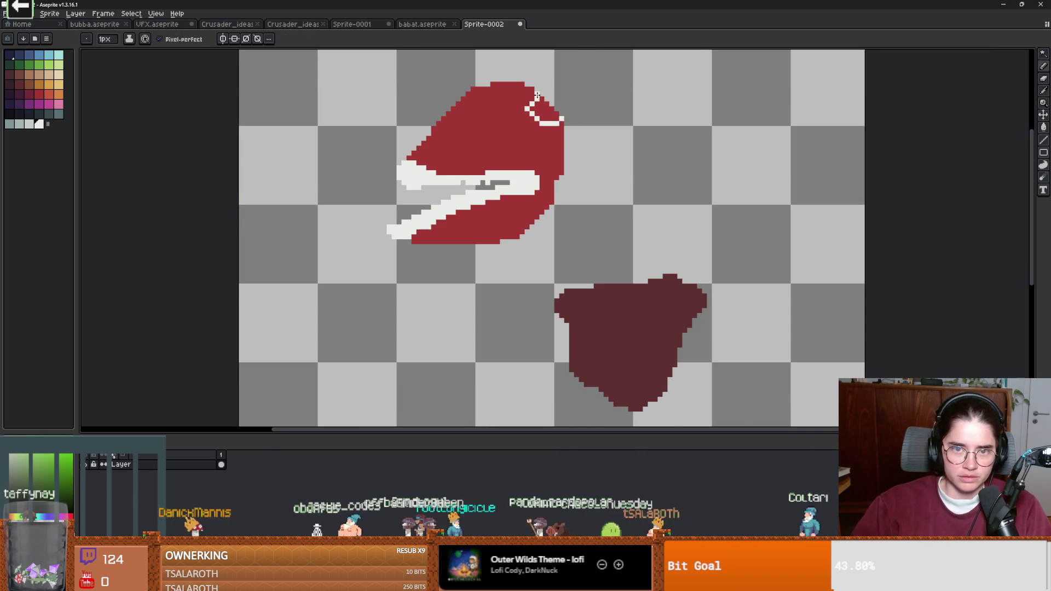
pyautogui.scroll(2, 512, 127)
pyautogui.moveTo(464, 116); pyautogui.dragTo(463, 149)
pyautogui.hotkey('ctrl', 'z')
pyautogui.scroll(-1, 471, 158)
pyautogui.scroll(1, 469, 136)
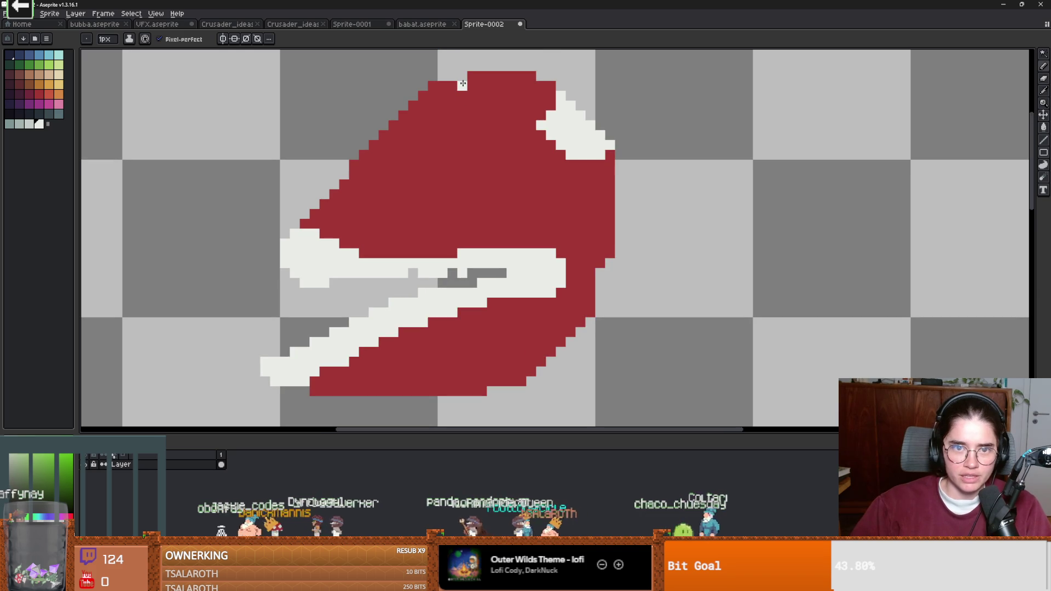
# Step: Stamp a round white spot on the red head with a wide brush, then return to a 1-pixel brush
pyautogui.press('g')
pyautogui.scroll(2, 514, 181)
pyautogui.scroll(-1, 516, 183)
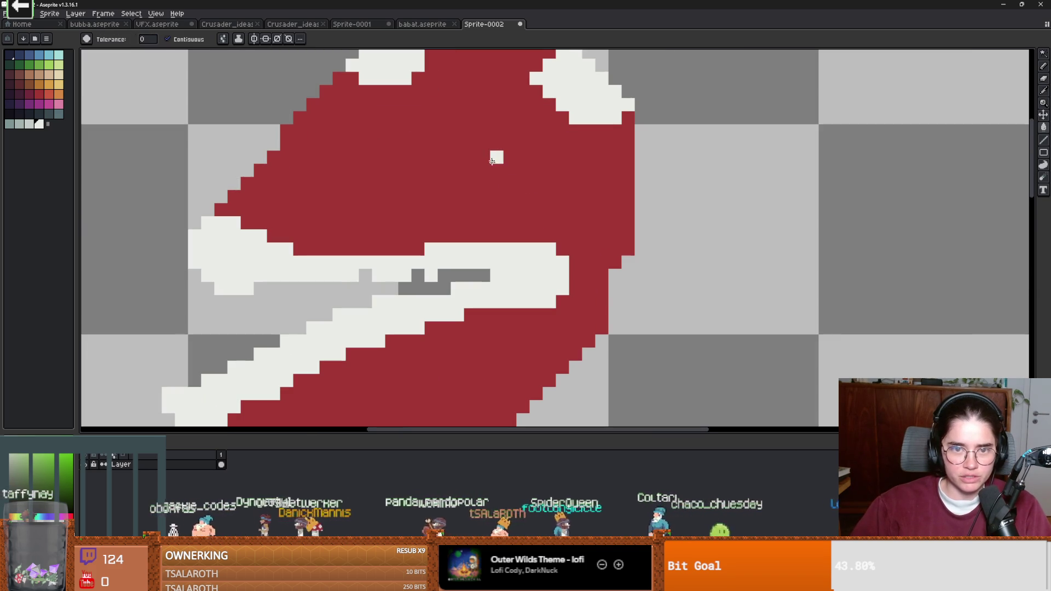
pyautogui.press('b')
pyautogui.click(483, 183)
pyautogui.scroll(1, 550, 203)
pyautogui.scroll(-4, 550, 203)
pyautogui.press('-')
pyautogui.press('-')
pyautogui.press('-')
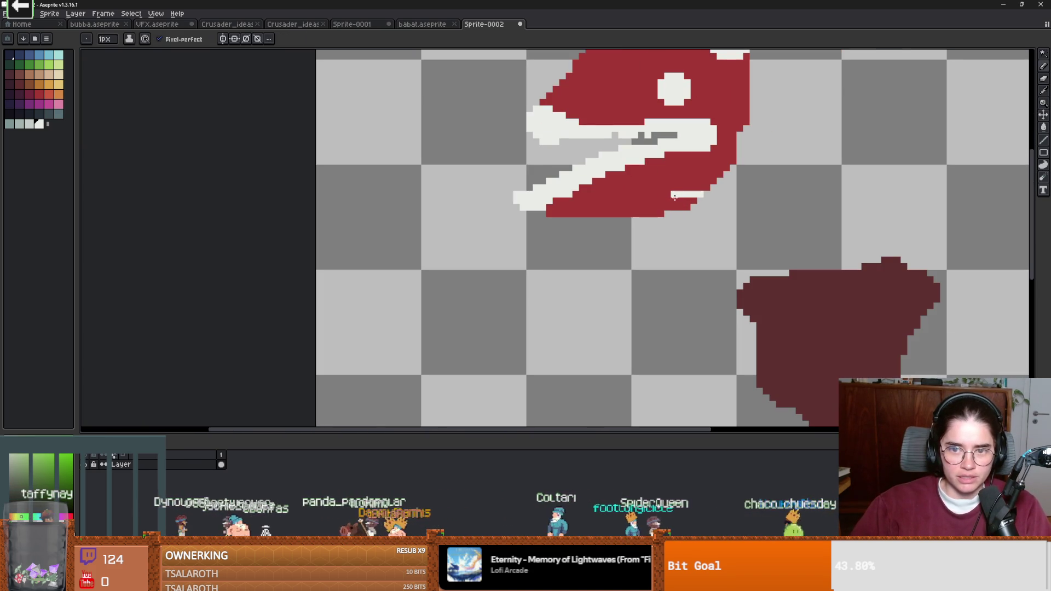
# Step: Paint white patches and a white notch along the red head's lower edge
pyautogui.moveTo(675, 206); pyautogui.dragTo(688, 204)
pyautogui.scroll(1, 655, 207)
pyautogui.moveTo(566, 217); pyautogui.dragTo(600, 219)
pyautogui.scroll(-2, 586, 209)
pyautogui.scroll(2, 662, 206)
# Step: Erase stray white pixels below the head's band and trim the jaw's leftmost pixels
pyautogui.press('e')
pyautogui.moveTo(658, 204); pyautogui.dragTo(560, 243)
pyautogui.scroll(1, 648, 223)
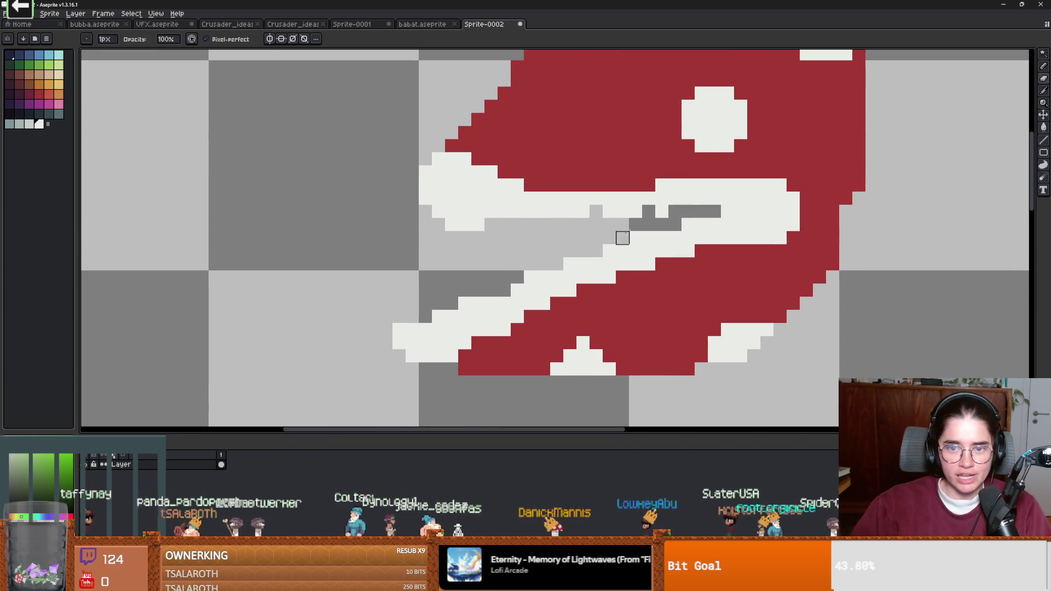
pyautogui.moveTo(491, 225); pyautogui.dragTo(412, 198)
pyautogui.scroll(2, 636, 231)
# Step: Repaint two white pixels in the jaw with the pencil
pyautogui.press('b')
pyautogui.click(655, 202)
pyautogui.click(576, 202)
pyautogui.scroll(-1, 580, 197)
pyautogui.press('i')
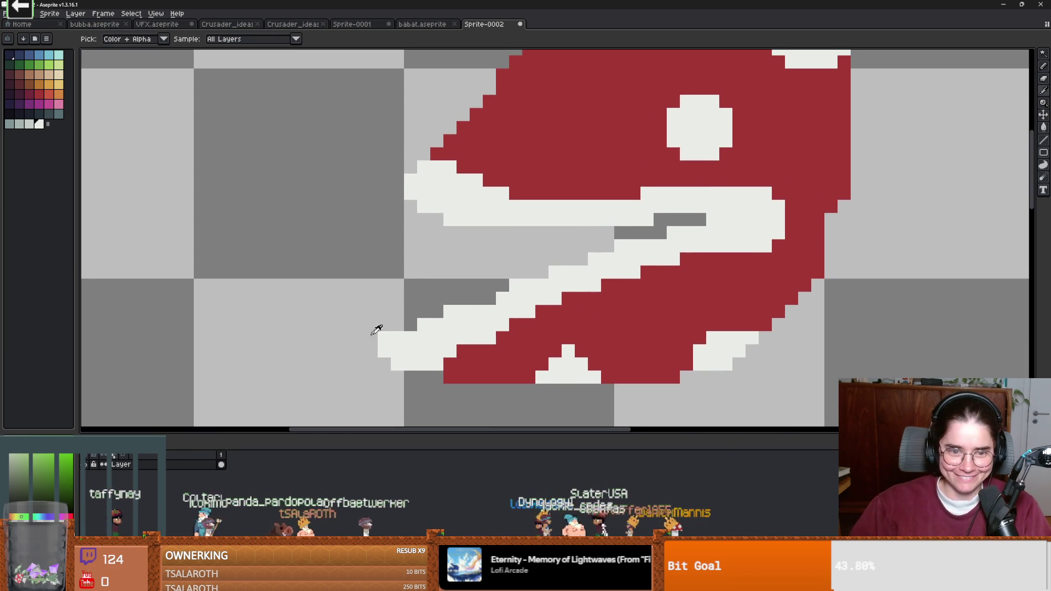
pyautogui.press('b')
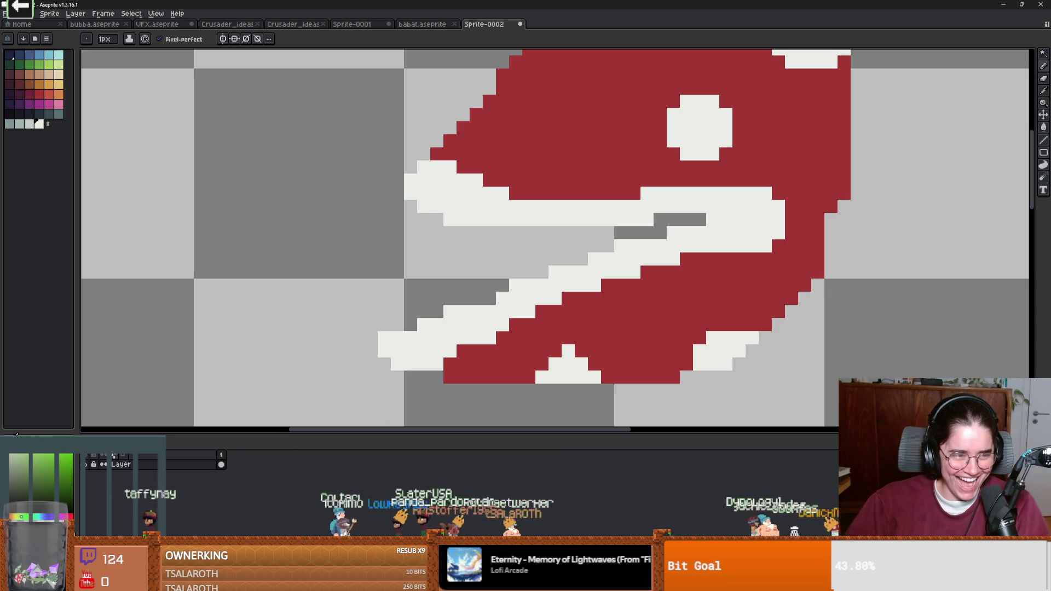
# Step: Shade the lower jaw with two pale-green diagonal strokes, then sample the teeth outline colour
pyautogui.moveTo(384, 324)
pyautogui.mouseDown()
pyautogui.moveTo(430, 298)
pyautogui.moveTo(486, 293)
pyautogui.mouseUp()
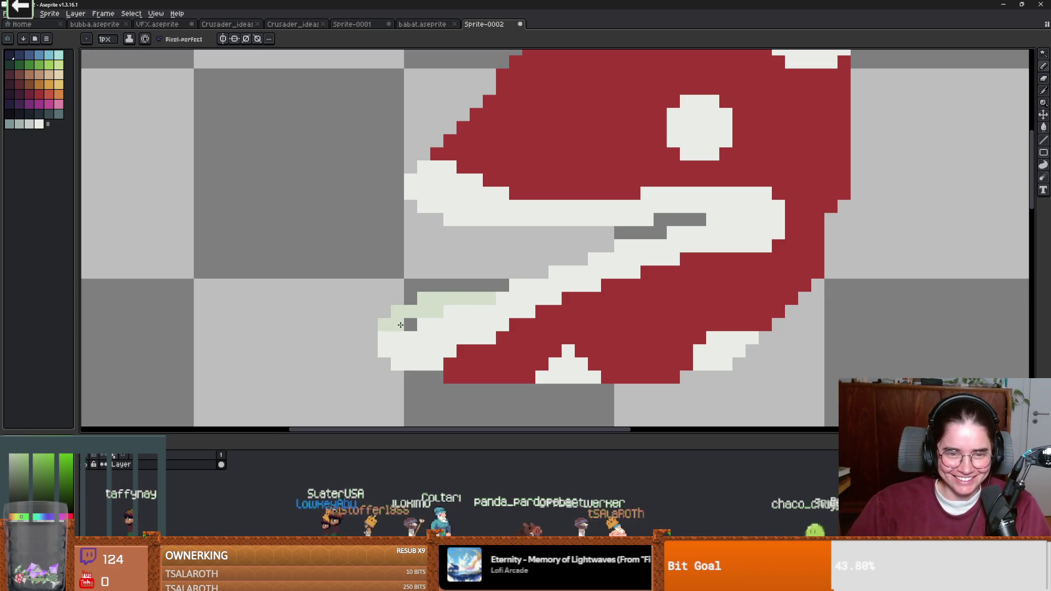
pyautogui.scroll(-3, 413, 323)
pyautogui.scroll(1, 506, 306)
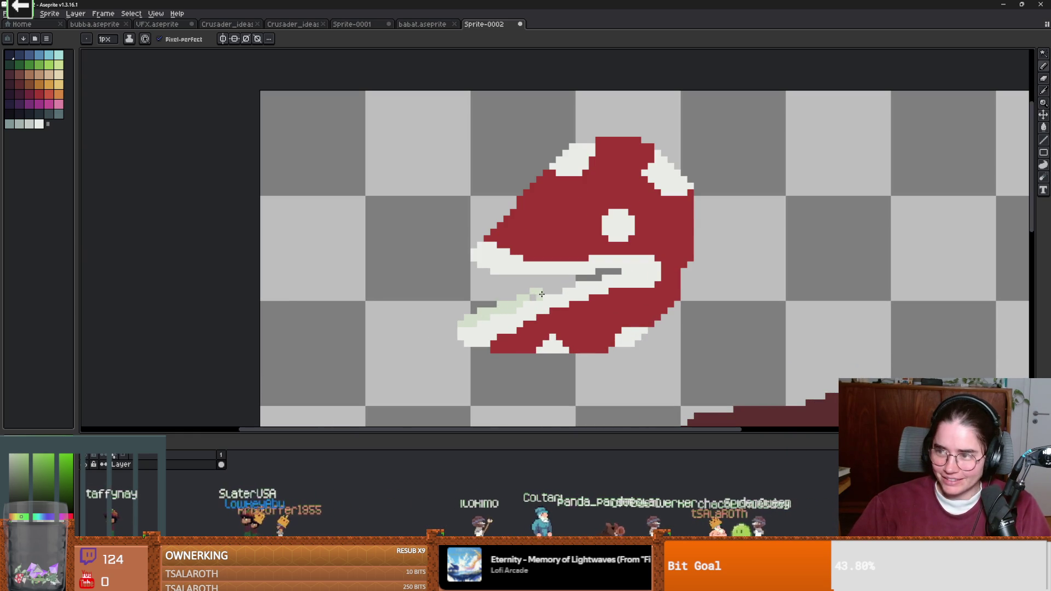
pyautogui.moveTo(515, 294)
pyautogui.mouseDown()
pyautogui.moveTo(544, 278)
pyautogui.moveTo(616, 271)
pyautogui.moveTo(588, 278)
pyautogui.mouseUp()
pyautogui.scroll(1, 550, 293)
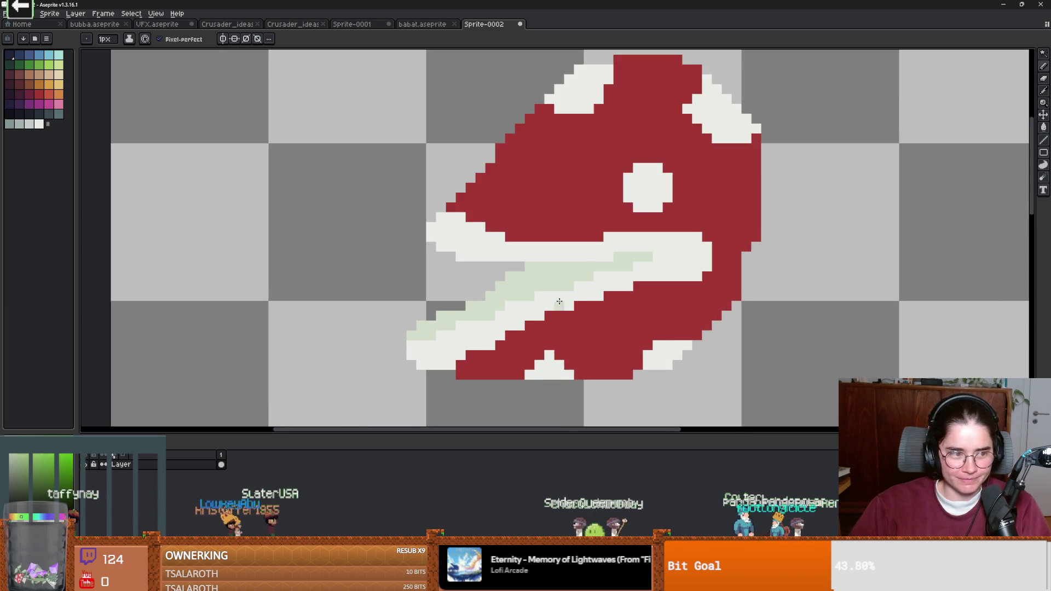
pyautogui.scroll(-1, 534, 301)
pyautogui.scroll(-2, 537, 300)
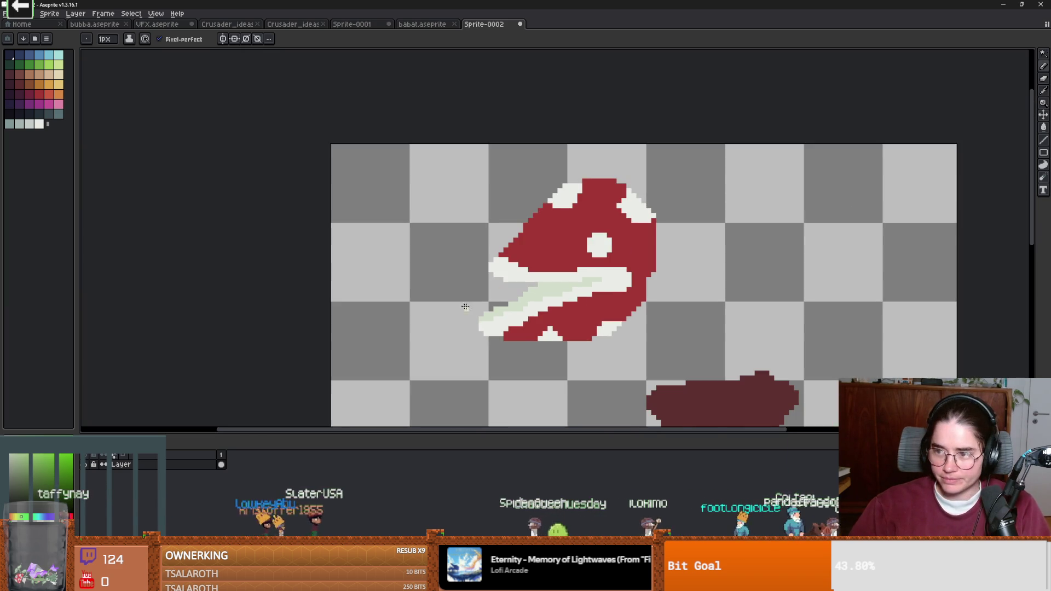
pyautogui.scroll(3, 534, 323)
pyautogui.press('alt')
pyautogui.keyDown('alt'); pyautogui.click(518, 336); pyautogui.keyUp('alt')
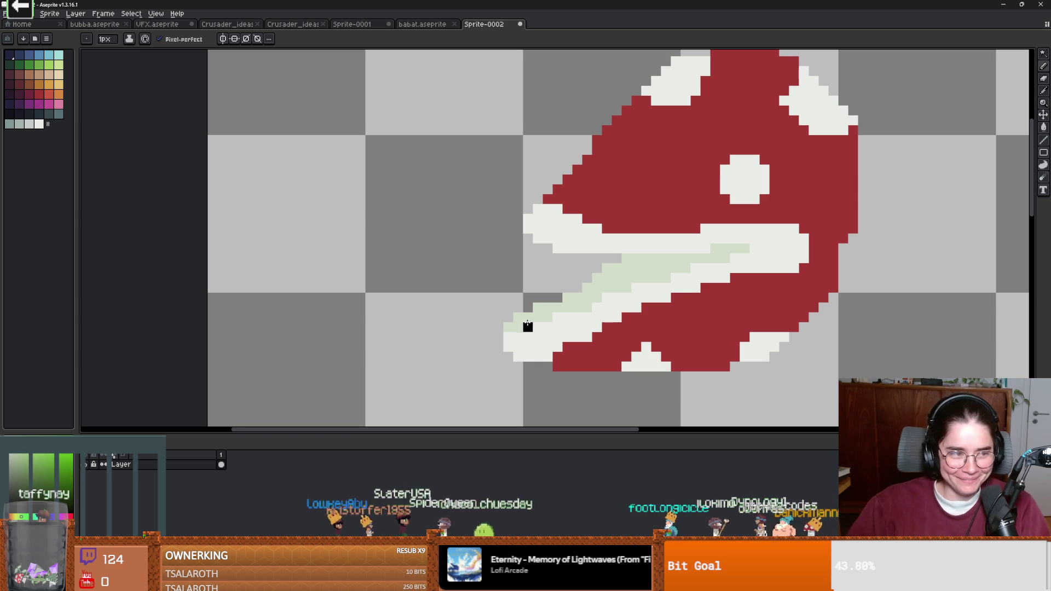
# Step: Outline the teeth in black along the lower jaw
pyautogui.moveTo(517, 299)
pyautogui.mouseDown()
pyautogui.moveTo(538, 310)
pyautogui.moveTo(579, 289)
pyautogui.mouseUp()
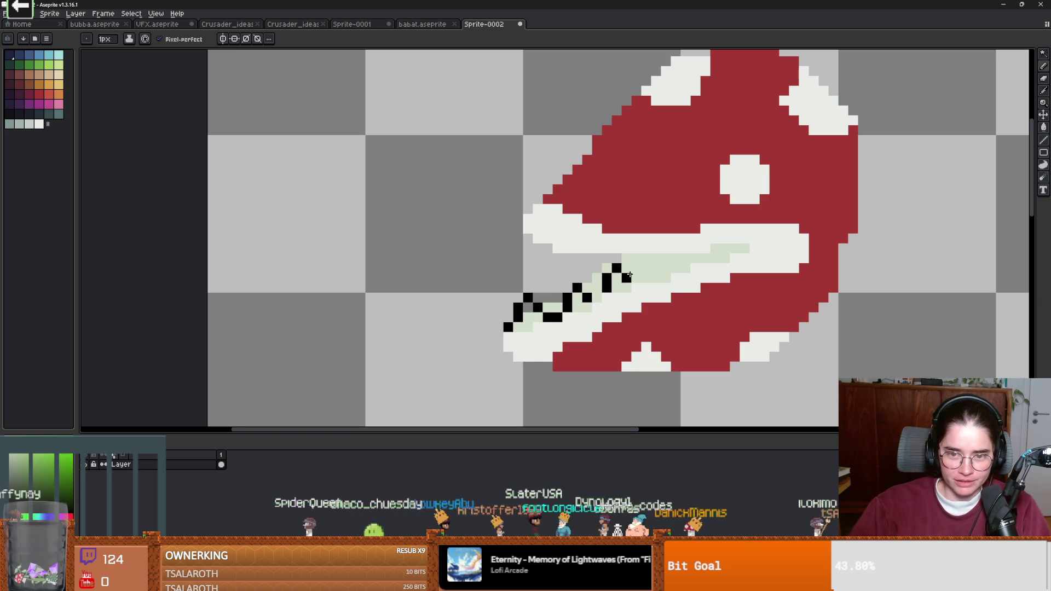
pyautogui.moveTo(657, 261); pyautogui.dragTo(681, 263)
pyautogui.scroll(1, 601, 356)
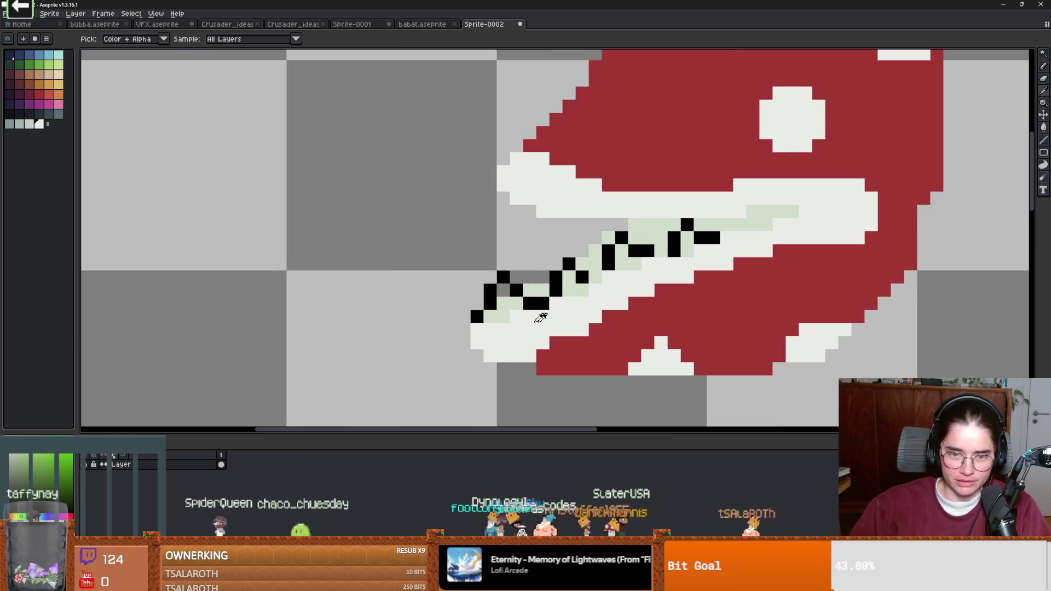
pyautogui.press('i')
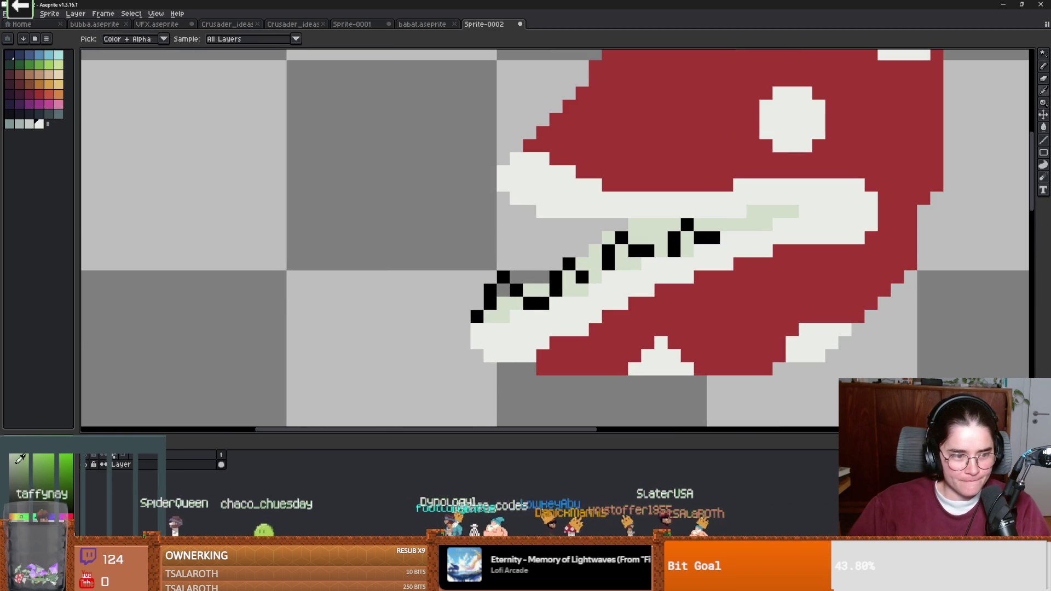
pyautogui.press('b')
# Step: Paint white between the teeth and add two black pixels to the teeth outline
pyautogui.moveTo(503, 291); pyautogui.dragTo(499, 314)
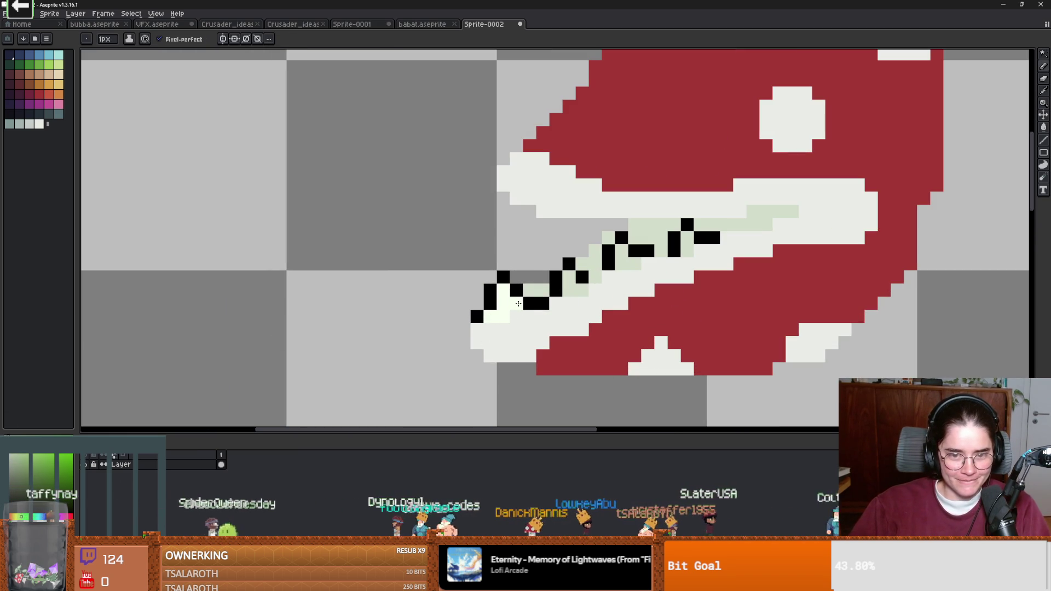
pyautogui.moveTo(621, 264); pyautogui.dragTo(634, 263)
pyautogui.click(688, 250)
pyautogui.scroll(-5, 694, 258)
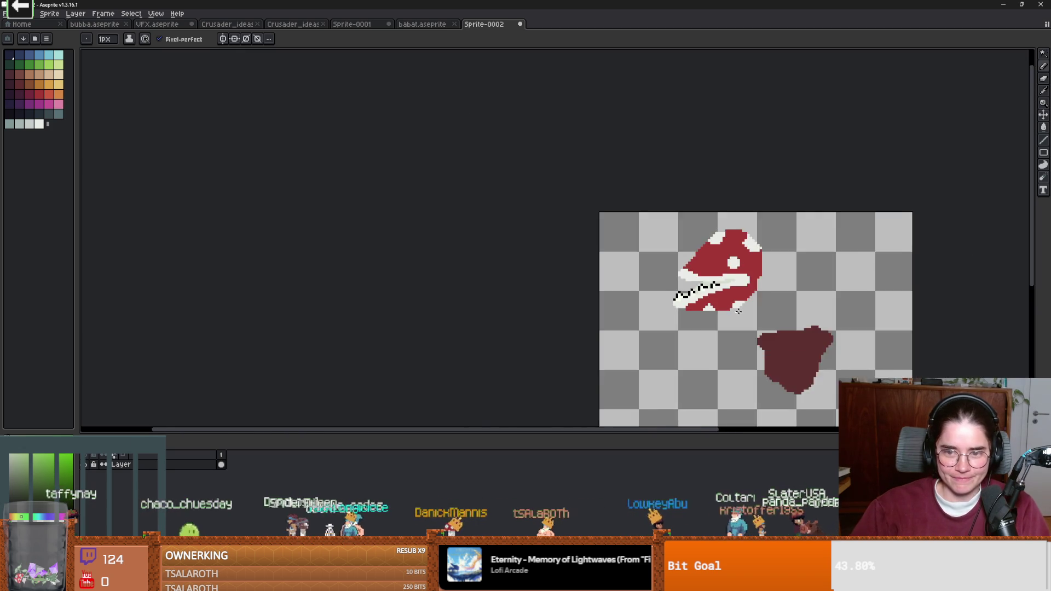
pyautogui.scroll(5, 669, 267)
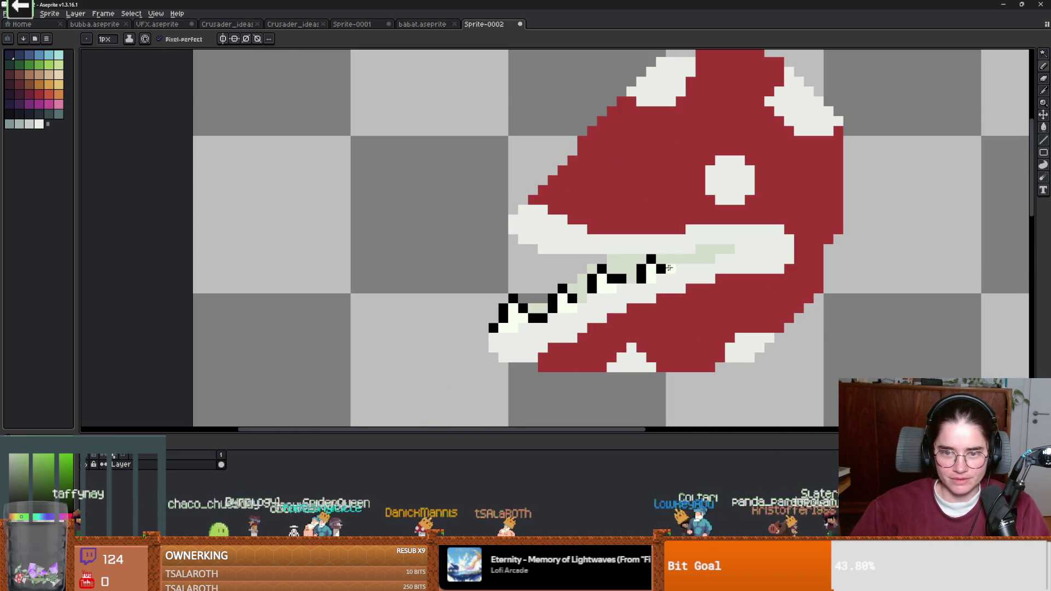
pyautogui.moveTo(669, 267); pyautogui.dragTo(672, 260)
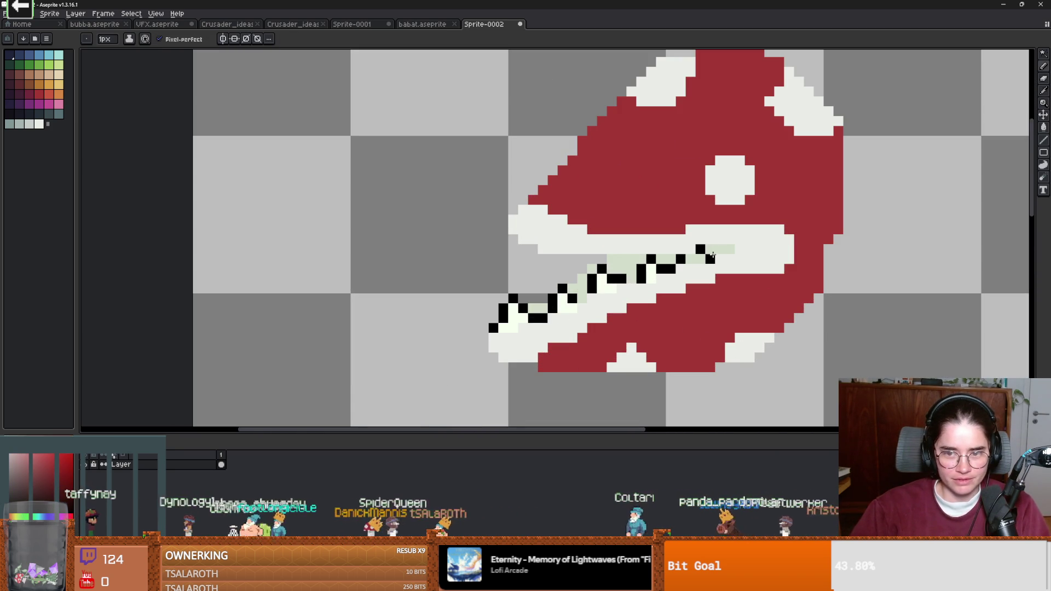
# Step: Touch up the mouth line, lightening black pixels and extending it rightward
pyautogui.scroll(-5, 691, 258)
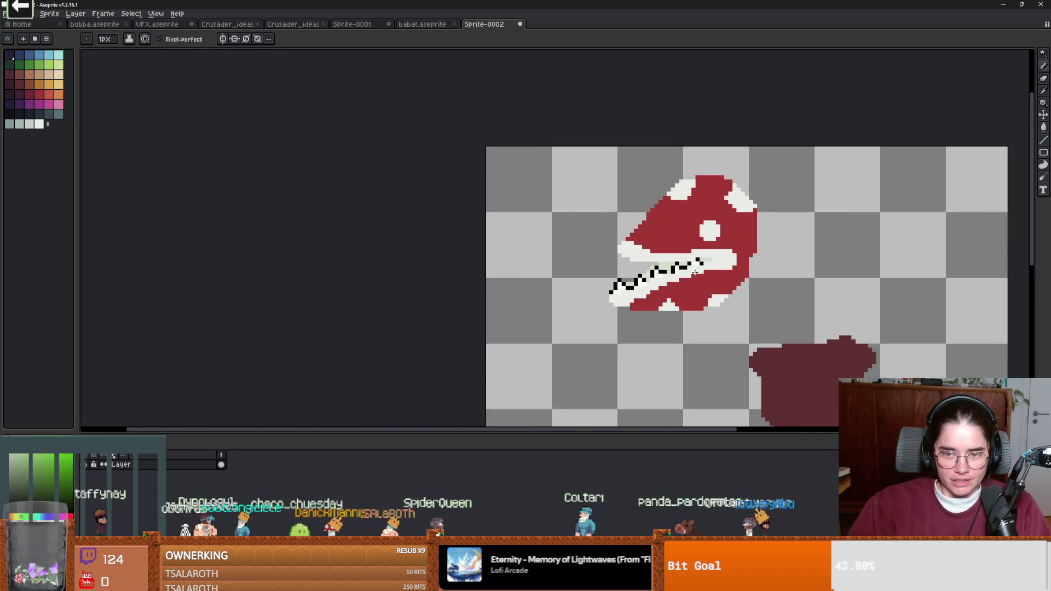
pyautogui.scroll(3, 625, 264)
pyautogui.scroll(1, 625, 264)
pyautogui.keyDown('alt'); pyautogui.click(664, 273); pyautogui.keyUp('alt')
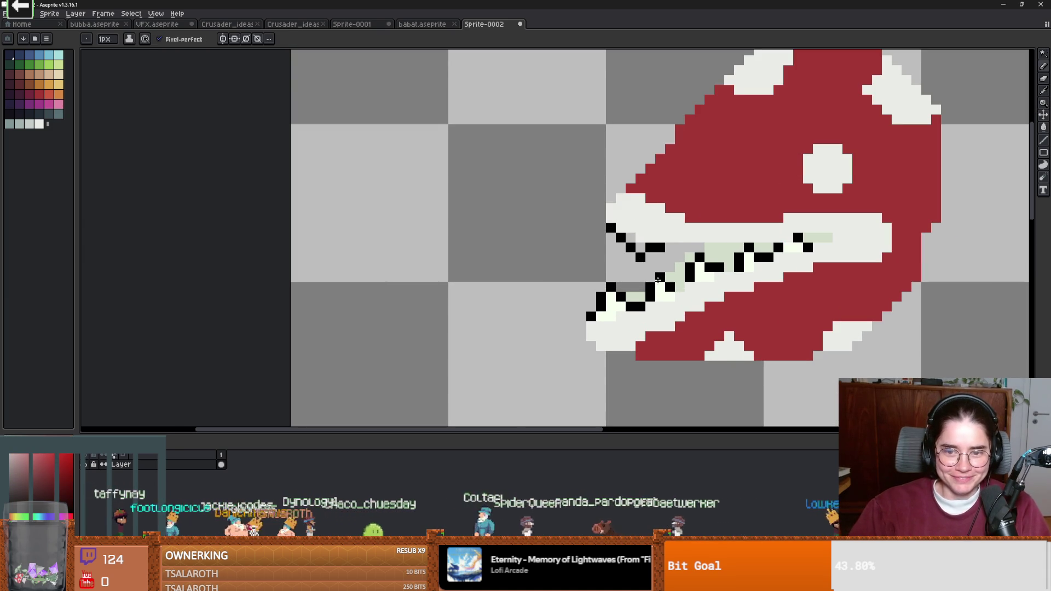
pyautogui.keyDown('alt'); pyautogui.click(661, 281); pyautogui.keyUp('alt')
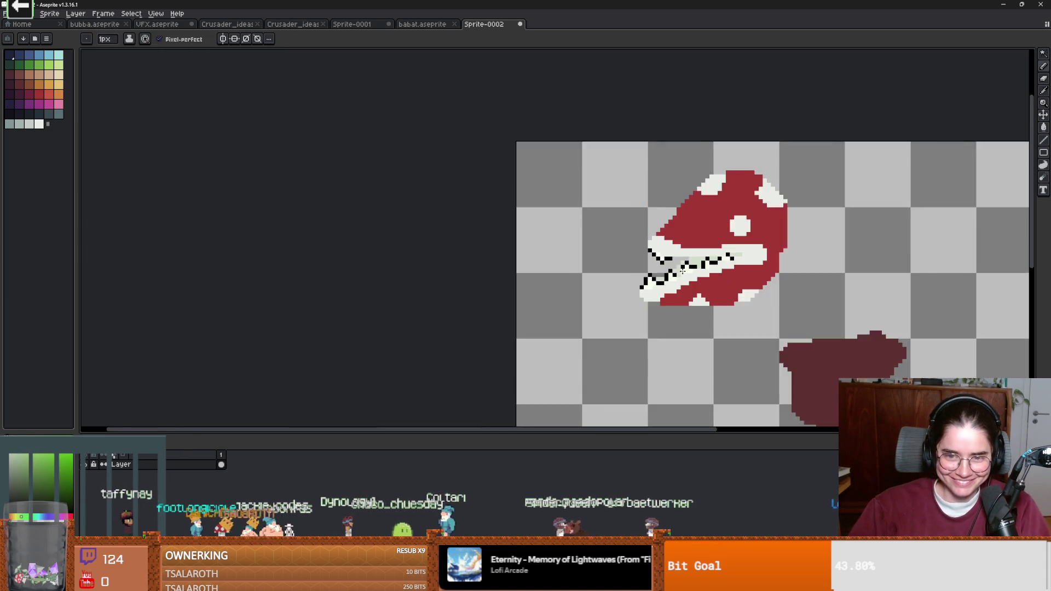
pyautogui.scroll(-2, 651, 239)
pyautogui.scroll(2, 651, 238)
pyautogui.click(652, 239)
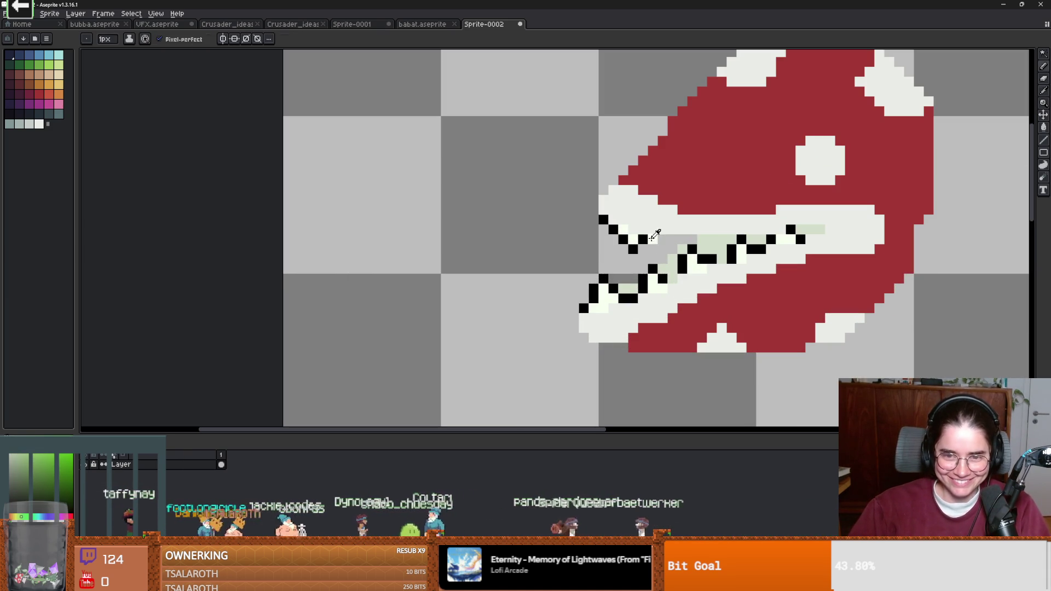
pyautogui.moveTo(651, 239); pyautogui.dragTo(662, 239)
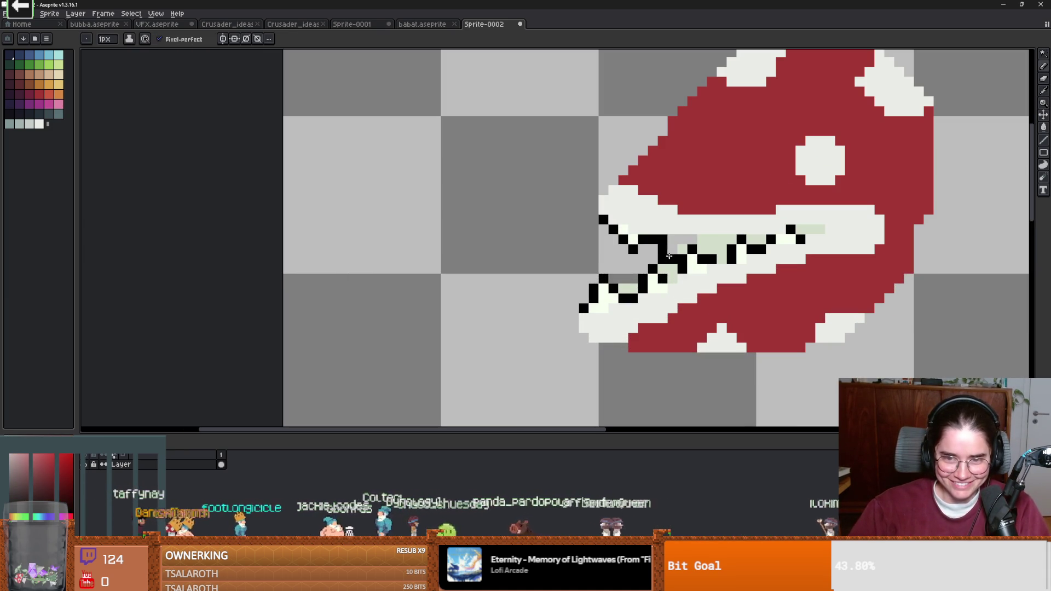
pyautogui.click(674, 248)
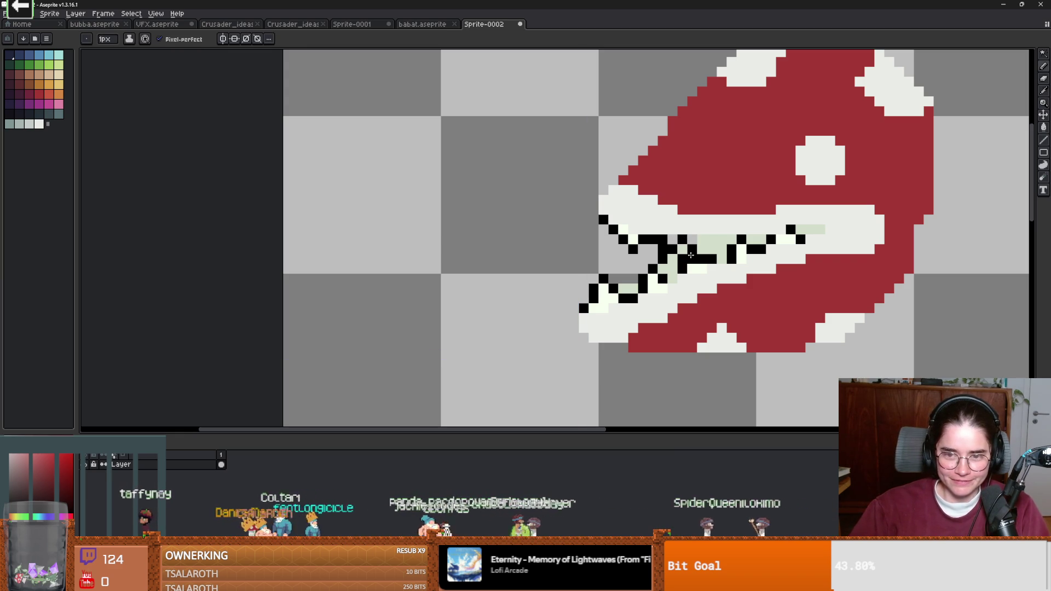
# Step: Try light-green strokes along the upper jaw and mouth row, undoing both
pyautogui.keyDown('alt'); pyautogui.click(691, 255); pyautogui.keyUp('alt')
pyautogui.scroll(-3, 724, 281)
pyautogui.scroll(1, 742, 289)
pyautogui.scroll(3, 742, 289)
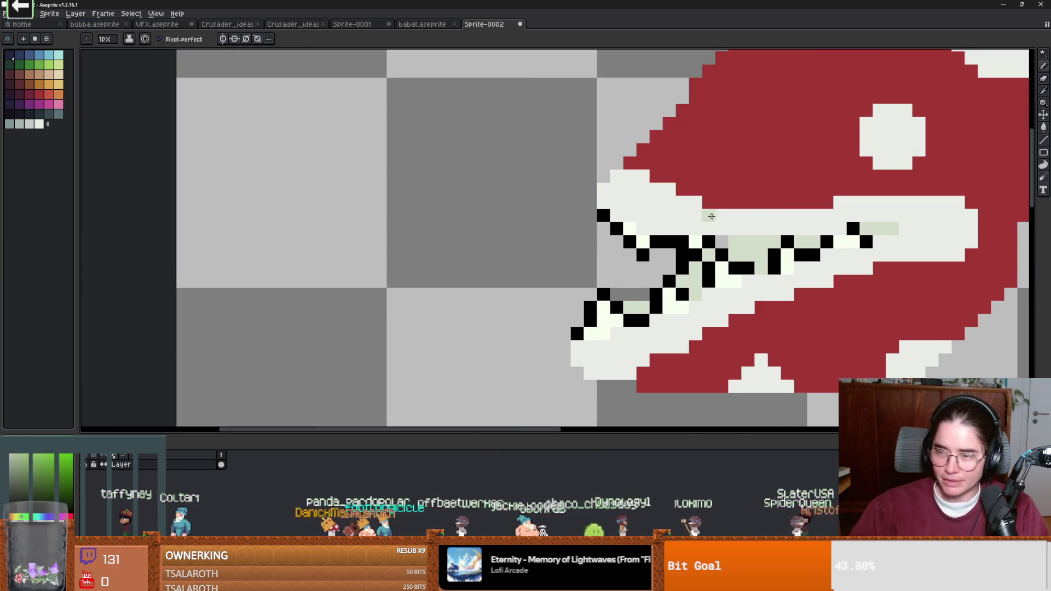
pyautogui.moveTo(827, 228); pyautogui.dragTo(679, 224)
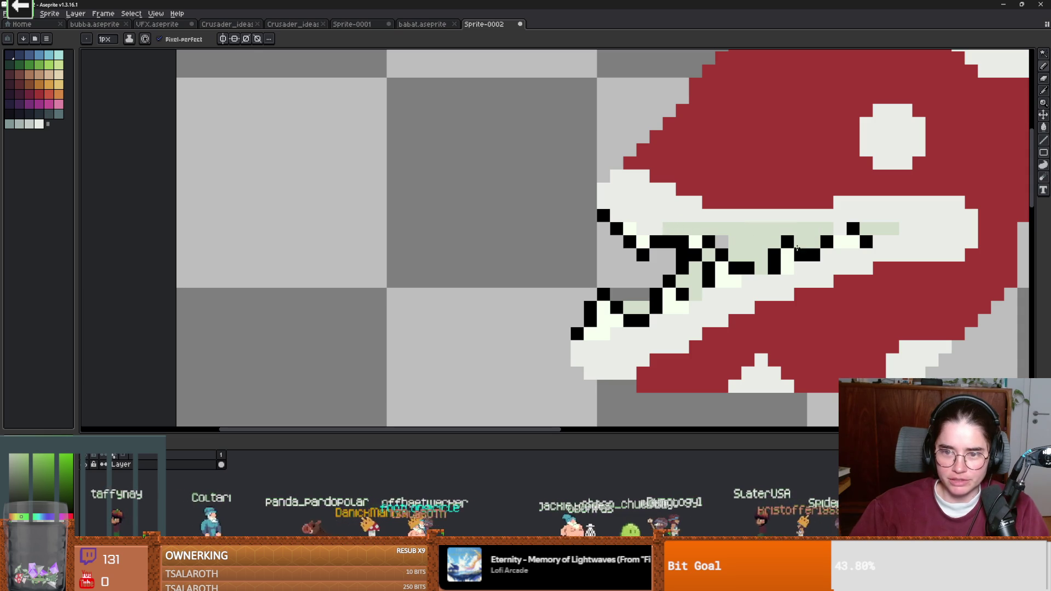
pyautogui.hotkey('ctrl', 'z')
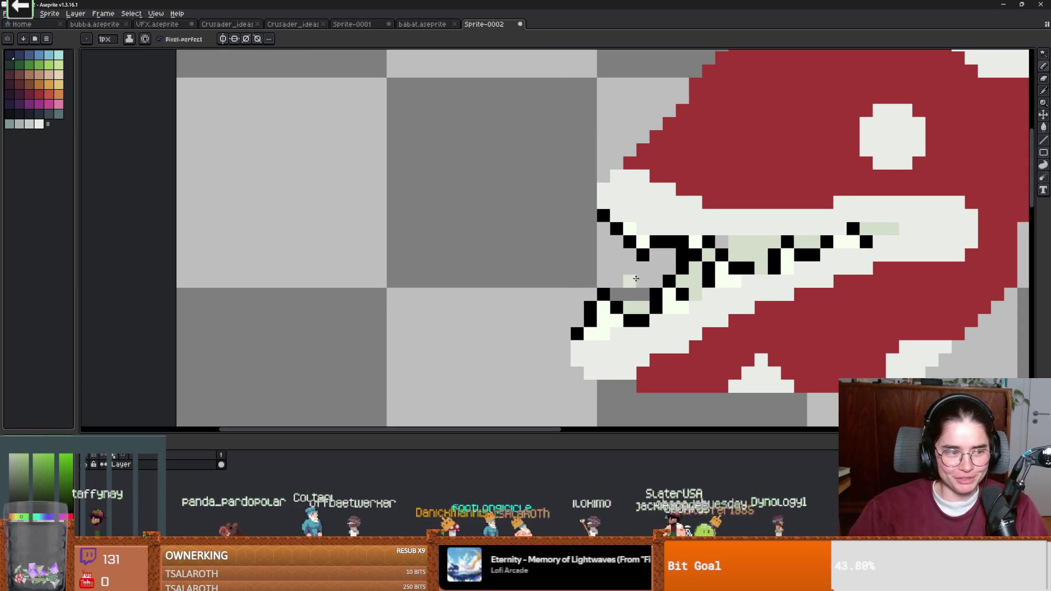
pyautogui.moveTo(839, 229)
pyautogui.mouseDown()
pyautogui.moveTo(679, 228)
pyautogui.moveTo(632, 216)
pyautogui.mouseUp()
pyautogui.hotkey('ctrl', 'z')
pyautogui.press('ctrl')
pyautogui.scroll(-5, 654, 214)
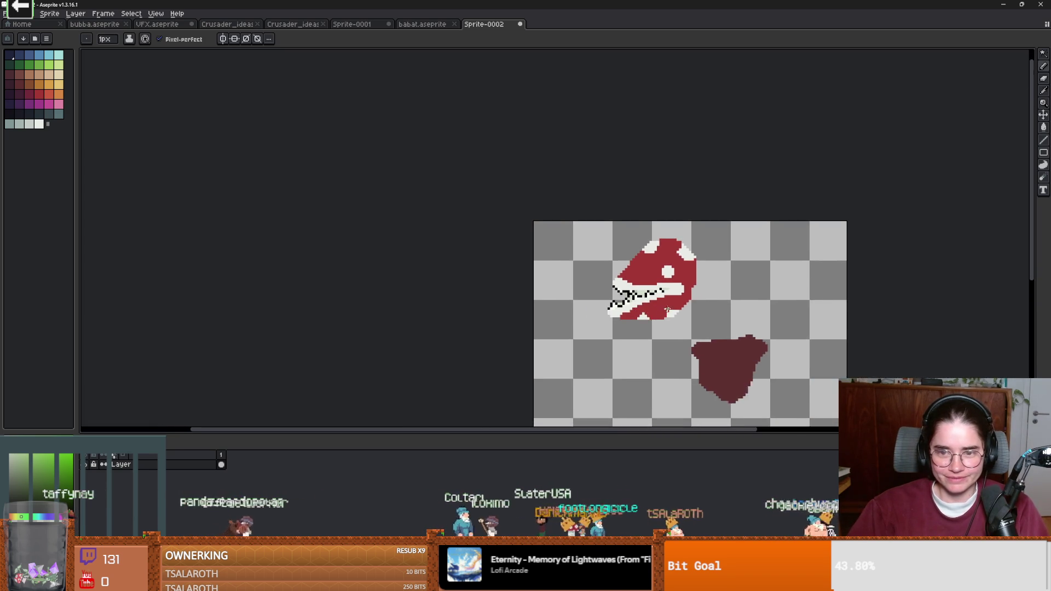
pyautogui.scroll(2, 673, 236)
# Step: Sample white from the canvas as the drawing colour
pyautogui.press('alt')
pyautogui.keyDown('alt'); pyautogui.click(685, 244); pyautogui.keyUp('alt')
pyautogui.scroll(-3, 685, 245)
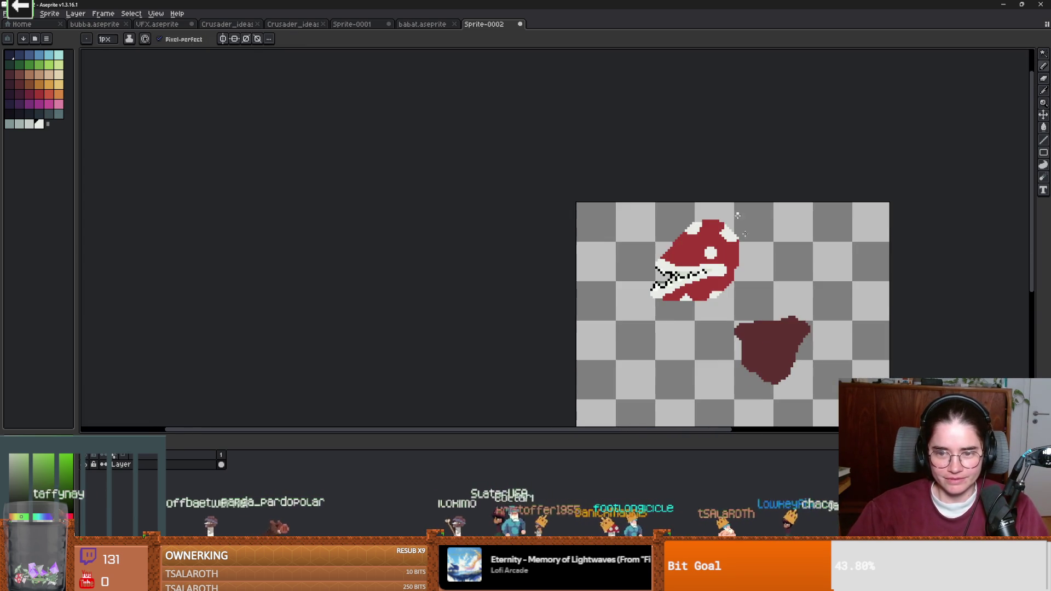
pyautogui.scroll(2, 682, 274)
pyautogui.scroll(-1, 682, 274)
# Step: Add a new layer below the head and choose dark green for the stem
pyautogui.hotkey('shift', 'n')
pyautogui.moveTo(635, 286); pyautogui.dragTo(619, 293)
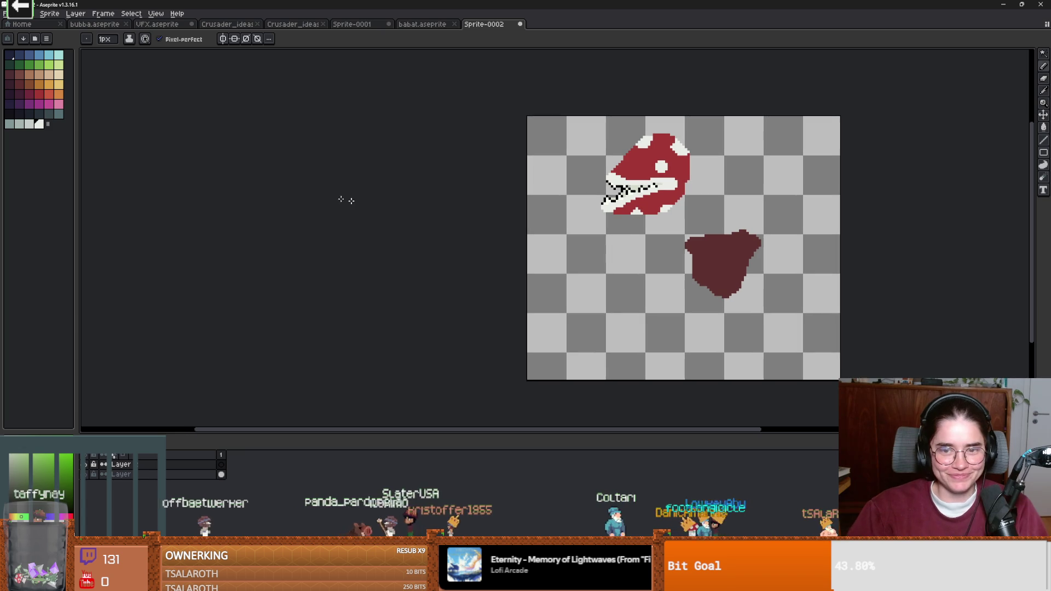
pyautogui.click(19, 64)
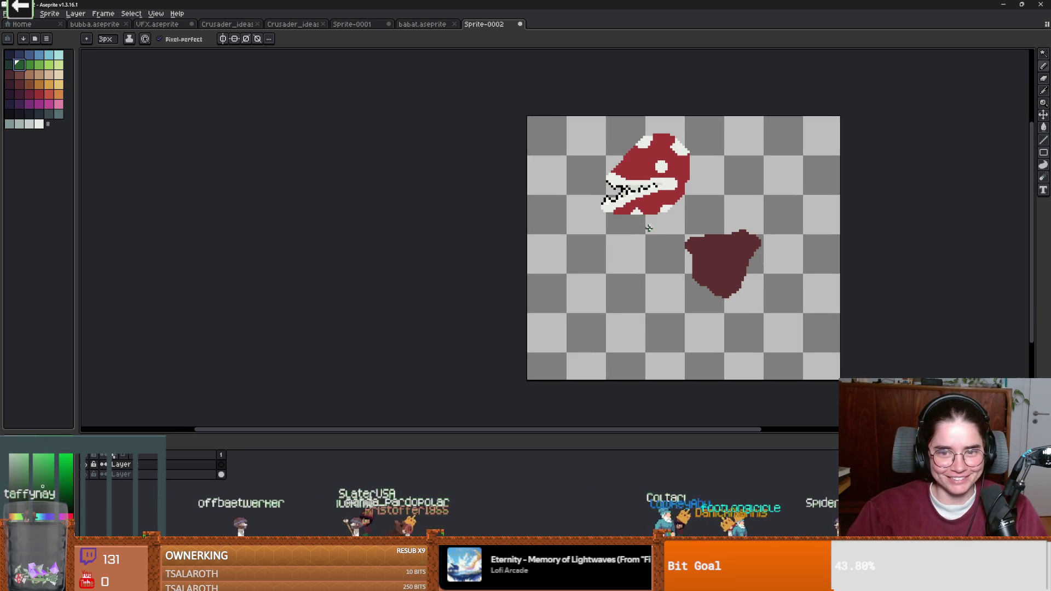
pyautogui.click(222, 465)
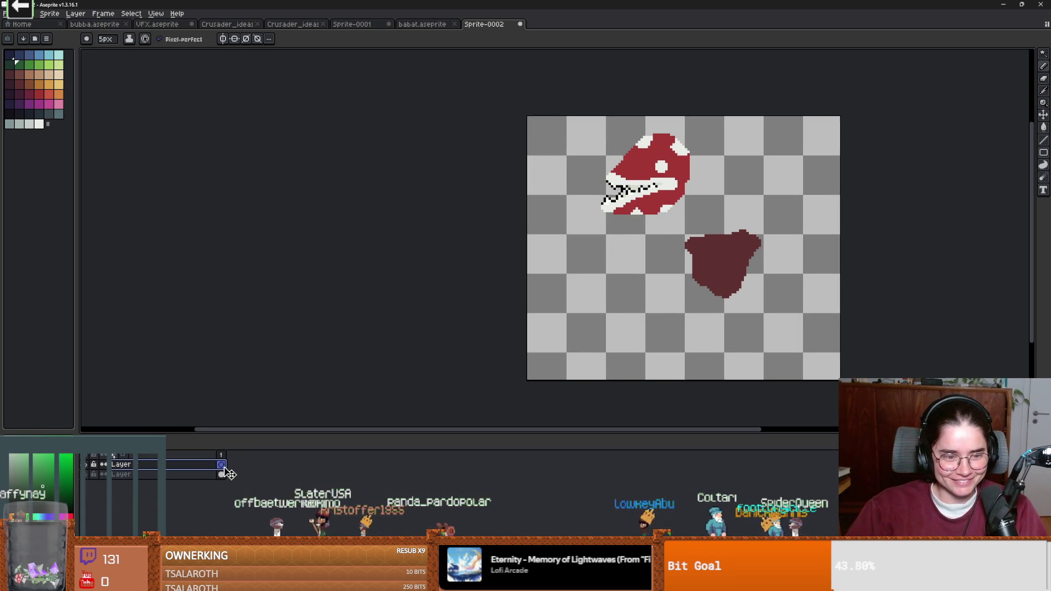
pyautogui.click(221, 474)
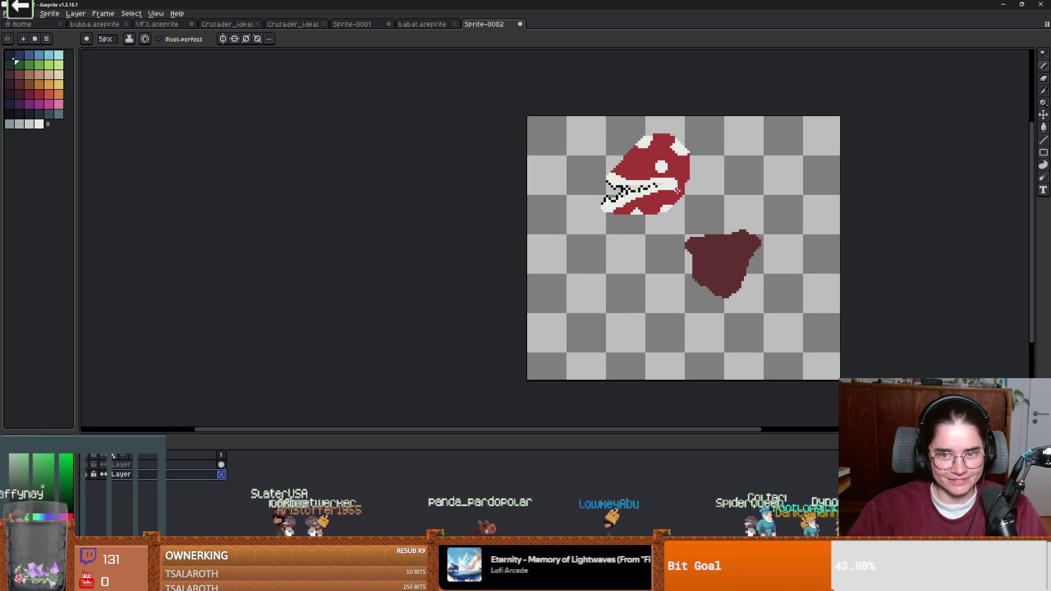
# Step: Paint the dark green stem down from the head, splitting into three roots
pyautogui.moveTo(679, 204); pyautogui.dragTo(686, 256)
pyautogui.moveTo(681, 204)
pyautogui.mouseDown()
pyautogui.moveTo(664, 296)
pyautogui.moveTo(632, 340)
pyautogui.mouseUp()
pyautogui.moveTo(684, 270)
pyautogui.mouseDown()
pyautogui.moveTo(685, 312)
pyautogui.moveTo(743, 368)
pyautogui.mouseUp()
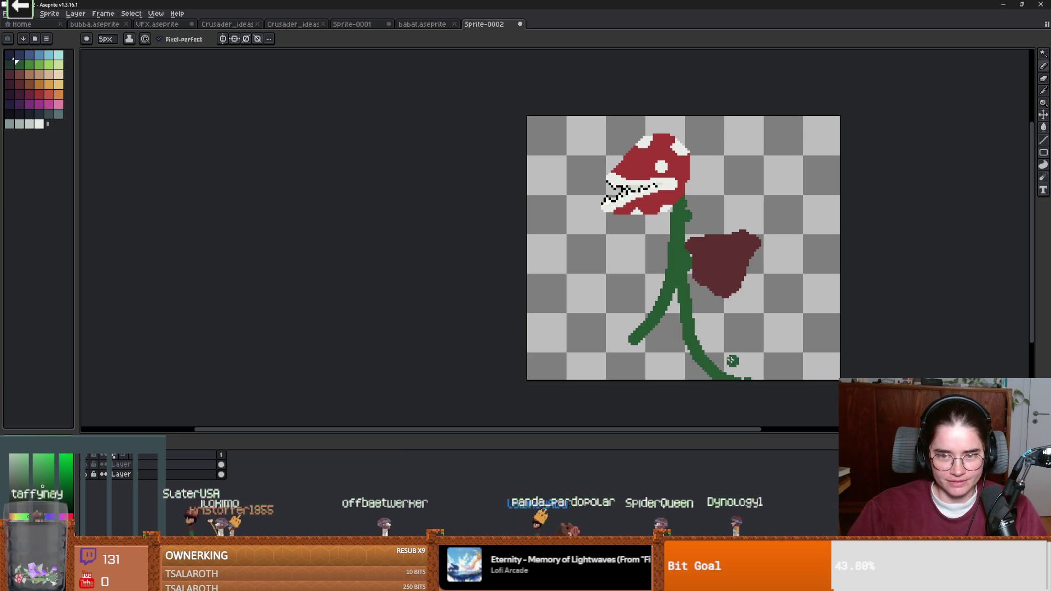
pyautogui.moveTo(677, 290)
pyautogui.mouseDown()
pyautogui.moveTo(619, 362)
pyautogui.moveTo(585, 372)
pyautogui.moveTo(671, 331)
pyautogui.moveTo(656, 378)
pyautogui.mouseUp()
pyautogui.scroll(3, 687, 314)
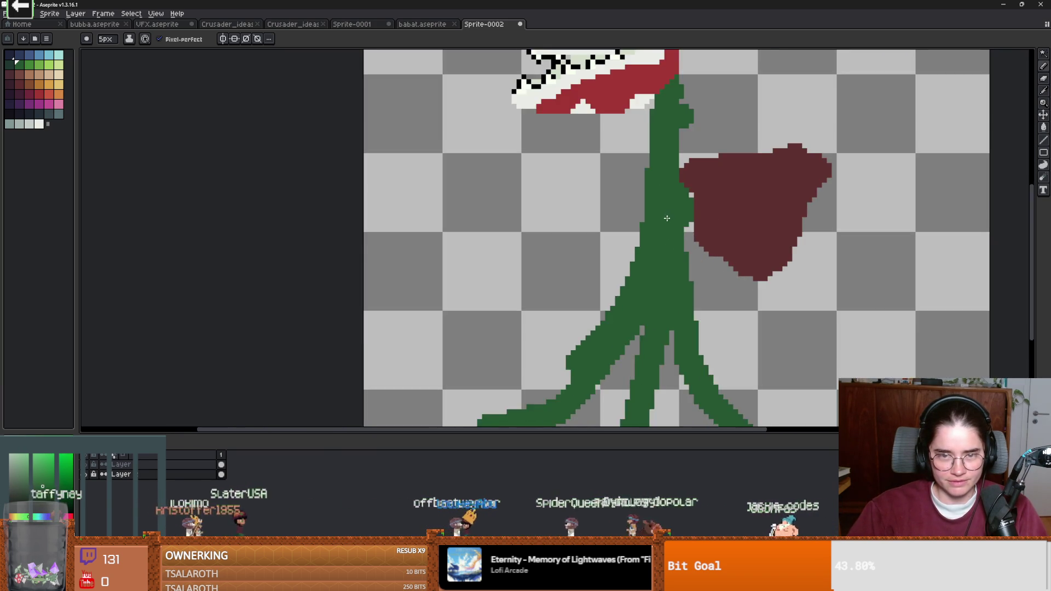
pyautogui.scroll(-1, 666, 217)
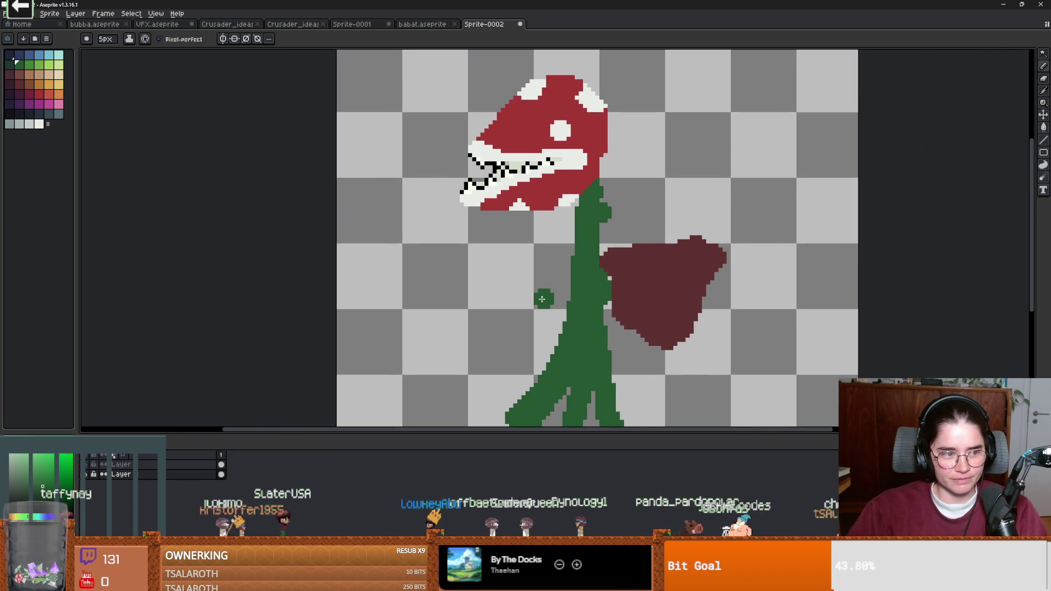
pyautogui.scroll(2, 478, 206)
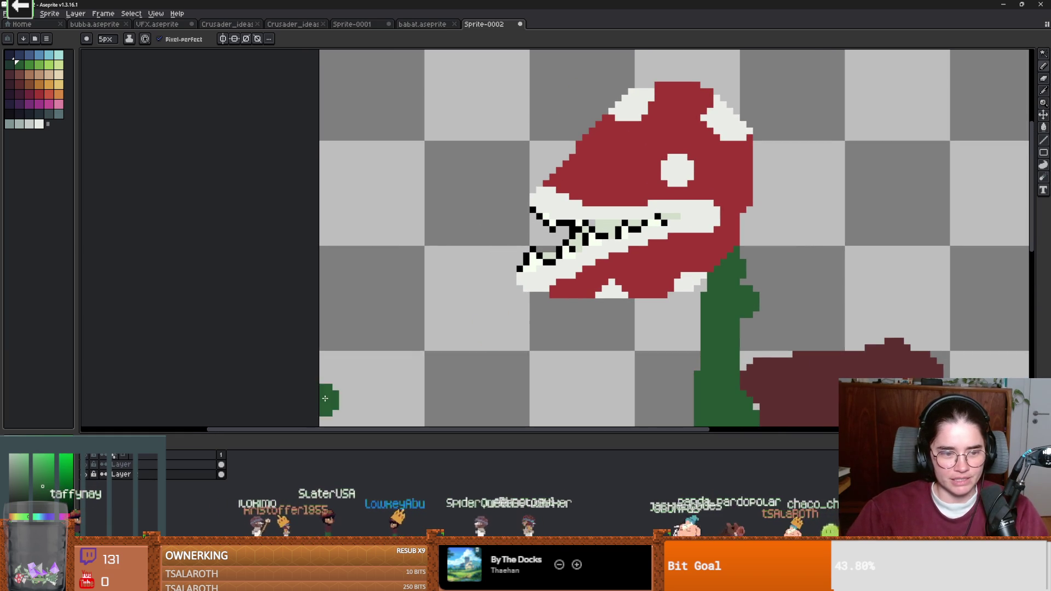
# Step: On the head layer, paint a yellow-green pixel on the jaw with a 1-pixel brush
pyautogui.click(149, 466)
pyautogui.scroll(2, 535, 254)
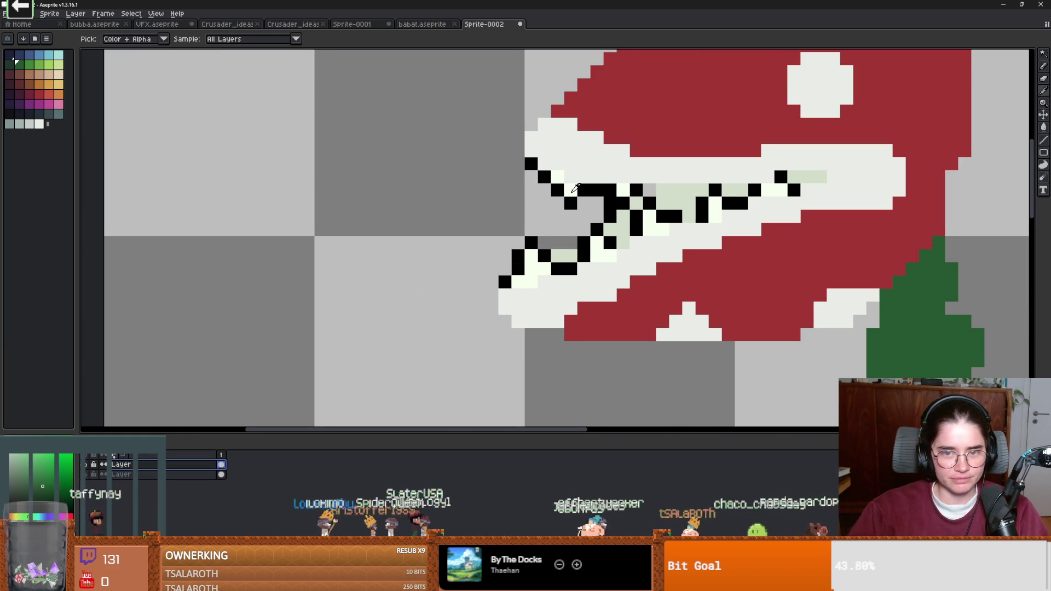
pyautogui.click(21, 514)
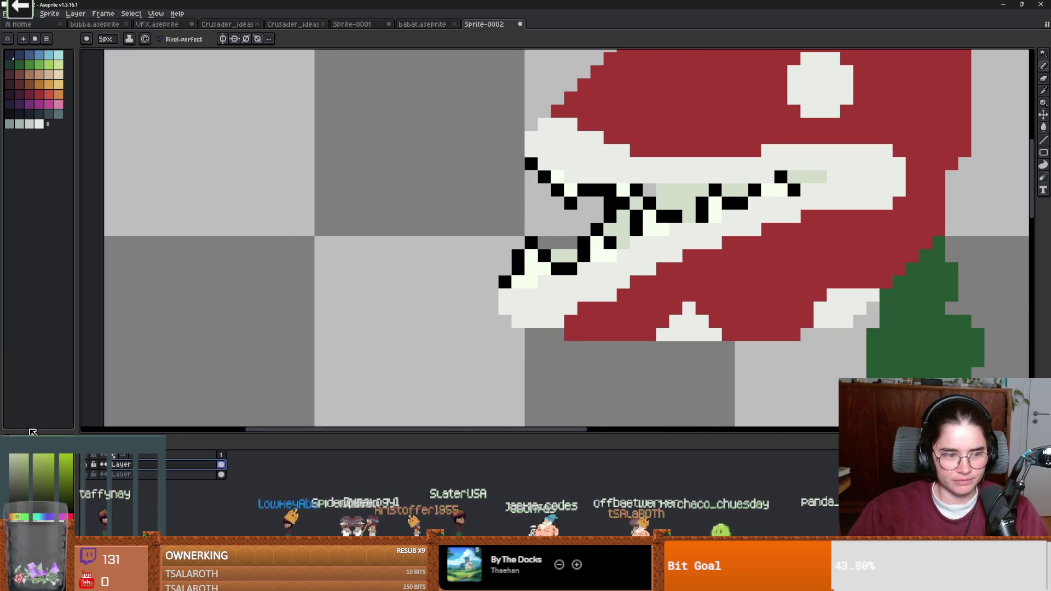
pyautogui.press('-')
pyautogui.press('-')
pyautogui.press('-')
pyautogui.click(570, 189)
# Step: Bucket-fill the pale jaw pixels yellow-green and the black teeth olive green
pyautogui.click(563, 174)
pyautogui.press('g')
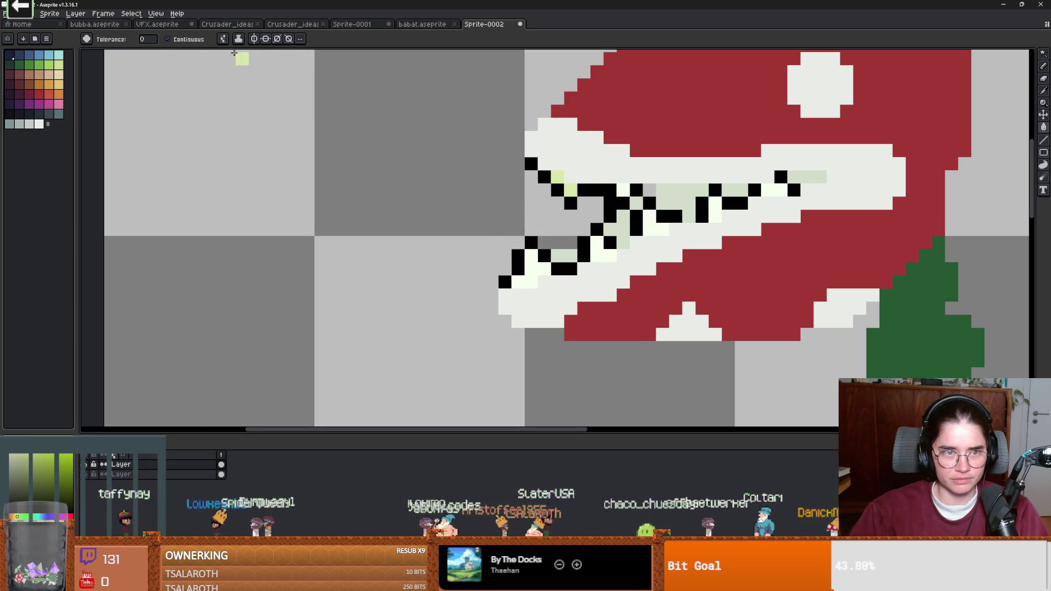
pyautogui.click(525, 280)
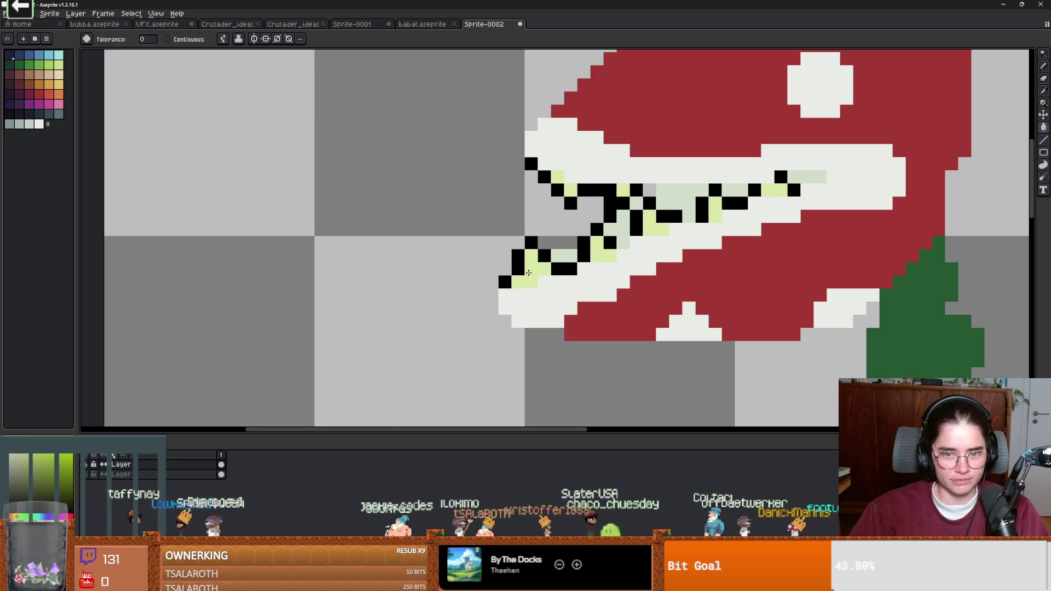
pyautogui.scroll(-5, 700, 361)
pyautogui.scroll(6, 700, 361)
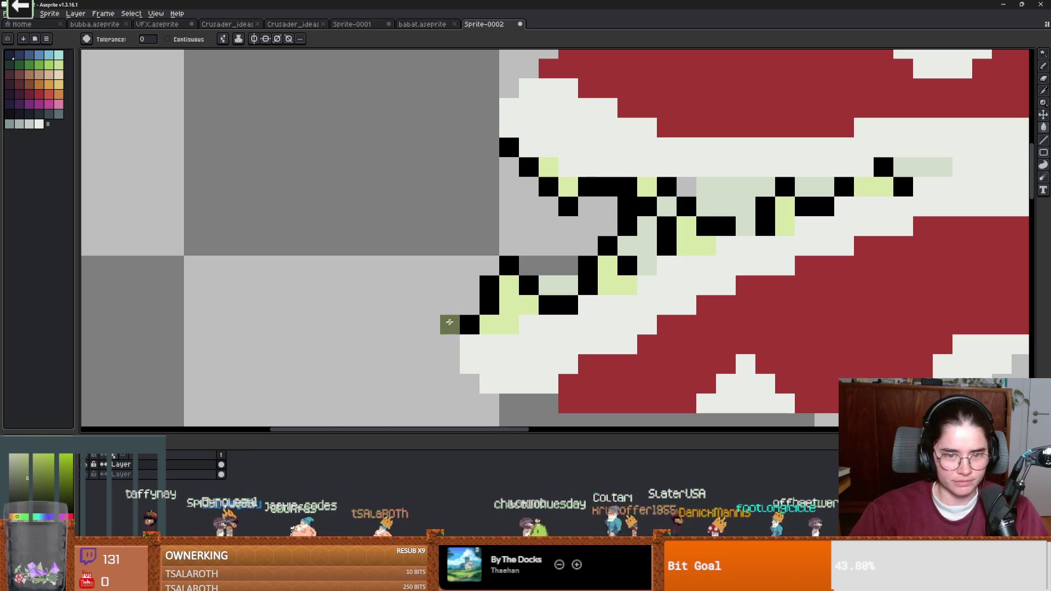
pyautogui.click(490, 303)
pyautogui.scroll(-5, 547, 281)
pyautogui.scroll(-1, 549, 304)
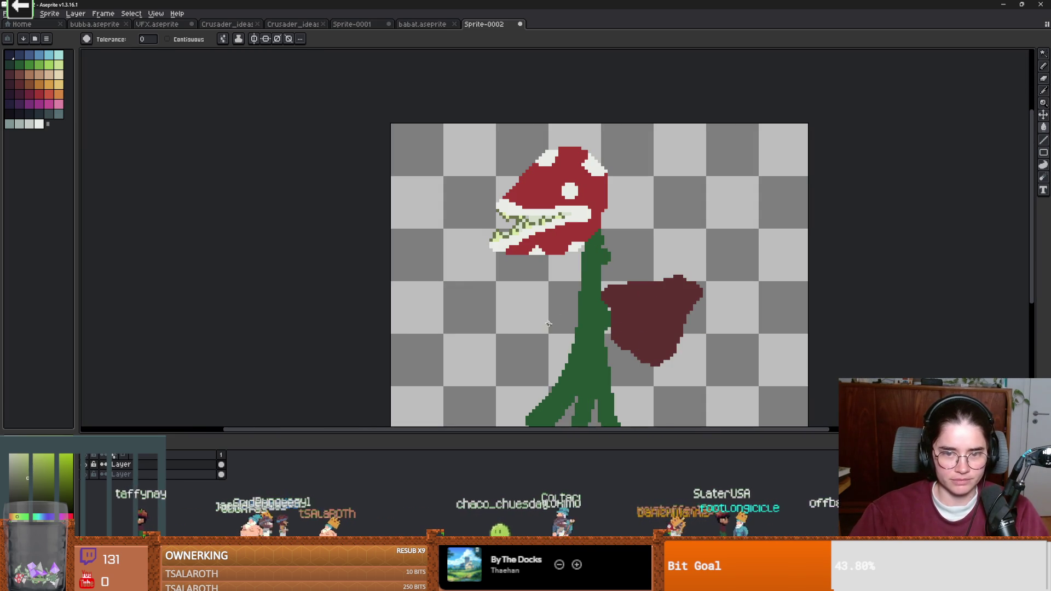
pyautogui.scroll(2, 475, 217)
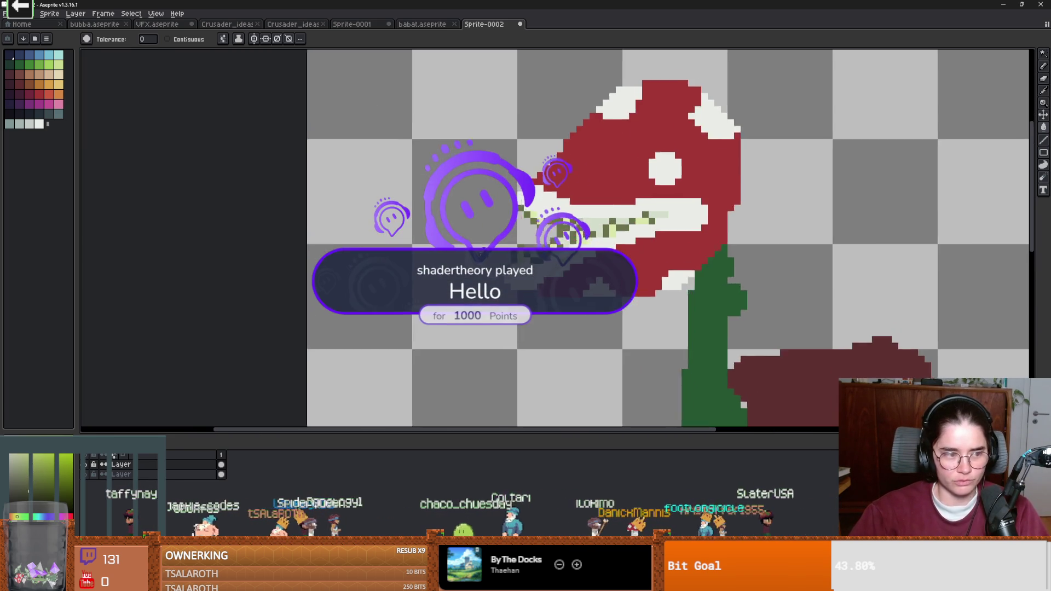
pyautogui.scroll(-3, 524, 257)
pyautogui.scroll(1, 500, 242)
pyautogui.scroll(2, 499, 242)
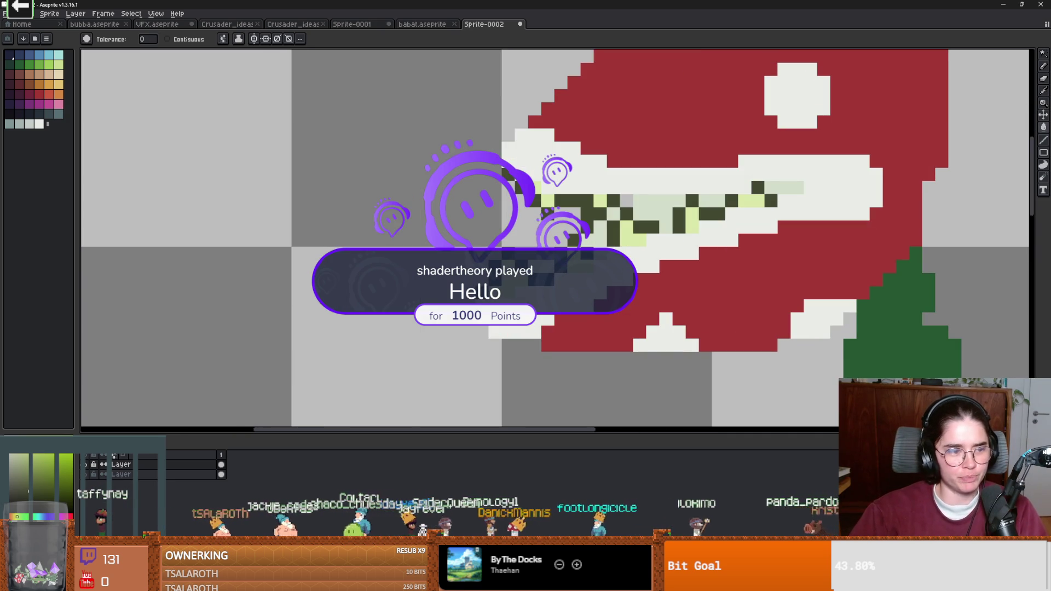
# Step: Switch back to the pencil and sample the stem's green colour
pyautogui.press('b')
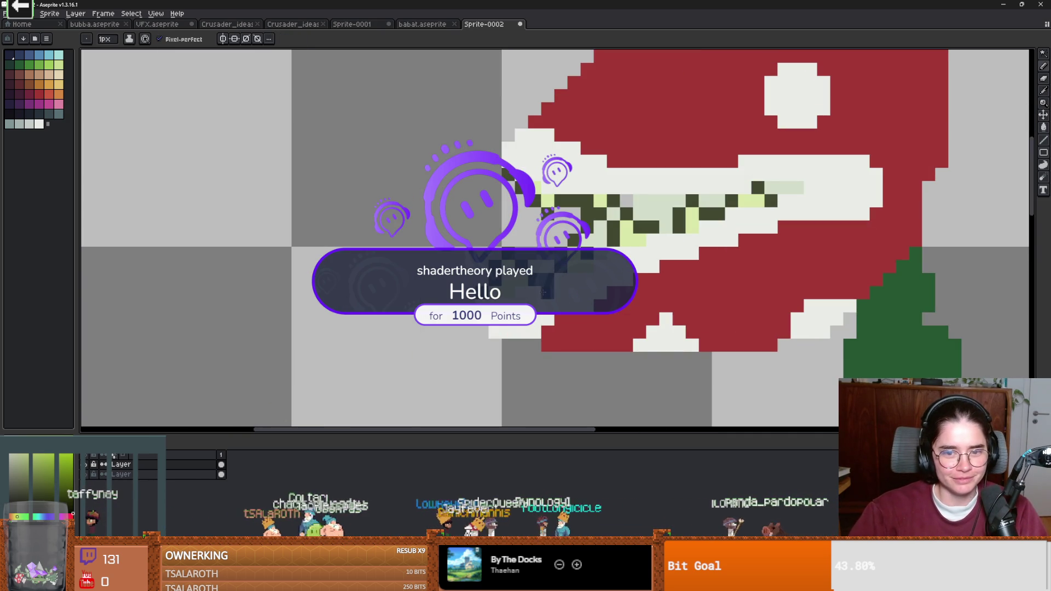
pyautogui.scroll(-3, 554, 325)
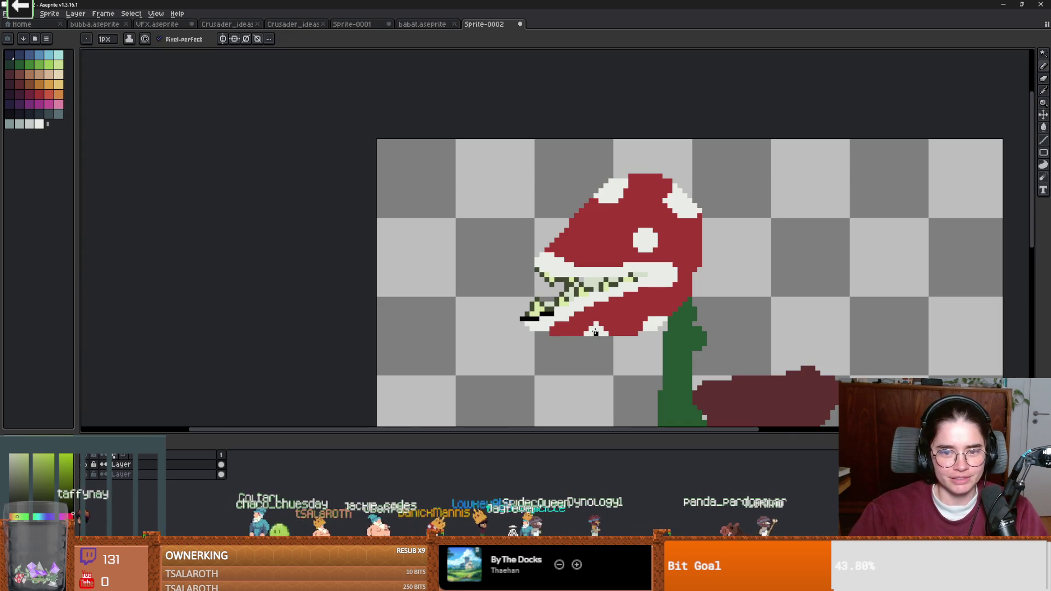
pyautogui.scroll(-2, 528, 278)
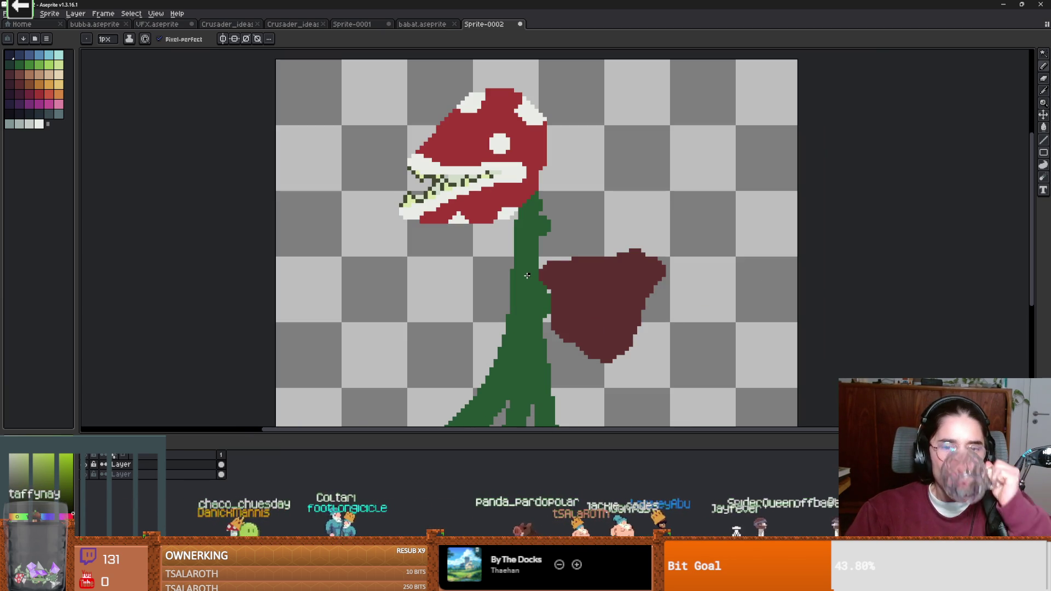
pyautogui.scroll(3, 494, 255)
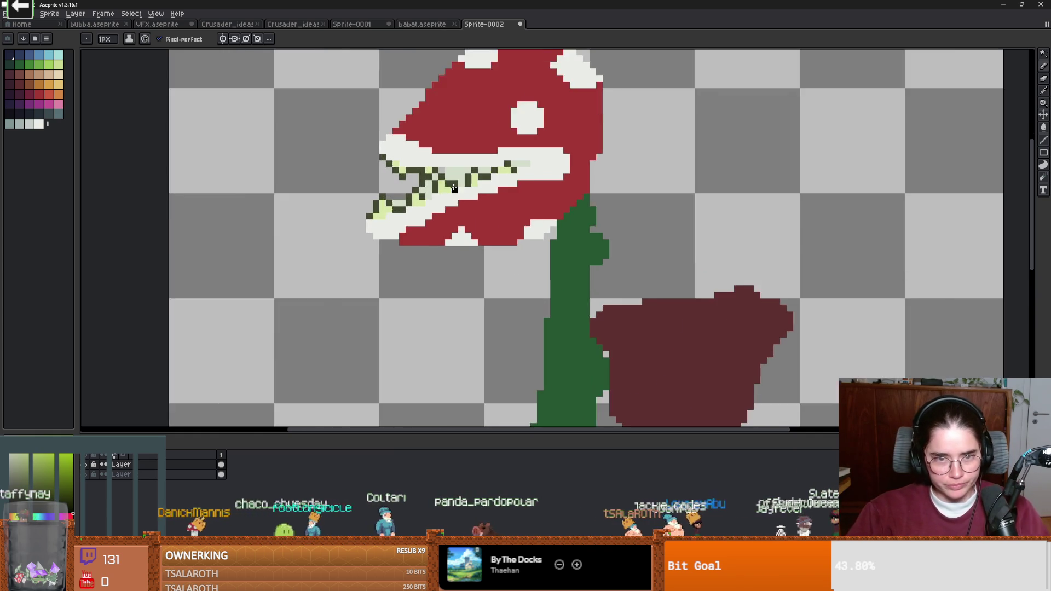
pyautogui.scroll(-3, 514, 213)
pyautogui.scroll(2, 532, 190)
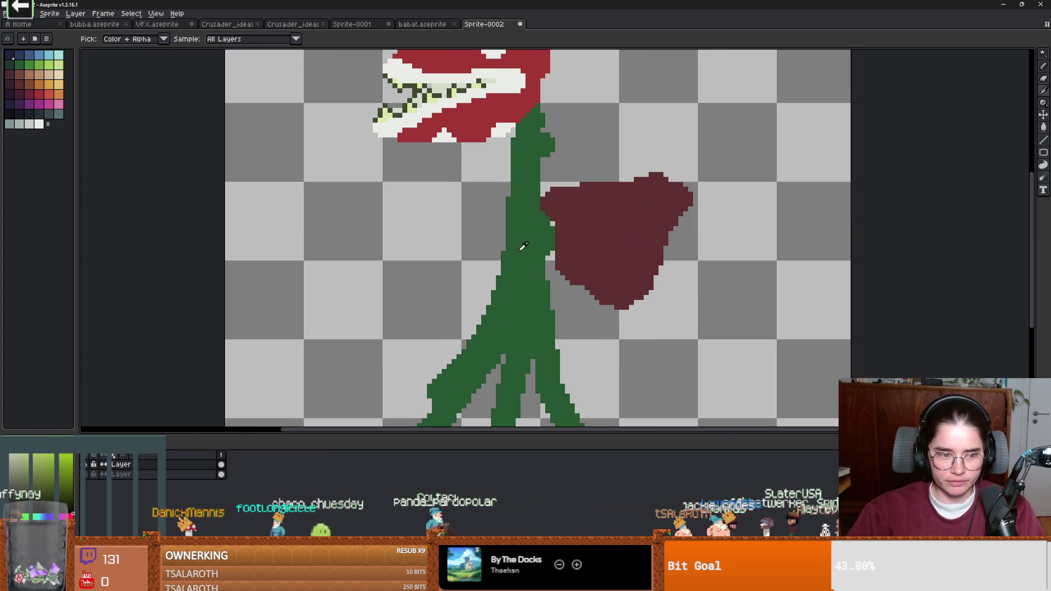
pyautogui.keyDown('alt'); pyautogui.click(88, 465); pyautogui.keyUp('alt')
pyautogui.keyDown('alt'); pyautogui.click(88, 465); pyautogui.keyUp('alt')
# Step: Select the stem layer in the timeline and open the Edit menu
pyautogui.click(104, 473)
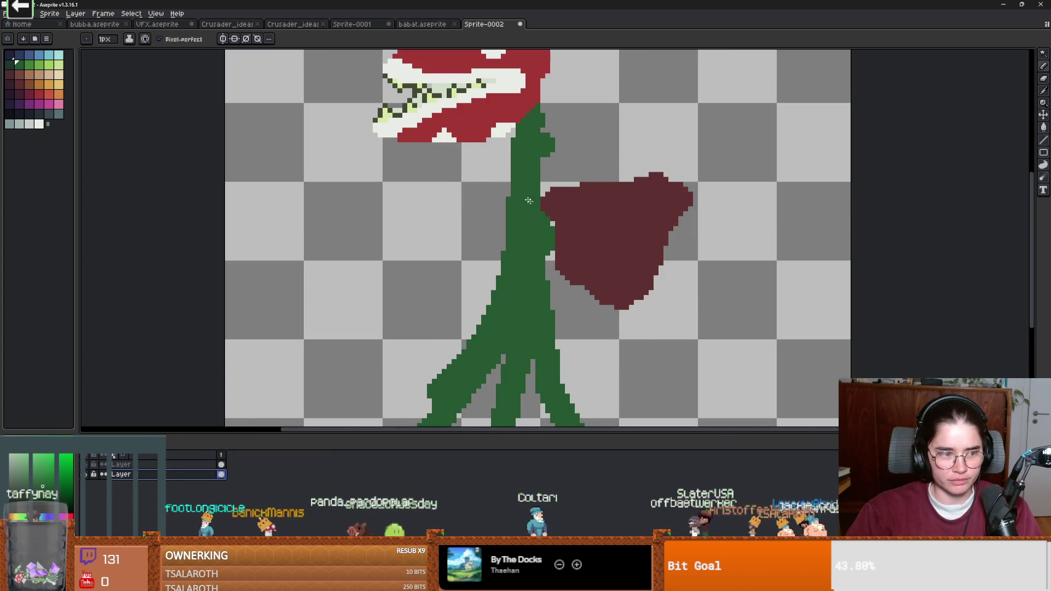
pyautogui.scroll(-2, 465, 143)
pyautogui.scroll(1, 384, 153)
pyautogui.scroll(-2, 323, 192)
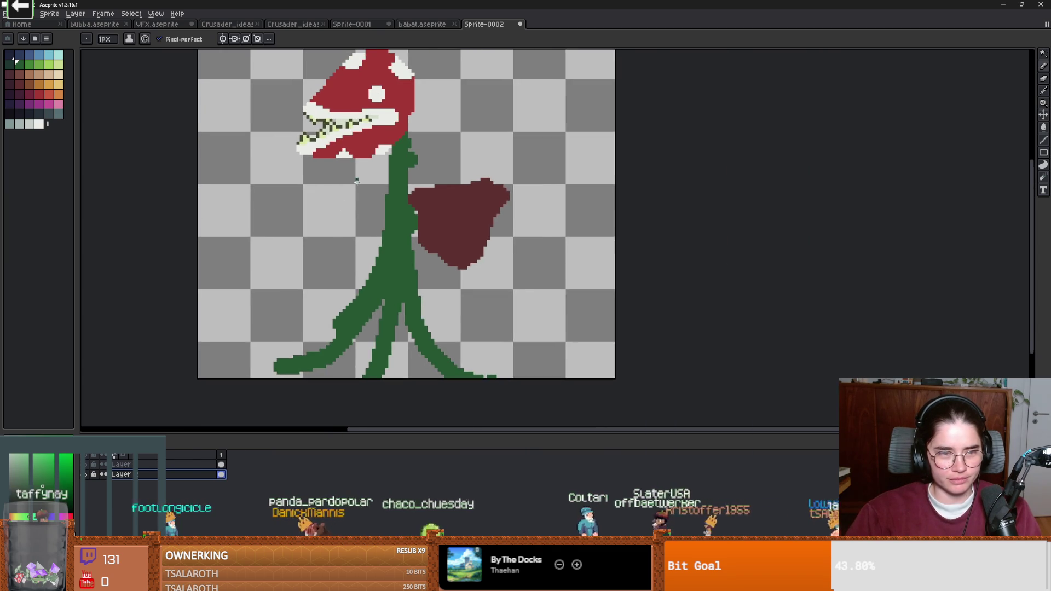
pyautogui.scroll(1, 361, 208)
pyautogui.click(27, 13)
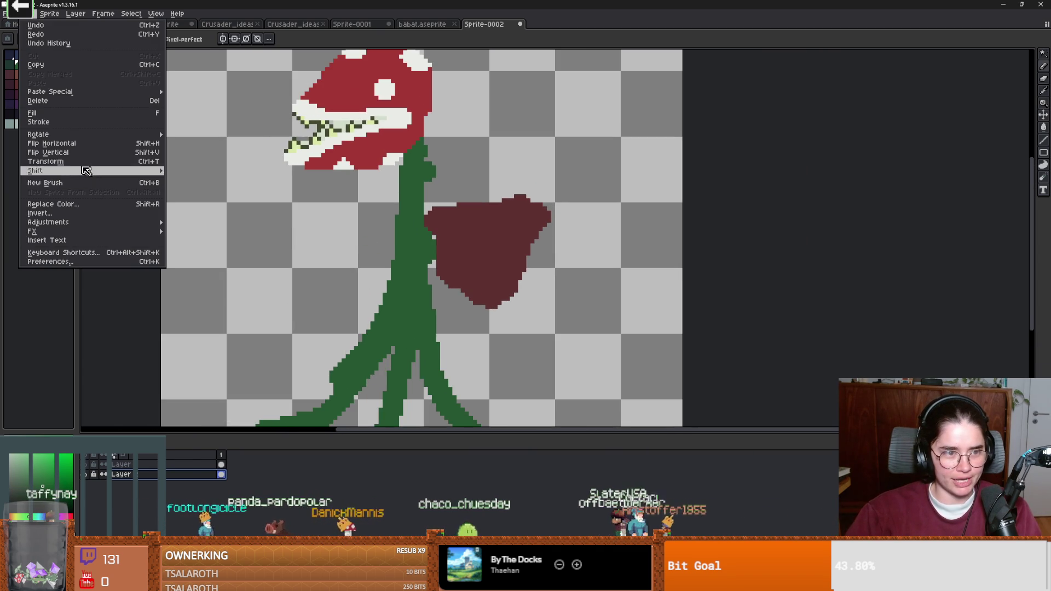
# Step: Apply Edit > FX > Outline to the stem with a darker green outline colour
pyautogui.moveTo(71, 233)
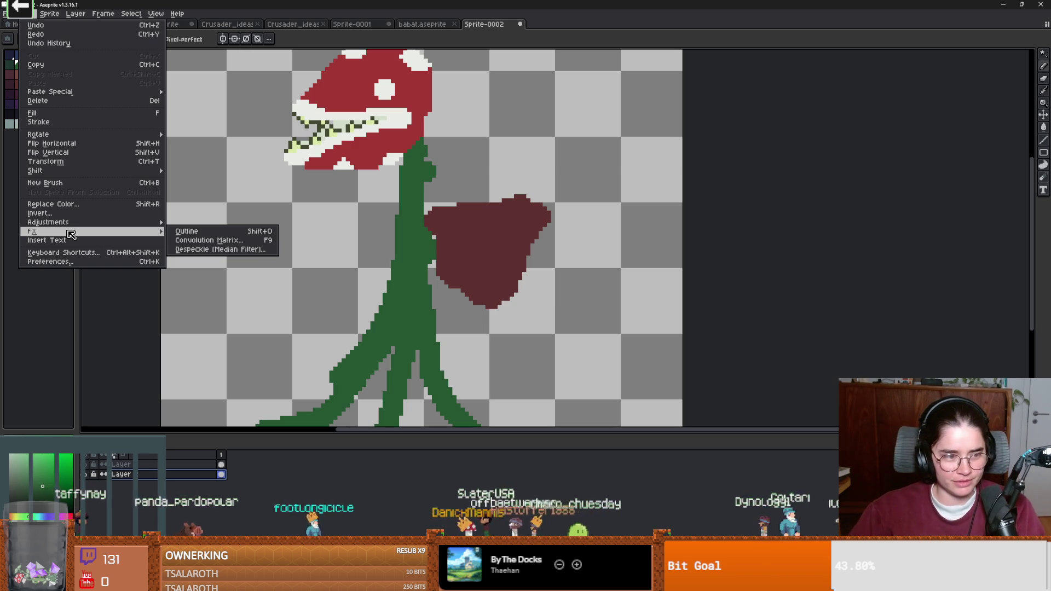
pyautogui.click(268, 232)
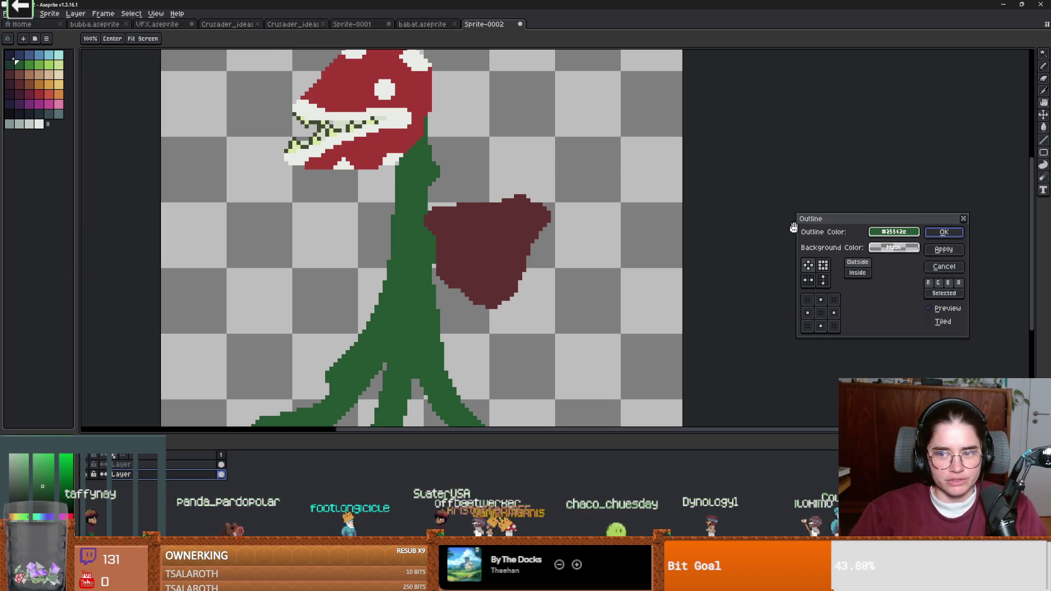
pyautogui.moveTo(42, 486); pyautogui.dragTo(51, 494)
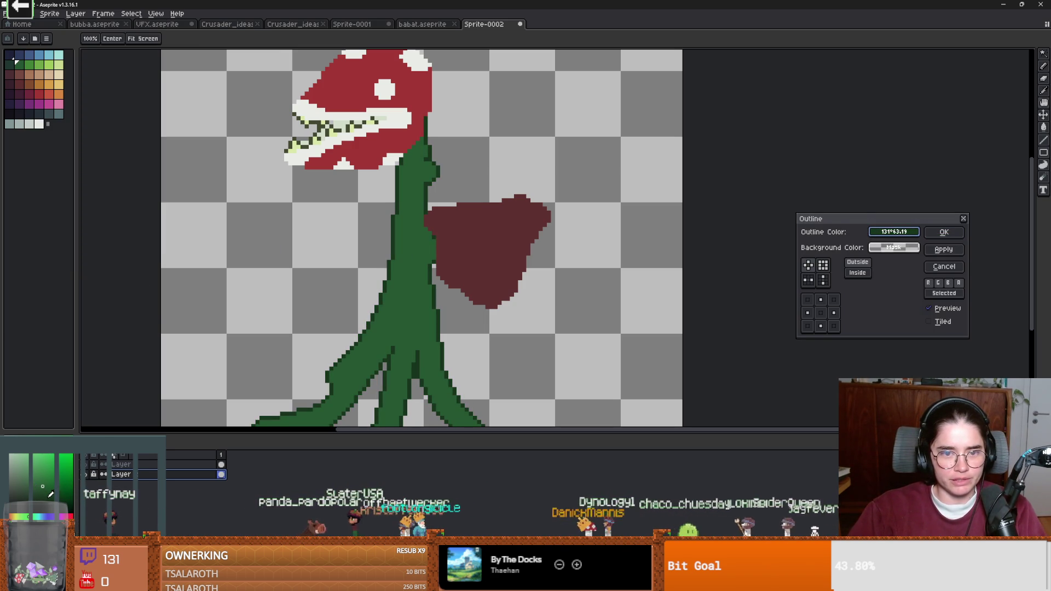
pyautogui.scroll(-2, 387, 358)
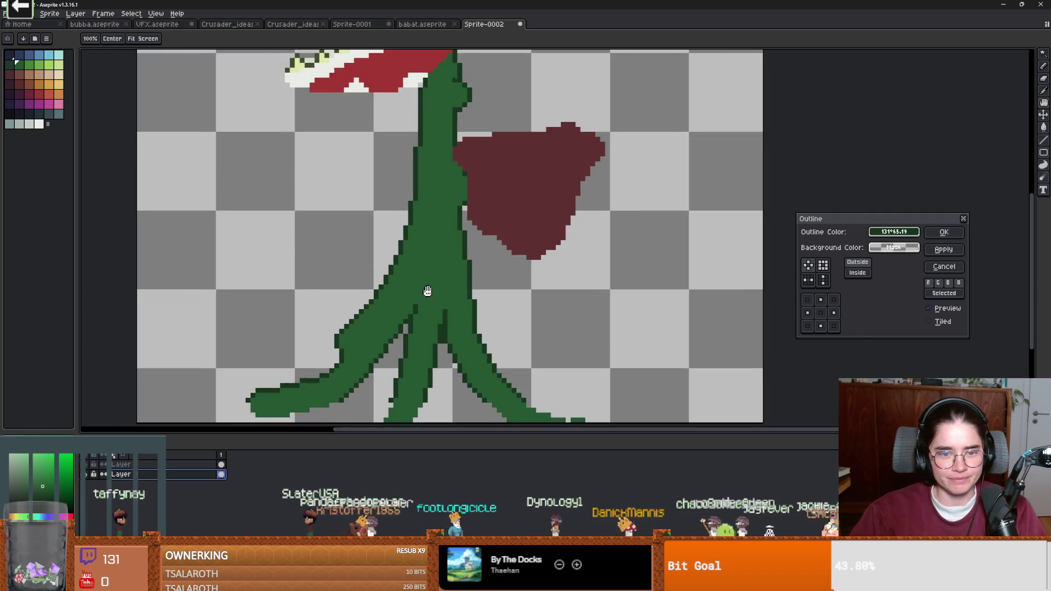
pyautogui.scroll(1, 457, 313)
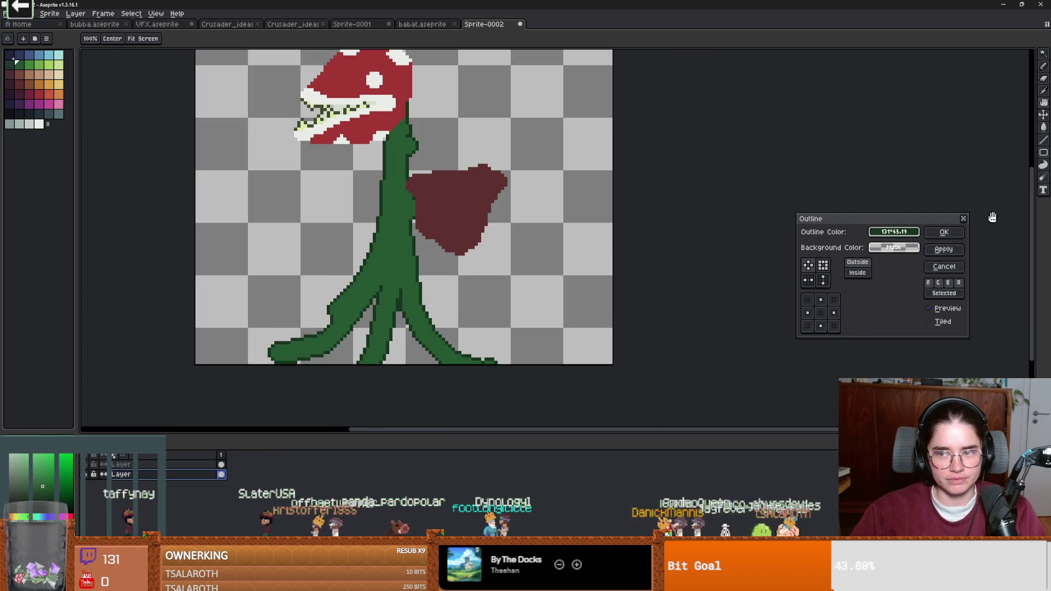
pyautogui.click(943, 232)
pyautogui.scroll(1, 419, 405)
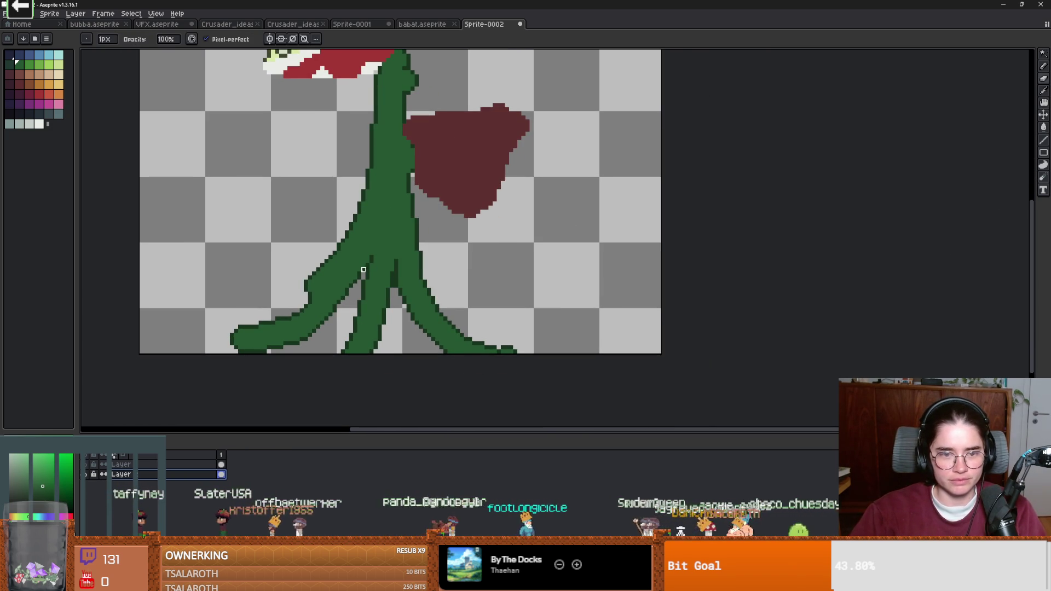
# Step: Erase stray pixels to thin the lower branches and open a gap between the two lower stems
pyautogui.moveTo(326, 310); pyautogui.dragTo(363, 262)
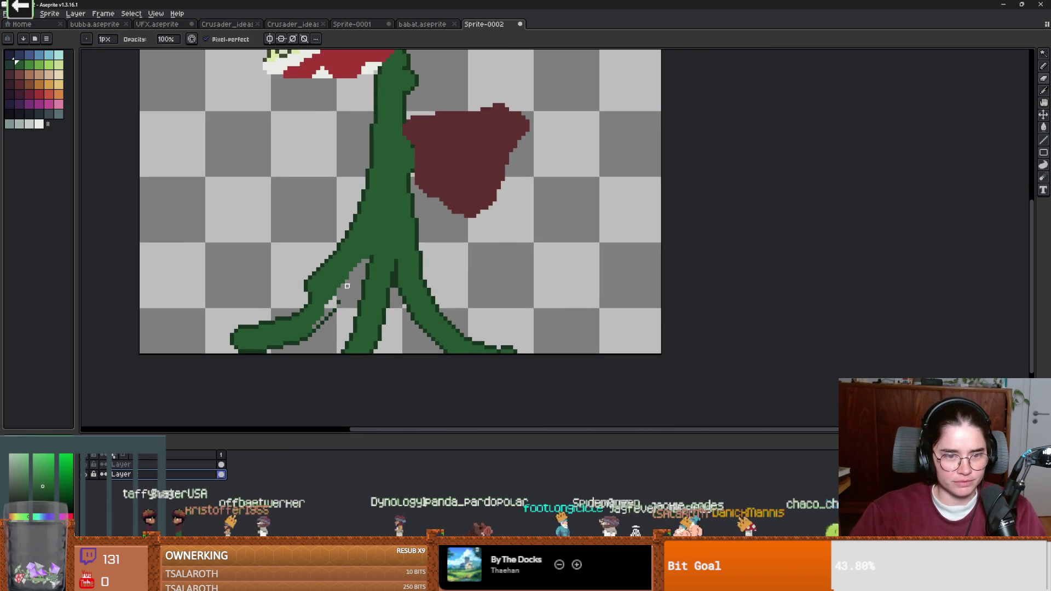
pyautogui.moveTo(293, 346); pyautogui.dragTo(235, 351)
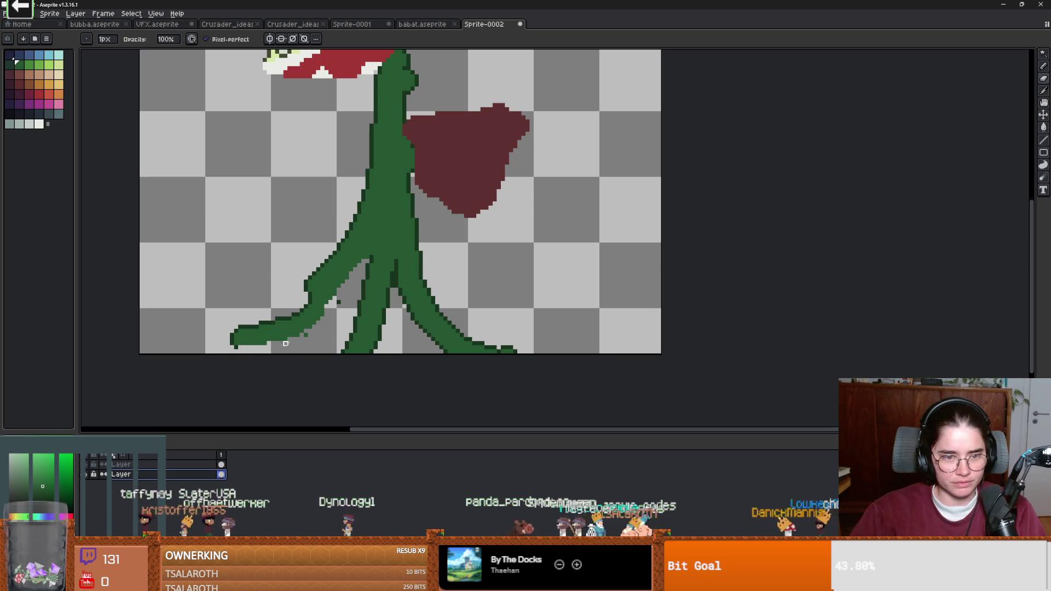
pyautogui.moveTo(301, 339); pyautogui.dragTo(311, 325)
pyautogui.press('b')
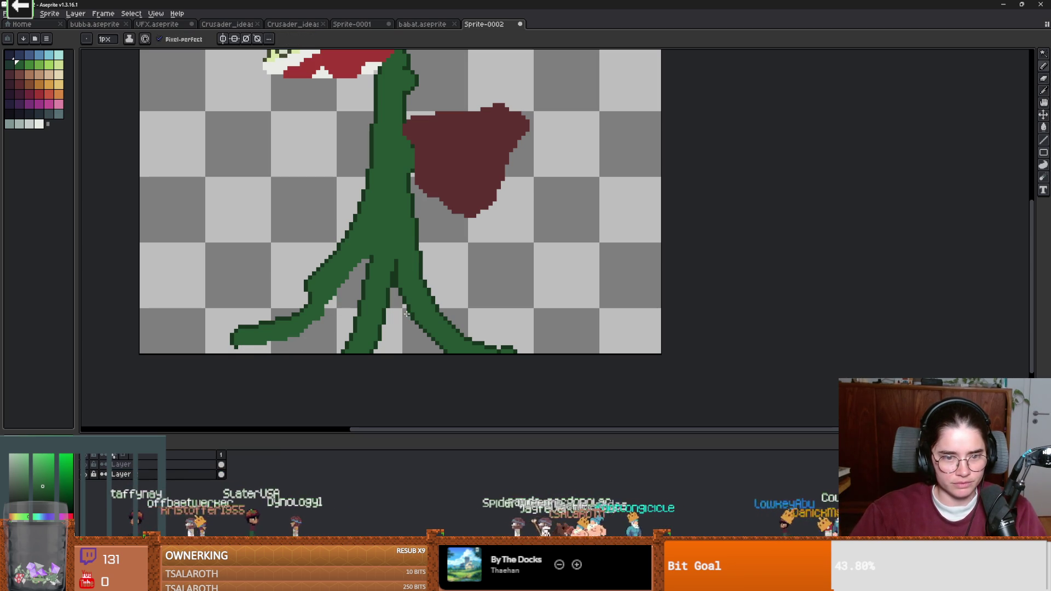
pyautogui.press('e')
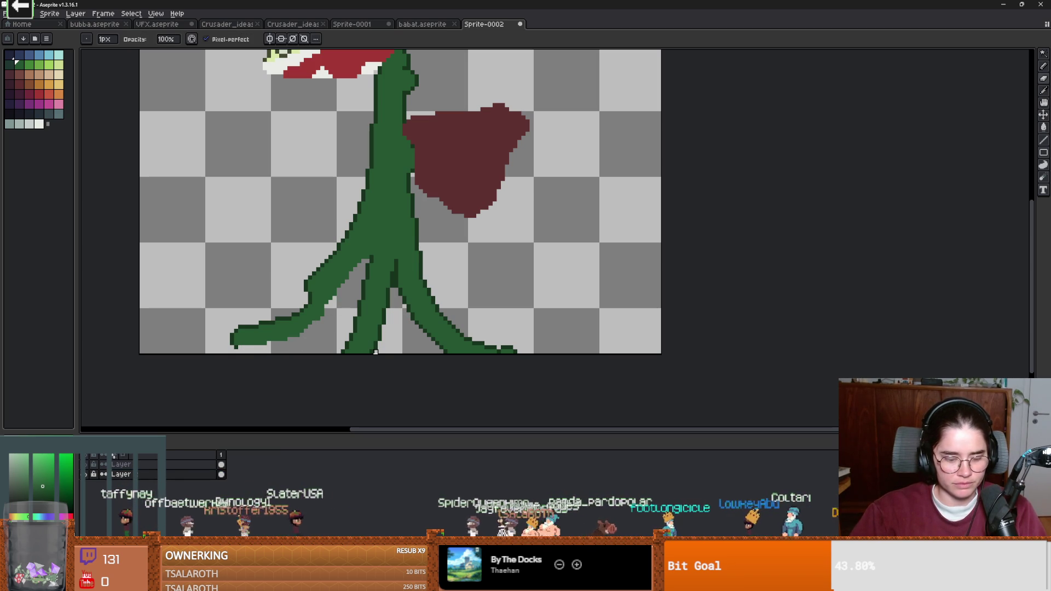
pyautogui.moveTo(381, 339); pyautogui.dragTo(396, 269)
pyautogui.scroll(-3, 454, 326)
pyautogui.scroll(2, 417, 349)
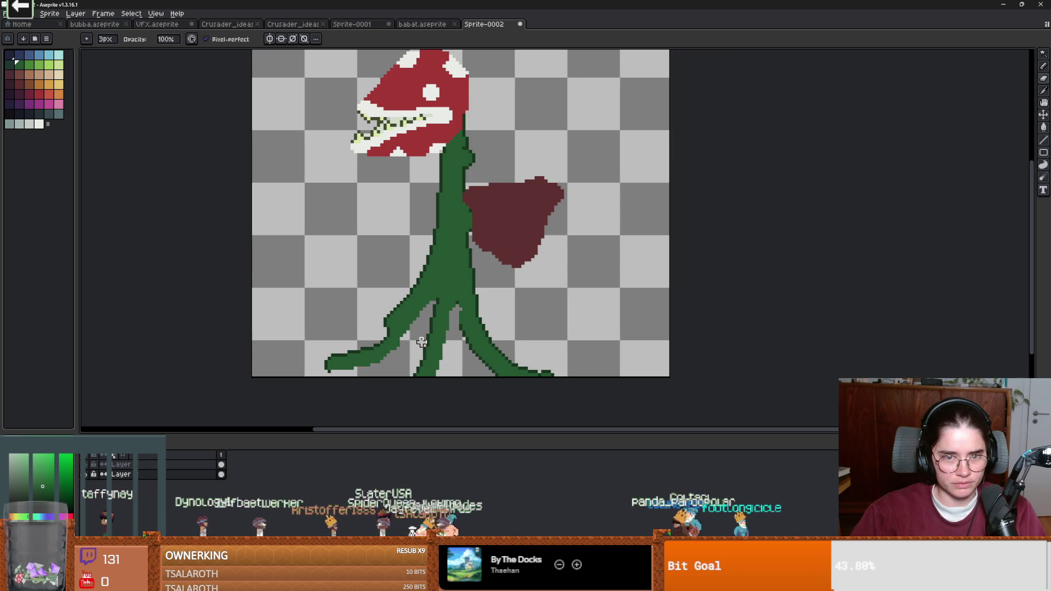
pyautogui.scroll(1, 438, 279)
# Step: Draw thin 1px dark green shading lines running down inside the stem
pyautogui.keyDown('alt'); pyautogui.click(437, 298); pyautogui.keyUp('alt')
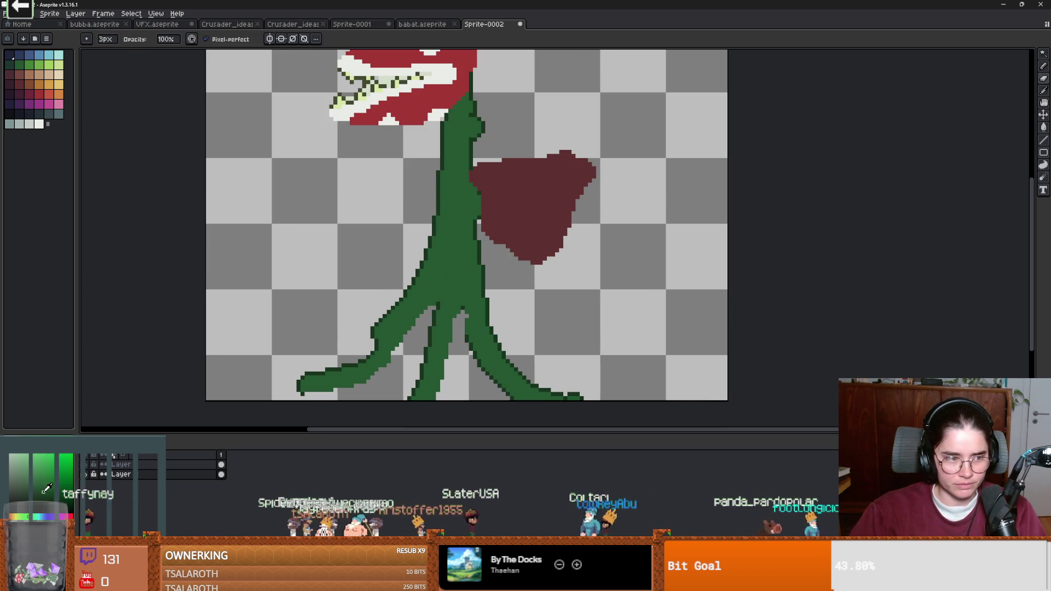
pyautogui.press('b')
pyautogui.press('-')
pyautogui.moveTo(441, 294); pyautogui.dragTo(448, 215)
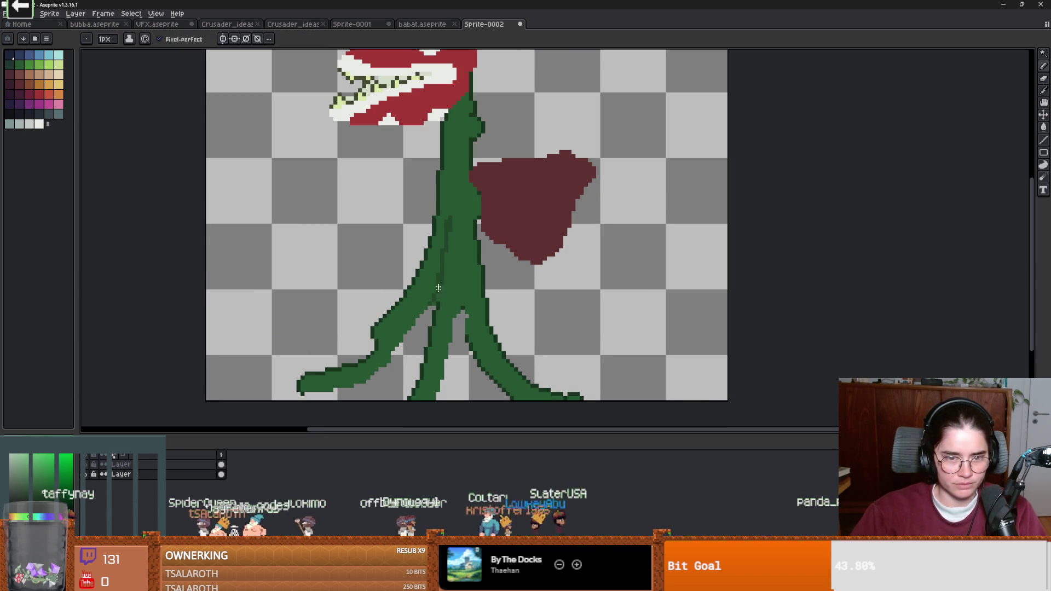
pyautogui.scroll(-1, 442, 246)
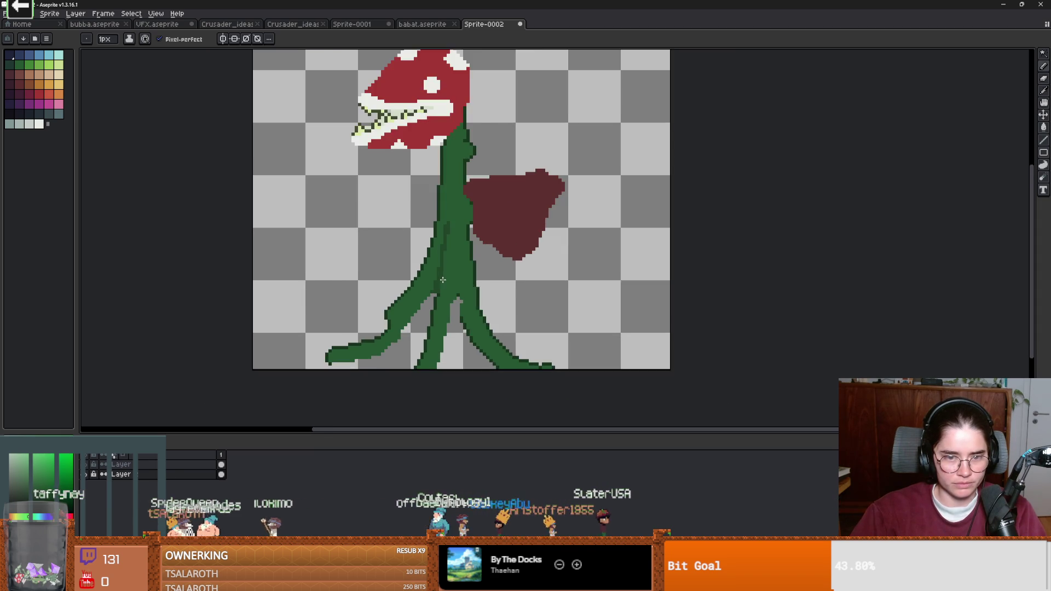
pyautogui.scroll(2, 456, 293)
pyautogui.moveTo(455, 279)
pyautogui.mouseDown()
pyautogui.moveTo(454, 210)
pyautogui.moveTo(464, 299)
pyautogui.mouseUp()
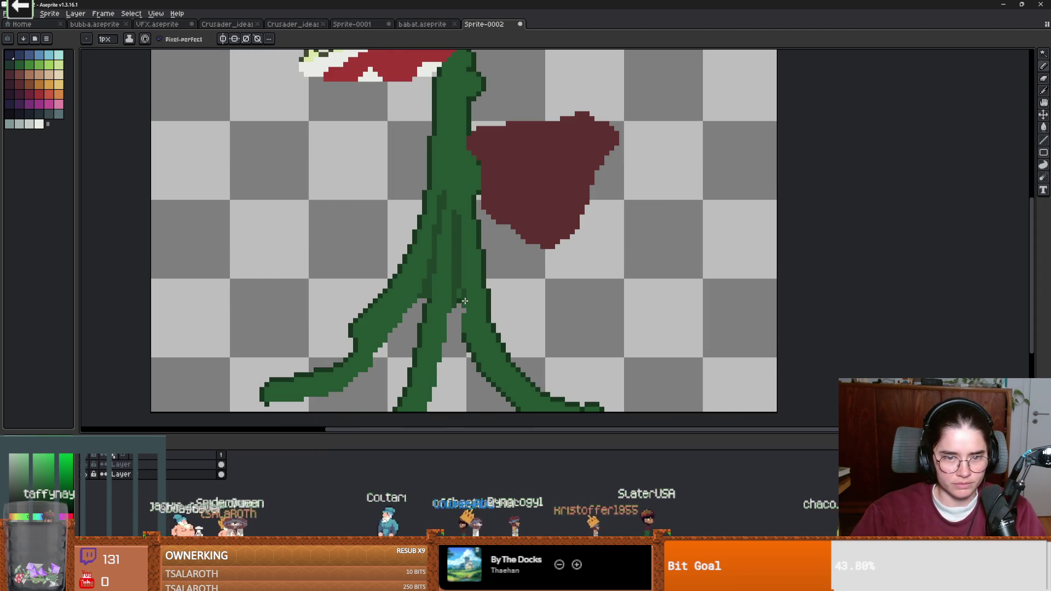
pyautogui.scroll(-1, 458, 293)
pyautogui.press('g')
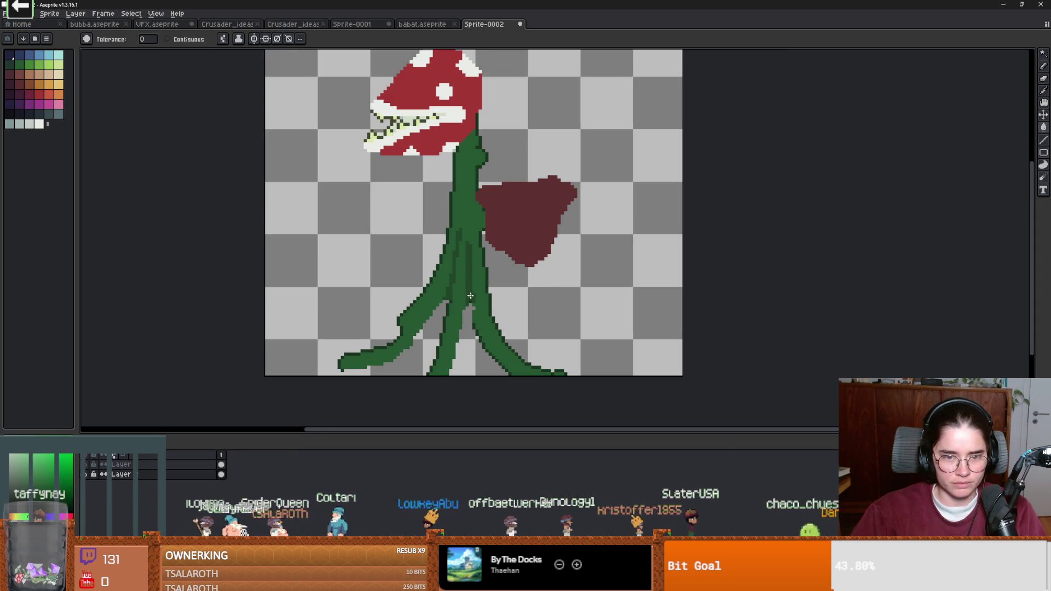
pyautogui.keyDown('alt'); pyautogui.click(477, 300); pyautogui.keyUp('alt')
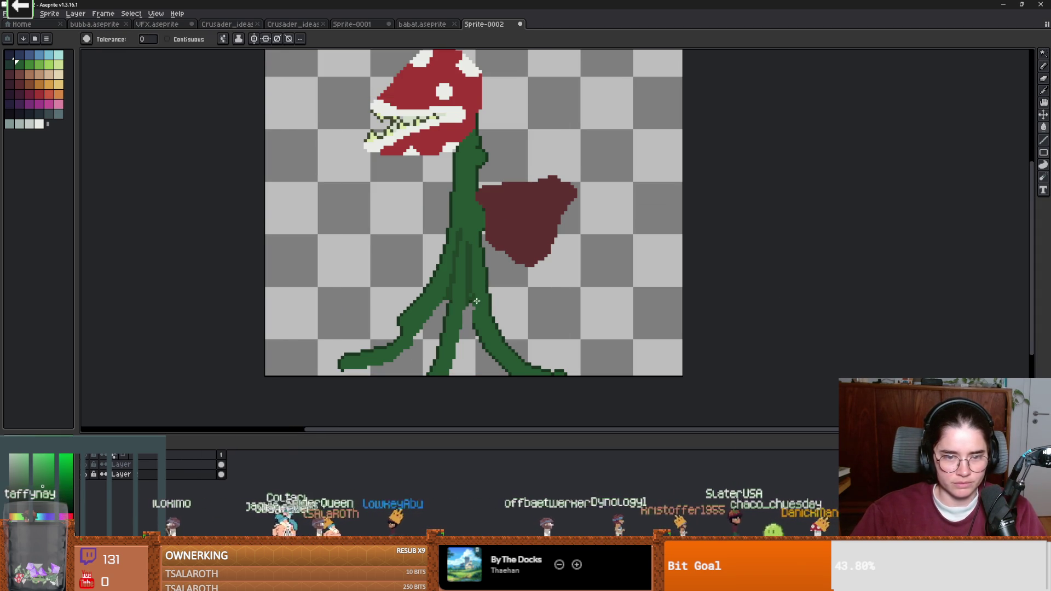
pyautogui.press('b')
pyautogui.scroll(-1, 490, 305)
pyautogui.scroll(1, 490, 306)
pyautogui.scroll(1, 490, 302)
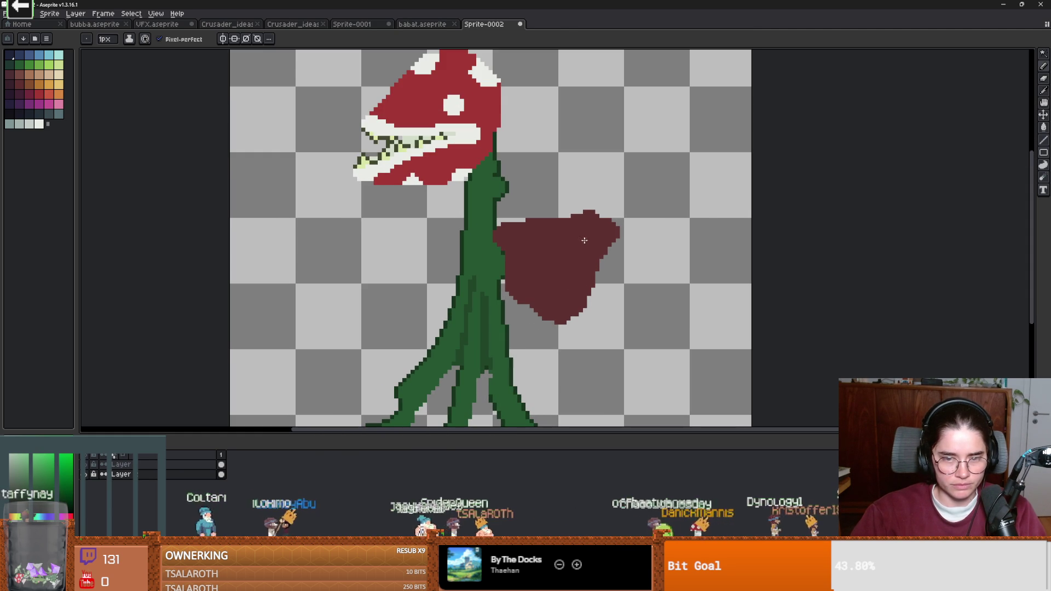
# Step: Select the dark red leaf with the Magic Wand, cut it, and paste it onto a new layer
pyautogui.keyDown('alt'); pyautogui.click(103, 473); pyautogui.keyUp('alt')
pyautogui.keyDown('alt'); pyautogui.click(103, 474); pyautogui.keyUp('alt')
pyautogui.press('w')
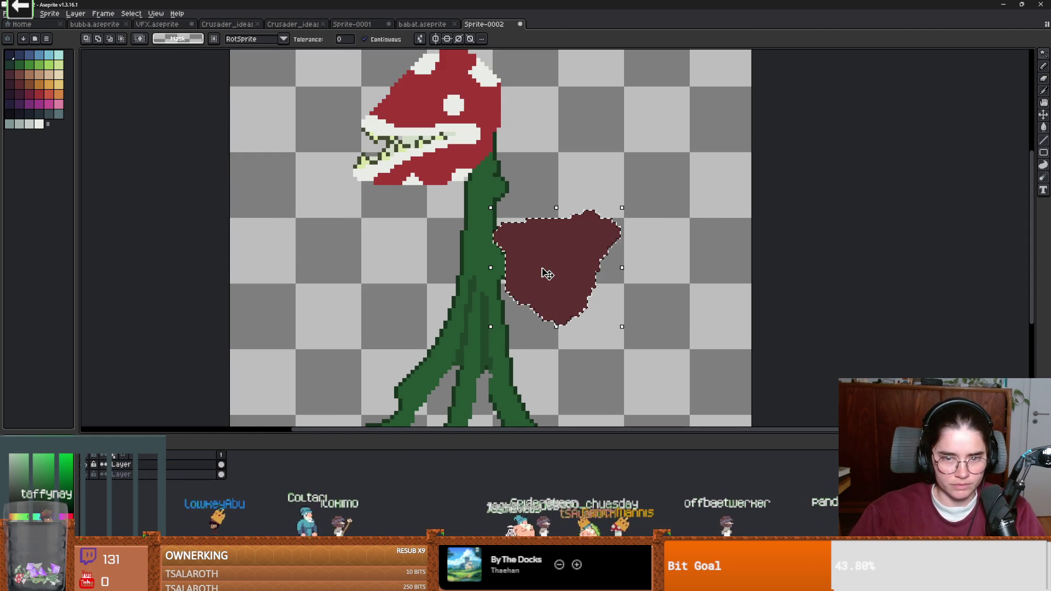
pyautogui.click(544, 274)
pyautogui.press('Delete')
pyautogui.hotkey('ctrl', 'shift', 'n')
pyautogui.hotkey('ctrl', 'v')
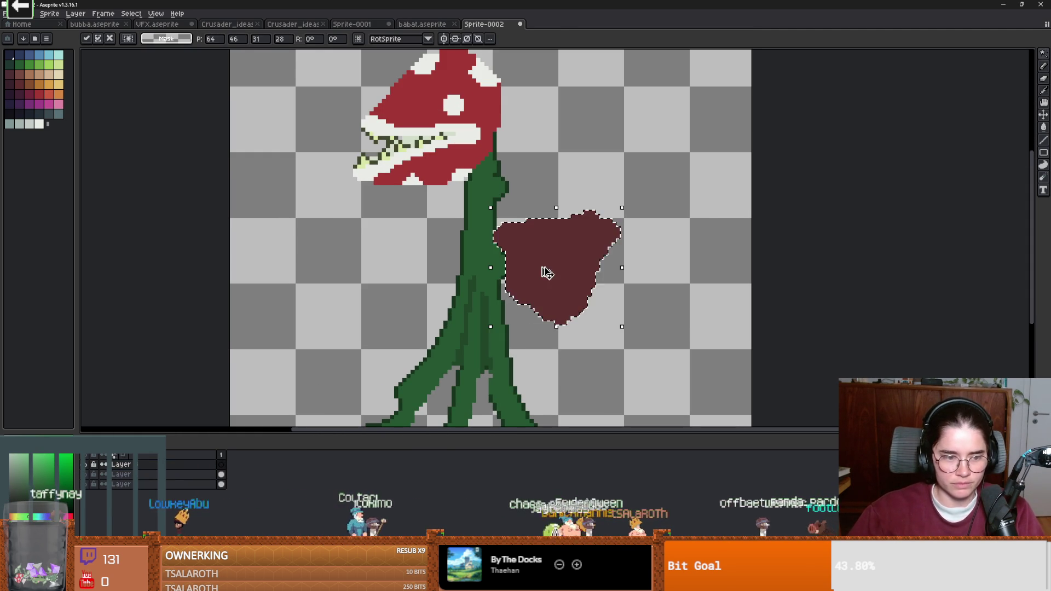
# Step: Rename the new leaf layer to 'shield'
pyautogui.doubleClick(166, 468)
pyautogui.write('shield')
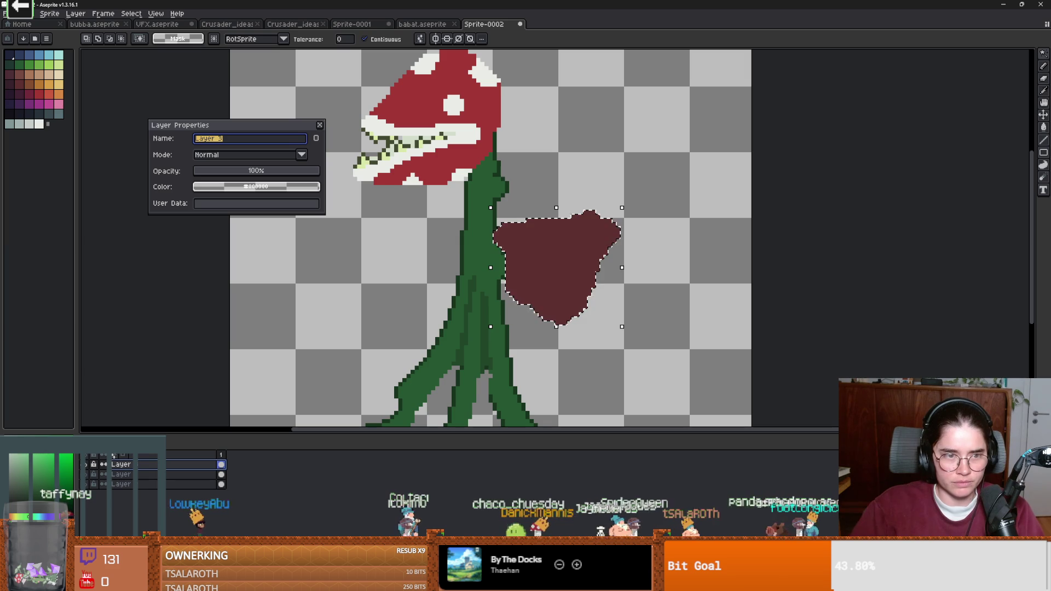
pyautogui.press('Return')
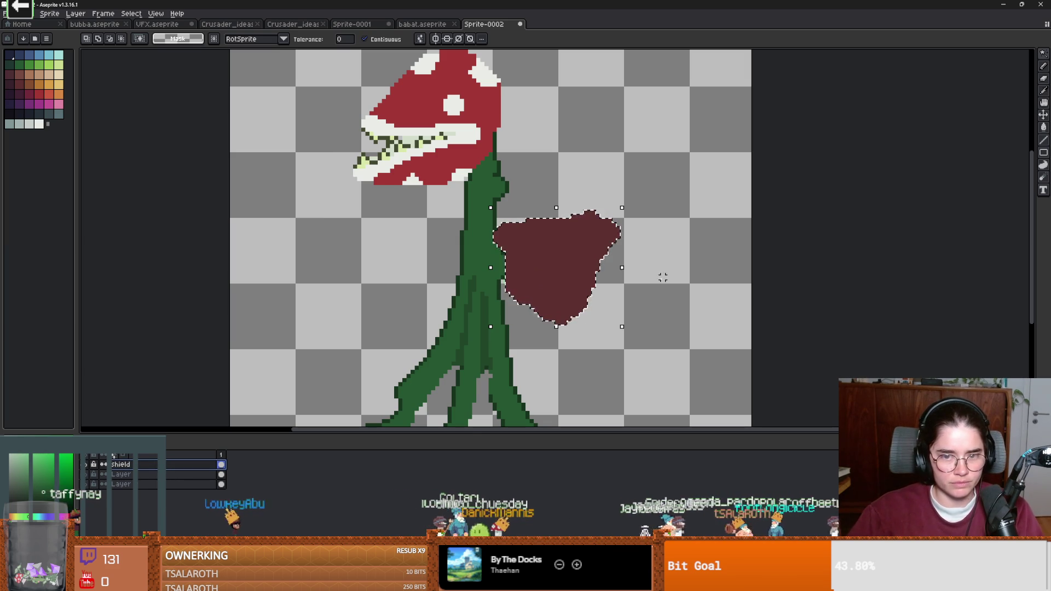
pyautogui.scroll(-2, 642, 297)
pyautogui.scroll(2, 557, 304)
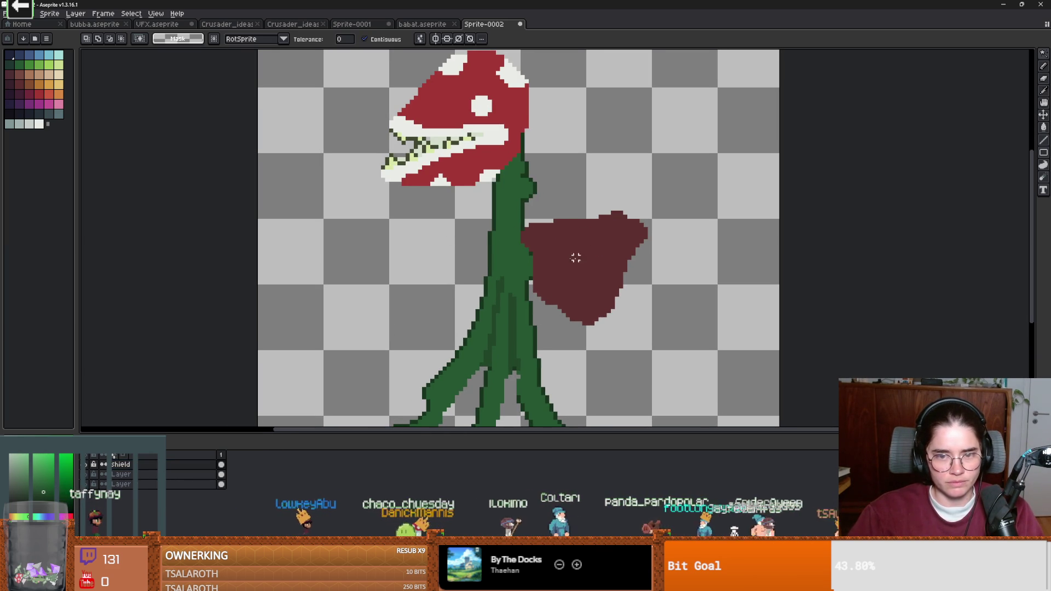
# Step: Reshape the leaf into a wider rounded fan by redrawing and erasing its edges in maroon
pyautogui.press('b')
pyautogui.moveTo(580, 324)
pyautogui.mouseDown()
pyautogui.moveTo(544, 293)
pyautogui.moveTo(523, 248)
pyautogui.moveTo(579, 211)
pyautogui.moveTo(674, 233)
pyautogui.moveTo(618, 215)
pyautogui.moveTo(565, 219)
pyautogui.moveTo(596, 201)
pyautogui.moveTo(639, 231)
pyautogui.mouseUp()
pyautogui.keyDown('alt'); pyautogui.click(630, 224); pyautogui.keyUp('alt')
pyautogui.press('+')
pyautogui.press('+')
pyautogui.press('+')
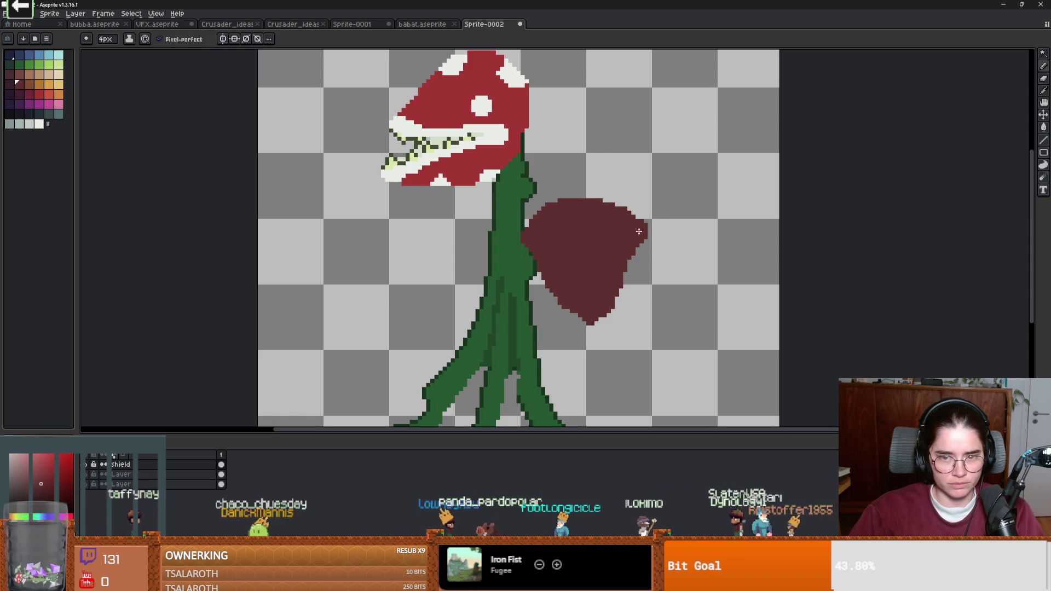
pyautogui.moveTo(523, 230)
pyautogui.mouseDown()
pyautogui.moveTo(555, 201)
pyautogui.moveTo(640, 203)
pyautogui.moveTo(621, 200)
pyautogui.moveTo(649, 232)
pyautogui.moveTo(590, 196)
pyautogui.moveTo(535, 204)
pyautogui.moveTo(521, 224)
pyautogui.mouseUp()
pyautogui.scroll(-2, 544, 228)
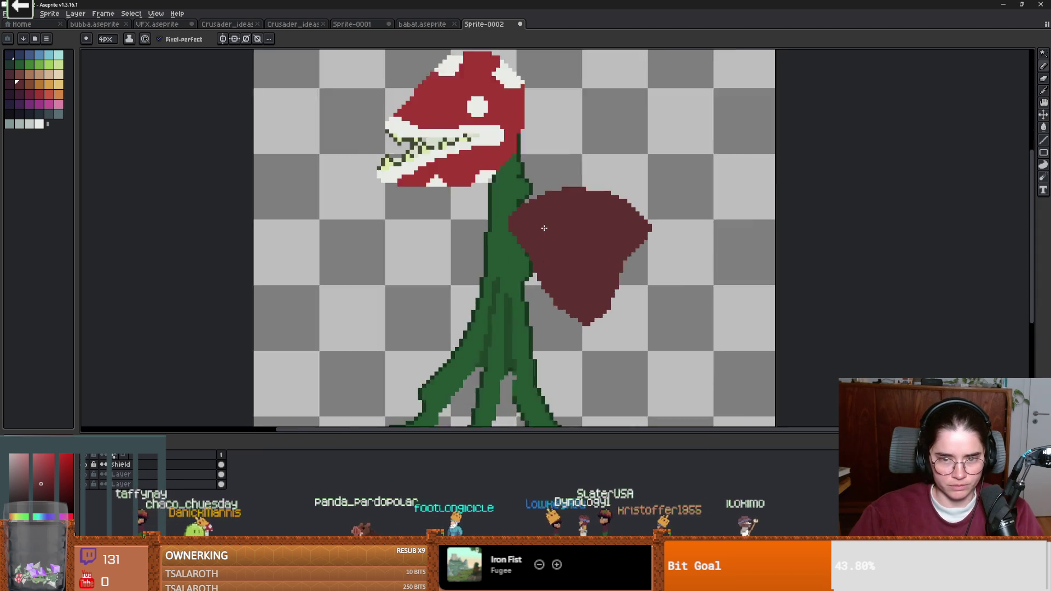
pyautogui.scroll(3, 545, 228)
pyautogui.press('e')
pyautogui.moveTo(645, 305)
pyautogui.mouseDown()
pyautogui.moveTo(633, 328)
pyautogui.moveTo(546, 356)
pyautogui.mouseUp()
pyautogui.press('b')
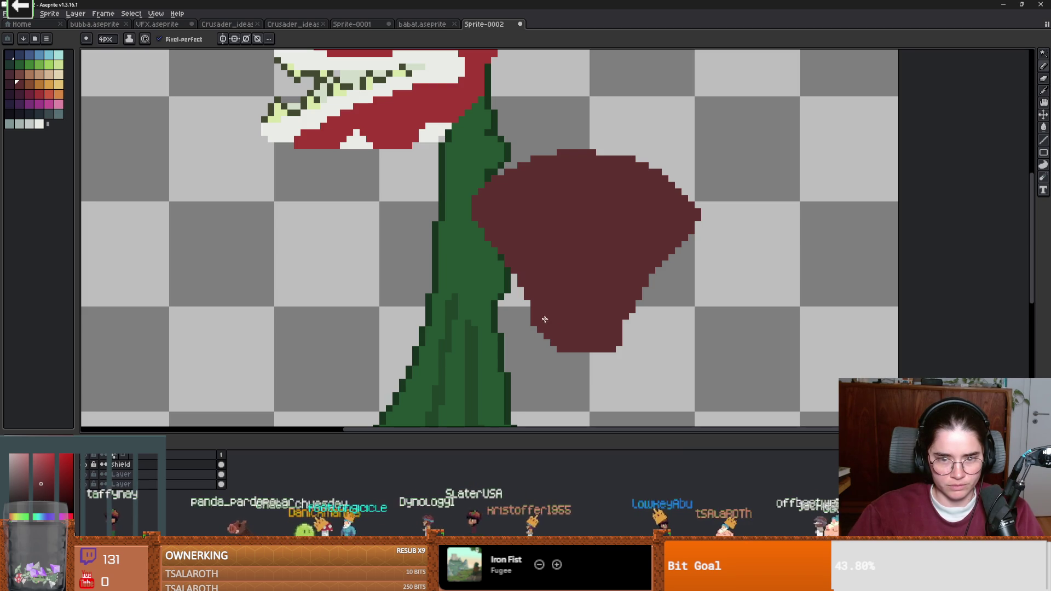
pyautogui.scroll(-1, 558, 235)
pyautogui.scroll(1, 557, 235)
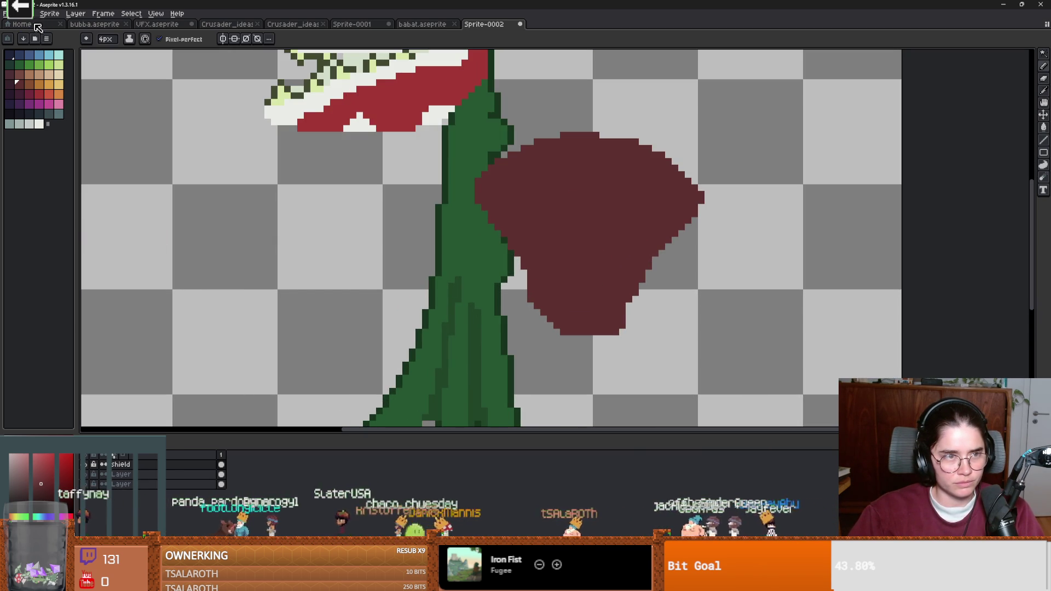
# Step: Apply an Inside Outline effect in near-black to the leaf
pyautogui.click(30, 13)
pyautogui.moveTo(76, 232)
pyautogui.click(215, 233)
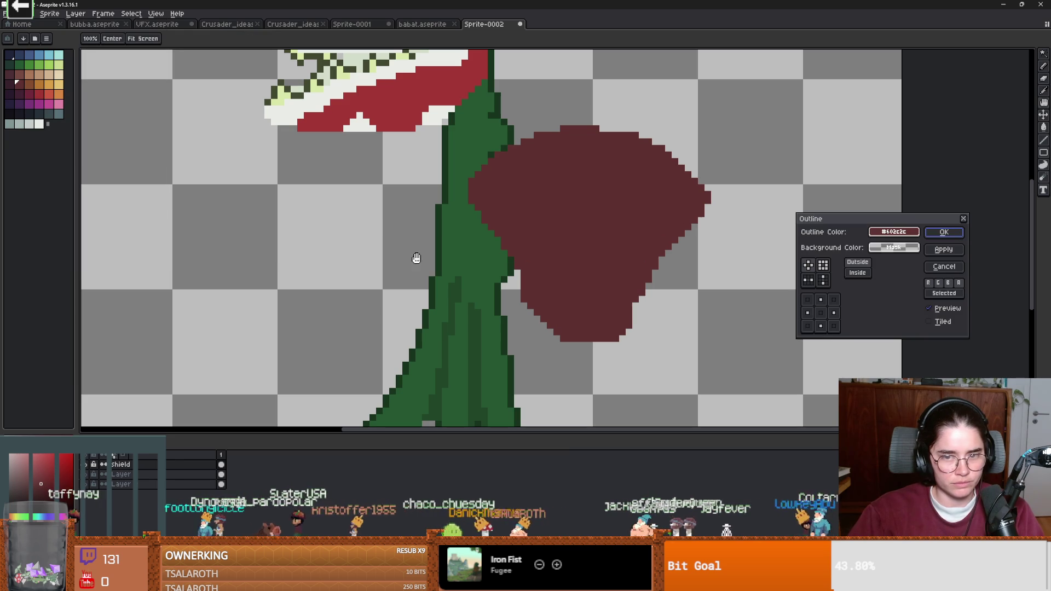
pyautogui.click(856, 272)
pyautogui.click(893, 231)
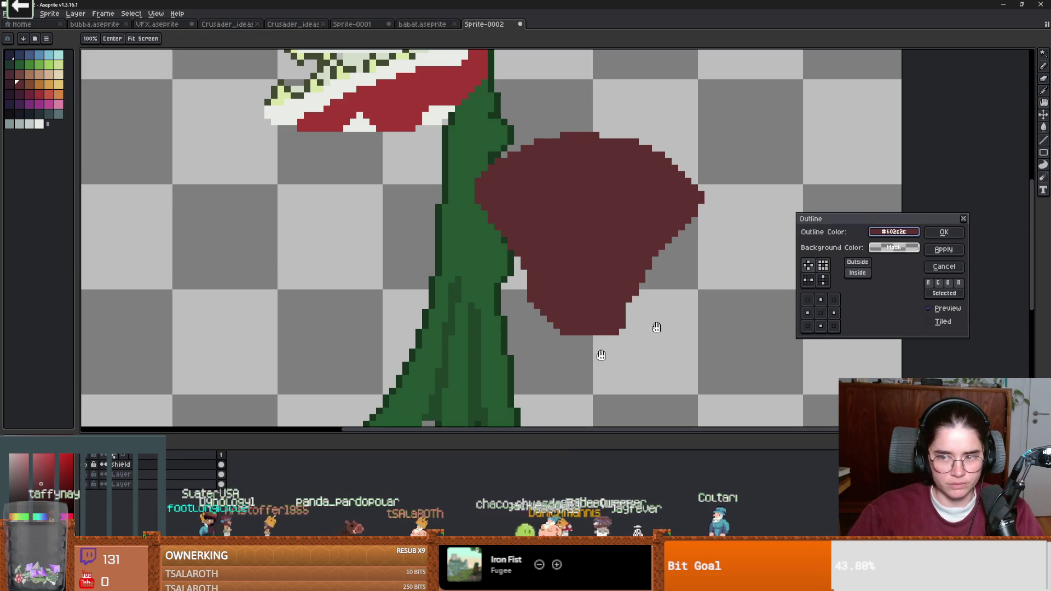
pyautogui.click(901, 232)
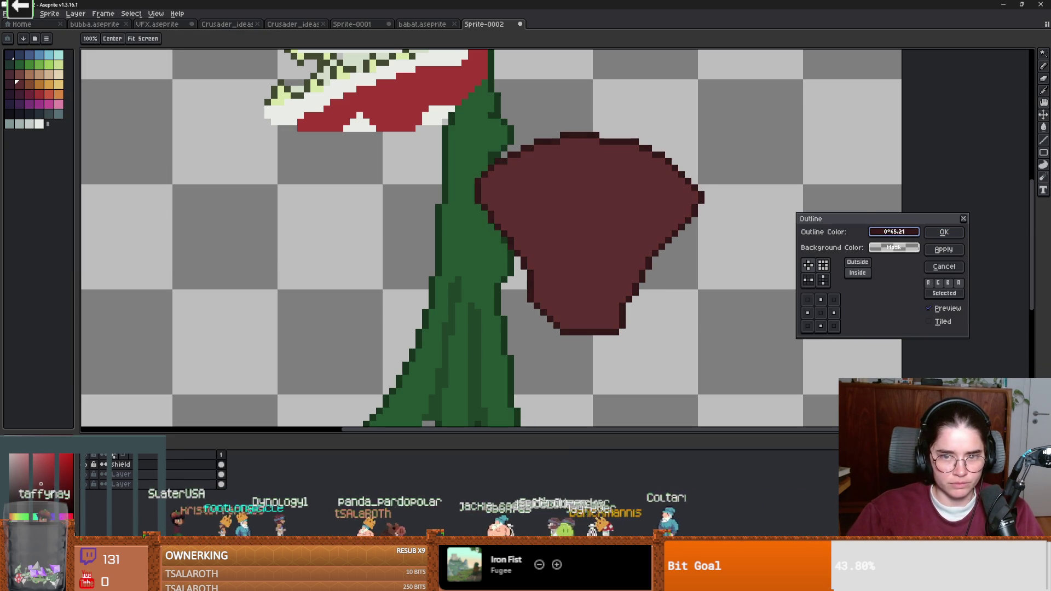
pyautogui.scroll(-1, 639, 263)
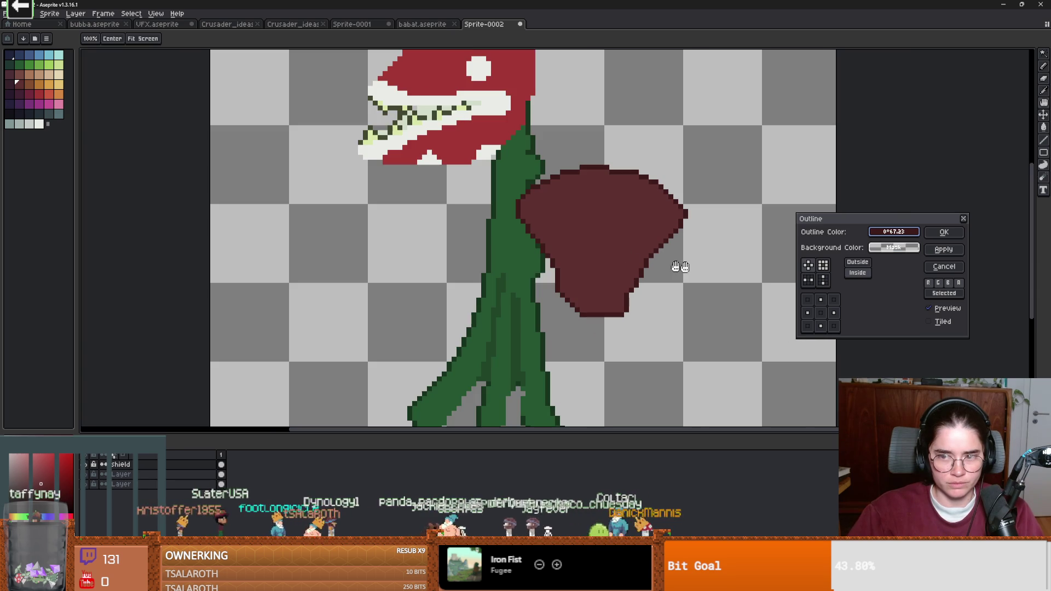
pyautogui.click(943, 232)
# Step: Shade the leaf's right half darker with a 2px stroke and a contiguous-only fill
pyautogui.scroll(-1, 604, 207)
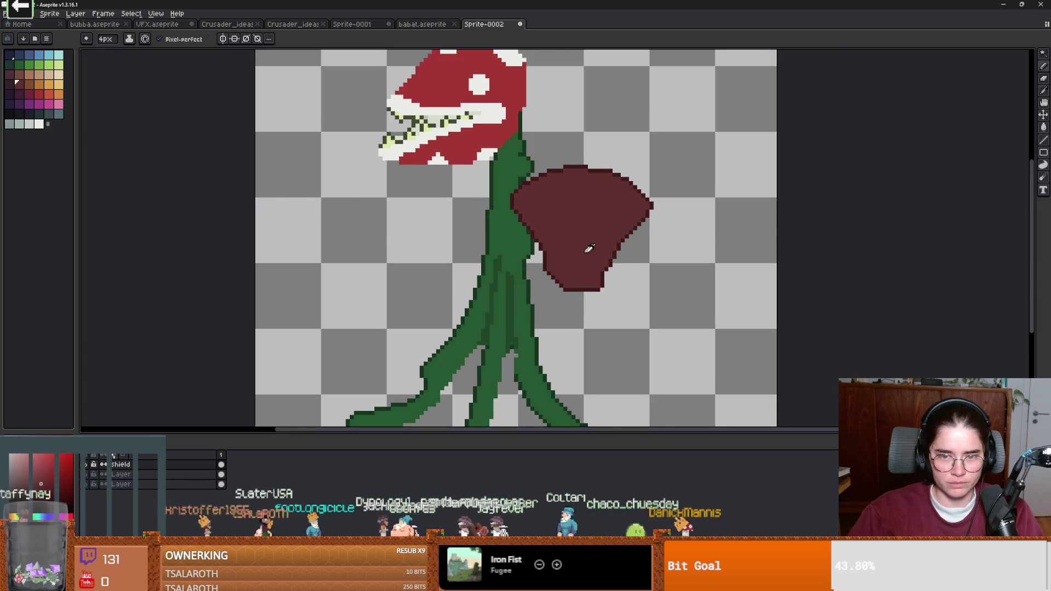
pyautogui.scroll(1, 579, 253)
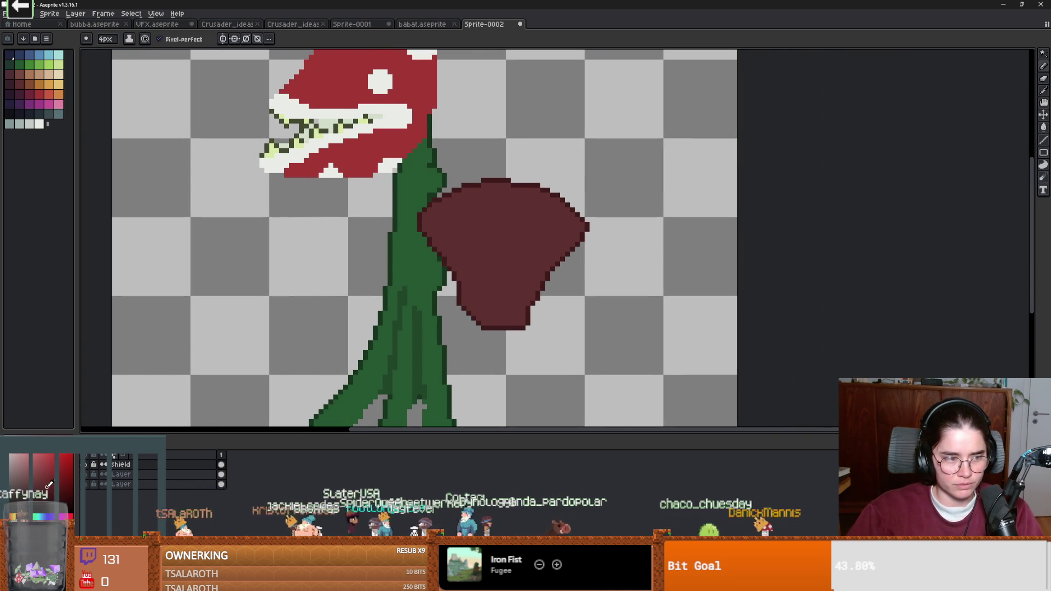
pyautogui.press('-')
pyautogui.press('-')
pyautogui.moveTo(495, 184)
pyautogui.mouseDown()
pyautogui.moveTo(518, 211)
pyautogui.moveTo(516, 265)
pyautogui.moveTo(493, 328)
pyautogui.mouseUp()
pyautogui.press('g')
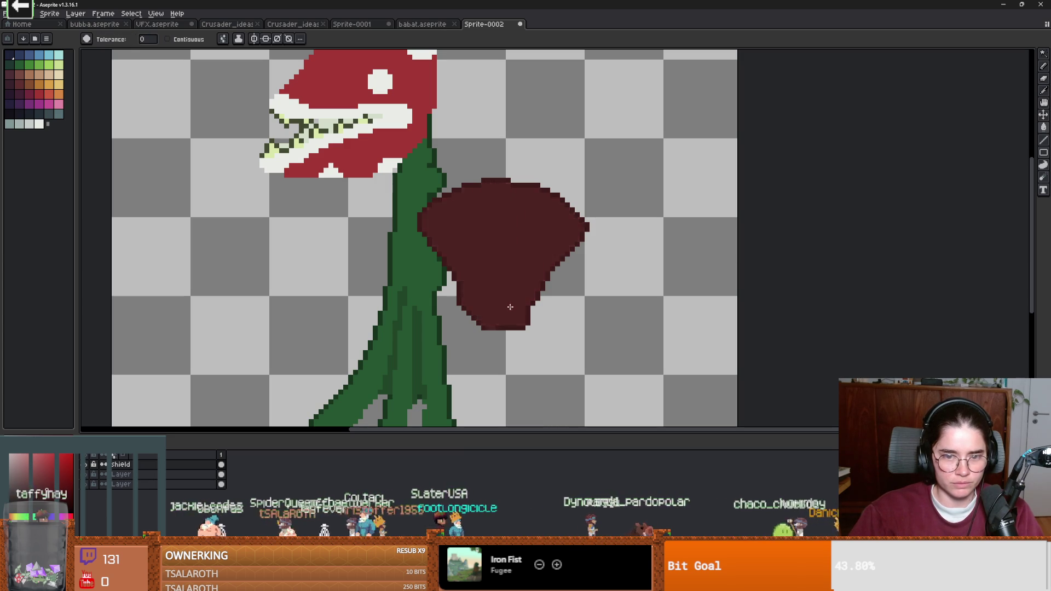
pyautogui.click(520, 306)
pyautogui.scroll(1, 523, 308)
pyautogui.hotkey('ctrl', 'z')
pyautogui.click(167, 39)
pyautogui.click(546, 199)
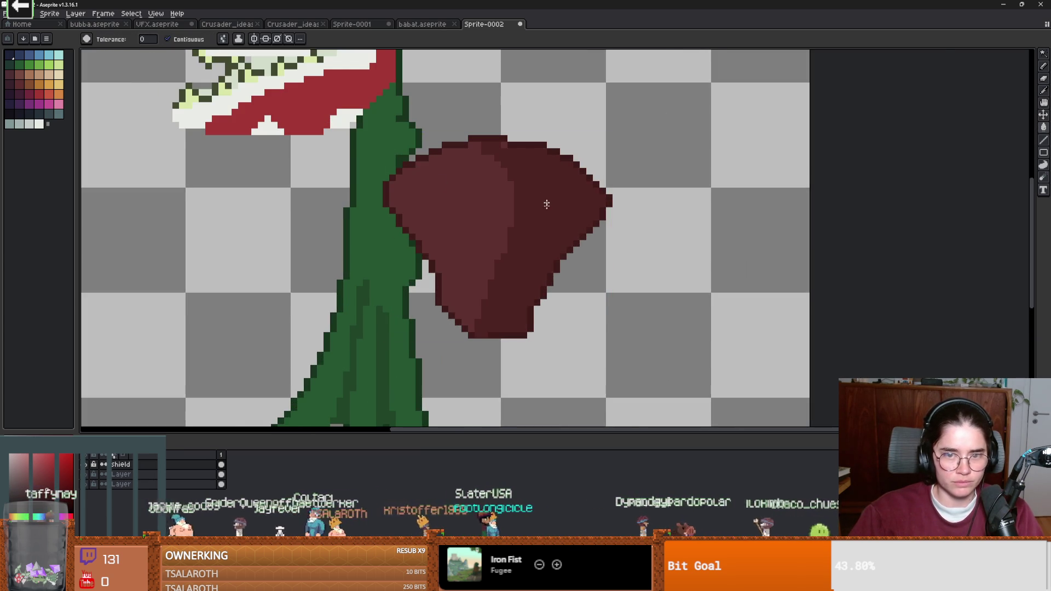
pyautogui.scroll(-1, 549, 242)
pyautogui.scroll(-2, 550, 243)
pyautogui.scroll(1, 549, 243)
# Step: Paint two lighter red highlight strokes across the leaf's upper-left face
pyautogui.press('b')
pyautogui.scroll(2, 536, 224)
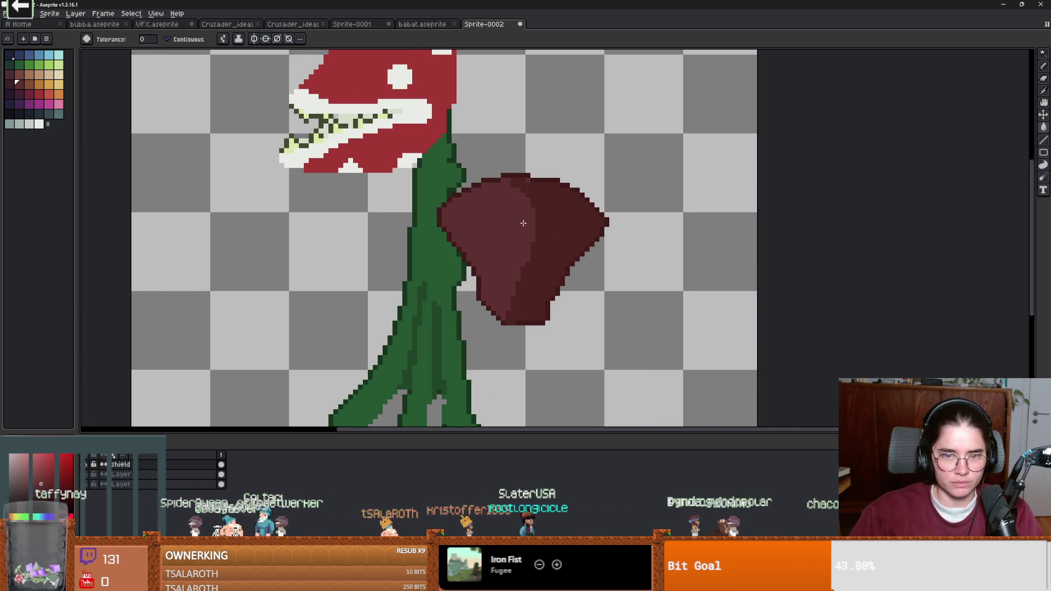
pyautogui.moveTo(532, 207)
pyautogui.mouseDown()
pyautogui.moveTo(563, 206)
pyautogui.moveTo(539, 269)
pyautogui.mouseUp()
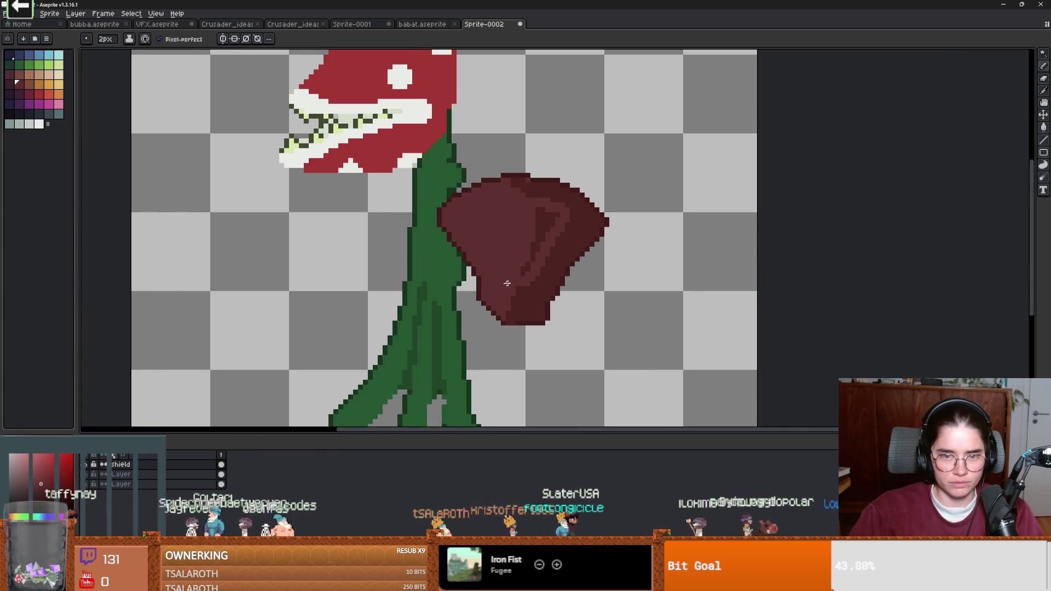
pyautogui.moveTo(550, 210); pyautogui.dragTo(527, 267)
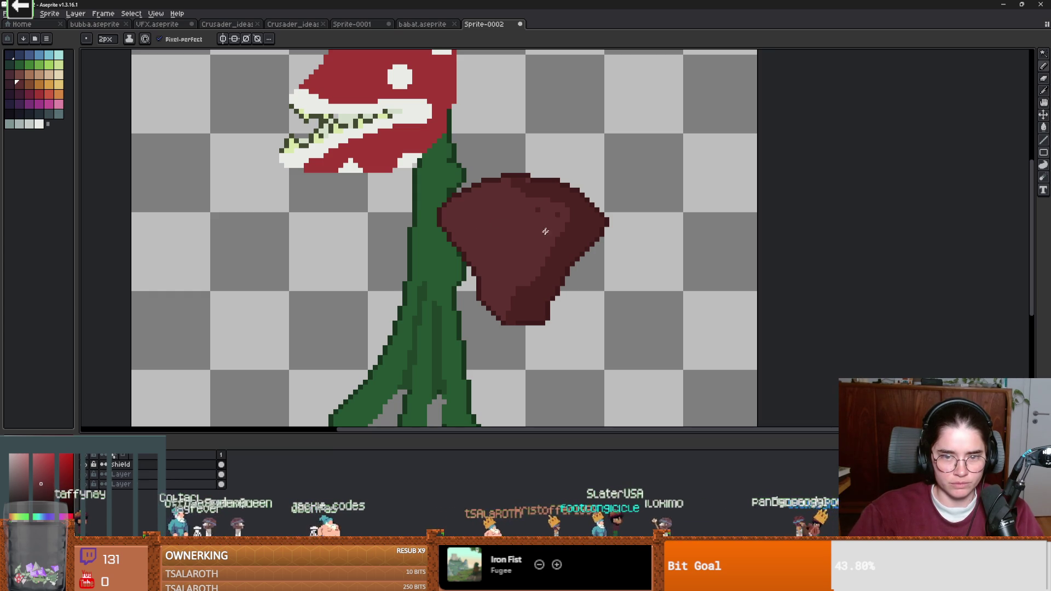
pyautogui.scroll(1, 547, 263)
pyautogui.keyDown('alt'); pyautogui.click(501, 330); pyautogui.keyUp('alt')
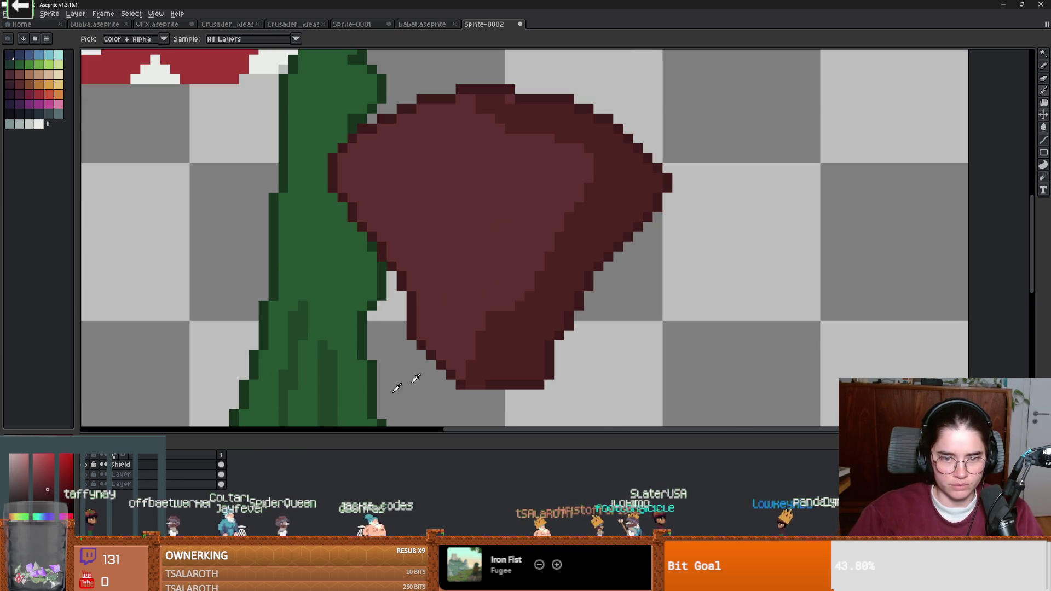
# Step: Draw dark red lines along the leaf's lower edge, right edge and inner left side
pyautogui.moveTo(472, 327); pyautogui.dragTo(514, 326)
pyautogui.moveTo(569, 287)
pyautogui.mouseDown()
pyautogui.moveTo(605, 195)
pyautogui.moveTo(545, 300)
pyautogui.mouseUp()
pyautogui.moveTo(607, 241)
pyautogui.mouseDown()
pyautogui.moveTo(609, 155)
pyautogui.moveTo(507, 137)
pyautogui.moveTo(417, 164)
pyautogui.moveTo(523, 135)
pyautogui.mouseUp()
pyautogui.keyDown('alt'); pyautogui.click(607, 192); pyautogui.keyUp('alt')
pyautogui.moveTo(396, 167)
pyautogui.mouseDown()
pyautogui.moveTo(399, 195)
pyautogui.moveTo(460, 305)
pyautogui.moveTo(411, 199)
pyautogui.moveTo(476, 133)
pyautogui.moveTo(432, 249)
pyautogui.moveTo(422, 238)
pyautogui.mouseUp()
pyautogui.scroll(-3, 516, 216)
pyautogui.scroll(2, 512, 228)
# Step: Complete the triangular inner outline along the top edge and lower left with the sampled red
pyautogui.press('alt')
pyautogui.keyDown('alt'); pyautogui.click(522, 282); pyautogui.keyUp('alt')
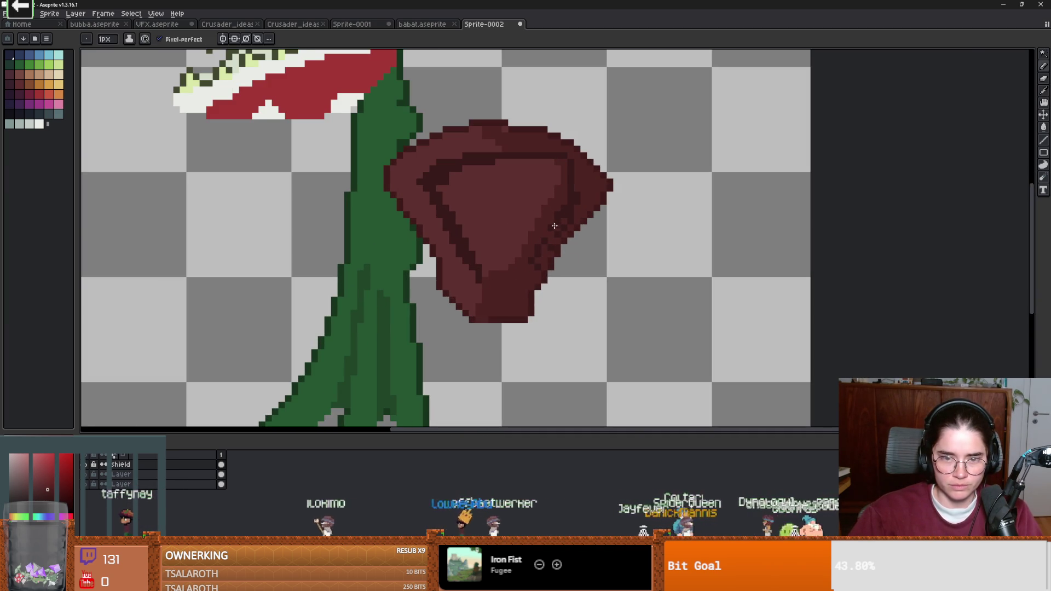
pyautogui.moveTo(545, 248); pyautogui.dragTo(551, 236)
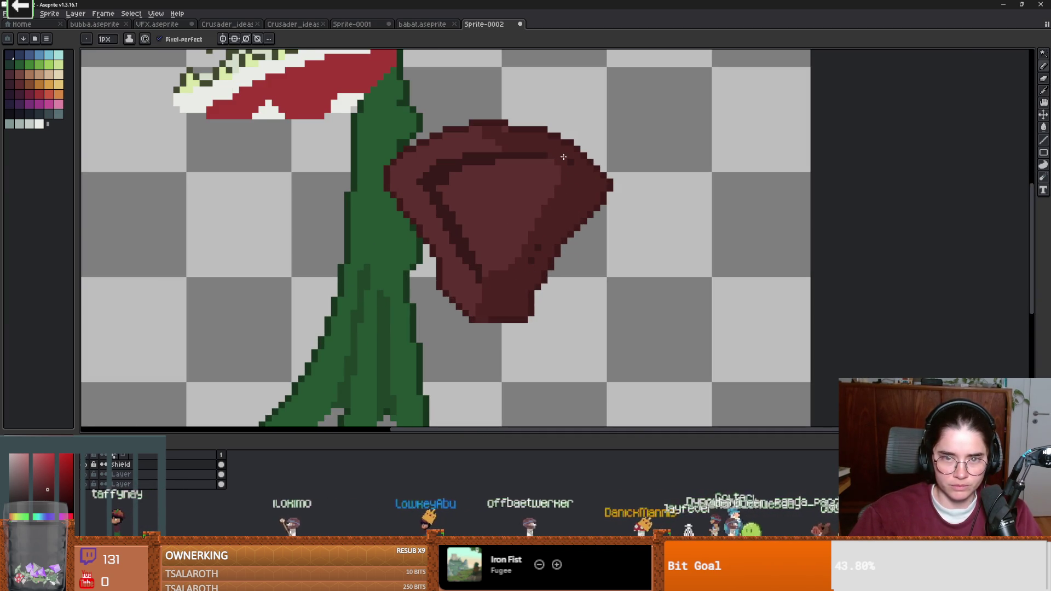
pyautogui.moveTo(490, 160)
pyautogui.mouseDown()
pyautogui.moveTo(550, 161)
pyautogui.moveTo(545, 226)
pyautogui.mouseUp()
pyautogui.moveTo(520, 264); pyautogui.dragTo(490, 273)
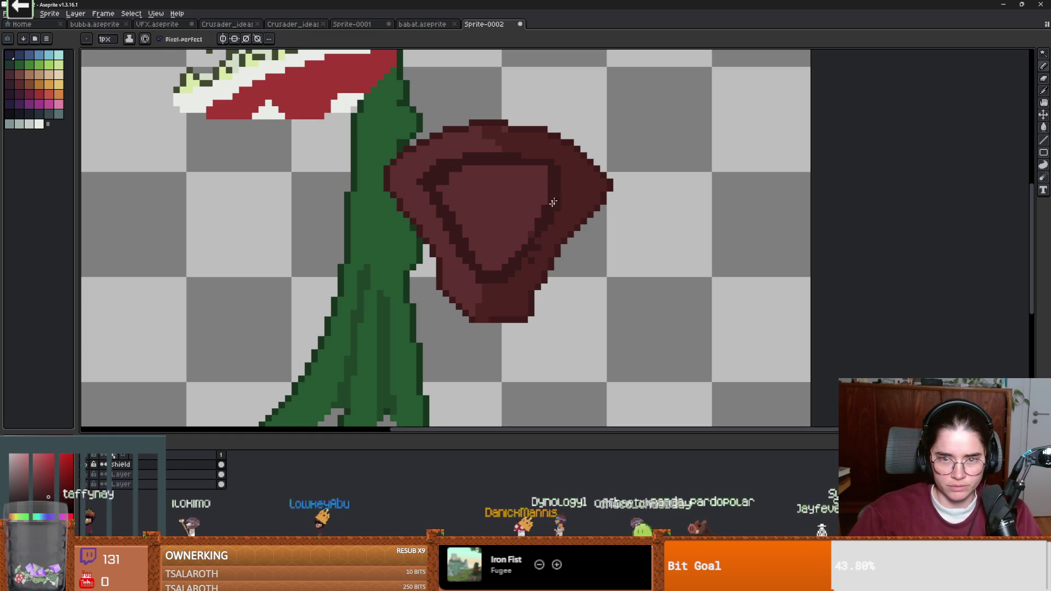
pyautogui.scroll(-2, 534, 162)
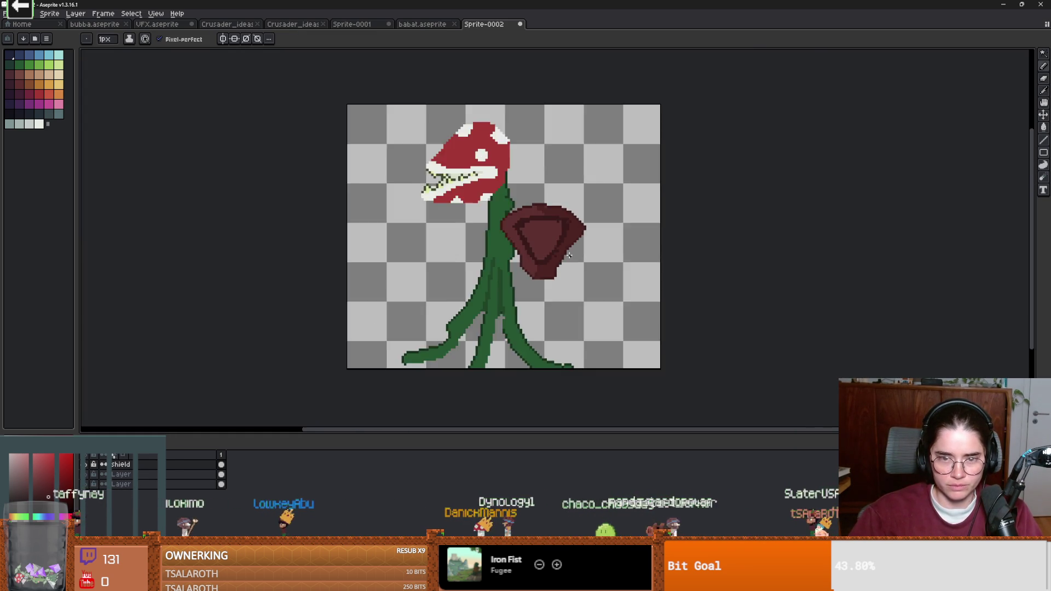
pyautogui.scroll(3, 535, 249)
pyautogui.keyDown('alt'); pyautogui.click(482, 135); pyautogui.keyUp('alt')
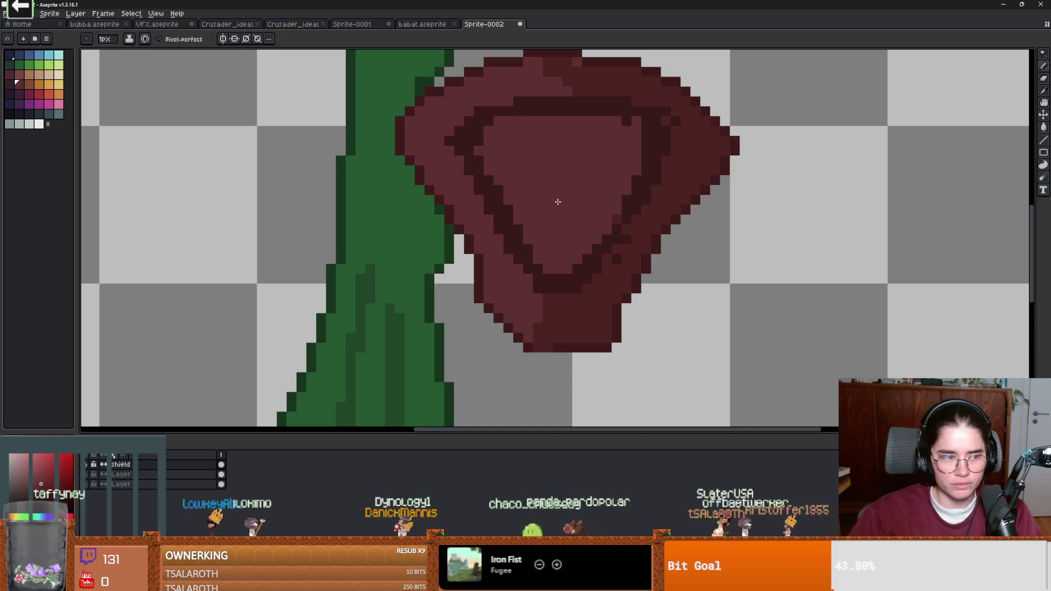
# Step: Add dark outline pixels along the leaf's inner edge
pyautogui.scroll(-3, 557, 202)
pyautogui.scroll(1, 541, 255)
pyautogui.scroll(1, 525, 238)
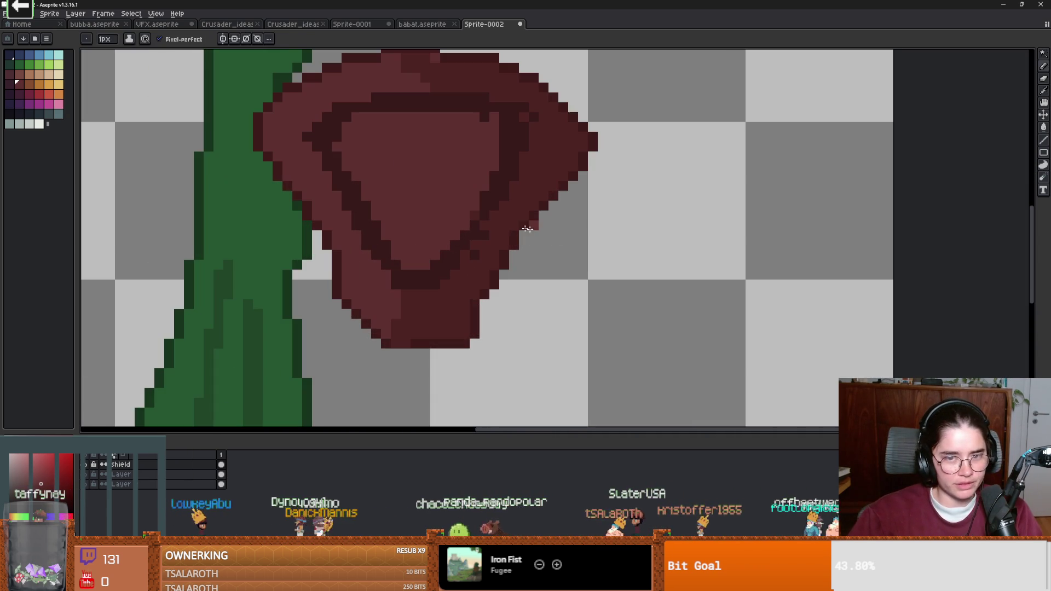
pyautogui.keyDown('alt'); pyautogui.click(498, 230); pyautogui.keyUp('alt')
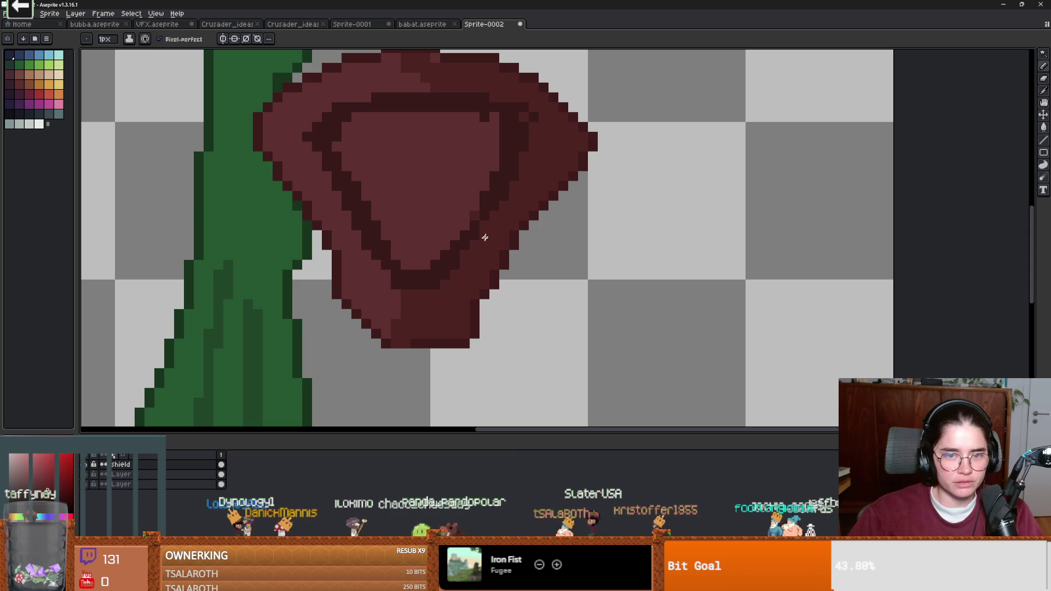
pyautogui.keyDown('alt'); pyautogui.click(497, 205); pyautogui.keyUp('alt')
pyautogui.moveTo(487, 222)
pyautogui.mouseDown()
pyautogui.moveTo(455, 245)
pyautogui.moveTo(387, 242)
pyautogui.moveTo(352, 180)
pyautogui.moveTo(343, 113)
pyautogui.mouseUp()
# Step: Draw a dividing line up the inner triangle and fill its right part dark red
pyautogui.keyDown('alt'); pyautogui.click(504, 223); pyautogui.keyUp('alt')
pyautogui.scroll(-1, 429, 173)
pyautogui.scroll(1, 430, 172)
pyautogui.keyDown('alt'); pyautogui.click(492, 141); pyautogui.keyUp('alt')
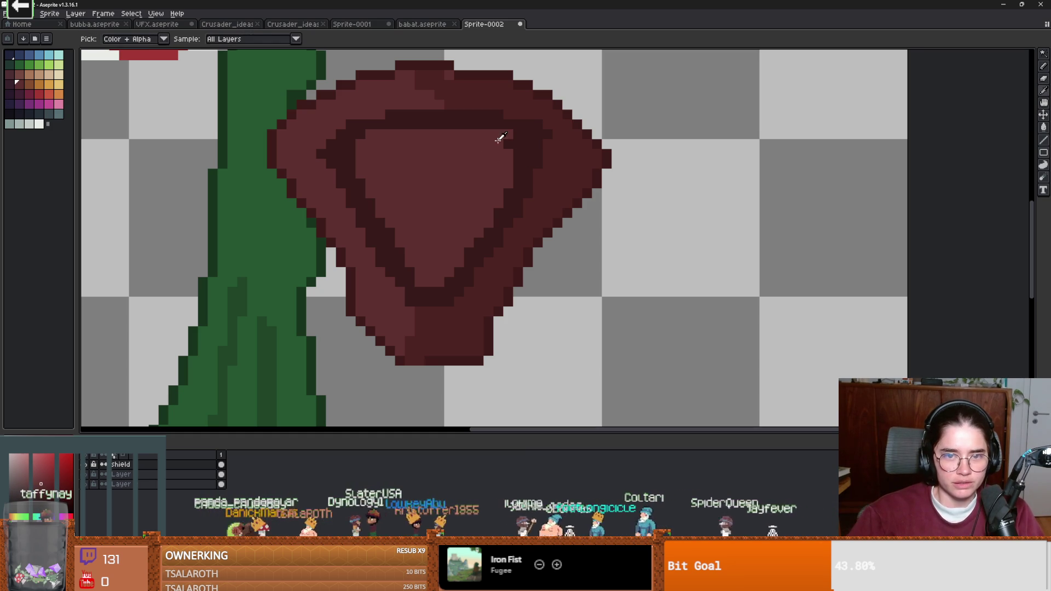
pyautogui.moveTo(433, 279)
pyautogui.mouseDown()
pyautogui.moveTo(488, 180)
pyautogui.moveTo(459, 136)
pyautogui.mouseUp()
pyautogui.press('g')
pyautogui.click(498, 146)
pyautogui.scroll(-1, 518, 248)
pyautogui.press('b')
# Step: Sample the leaf's dark red again with the eyedropper and return to the pencil
pyautogui.scroll(-2, 535, 271)
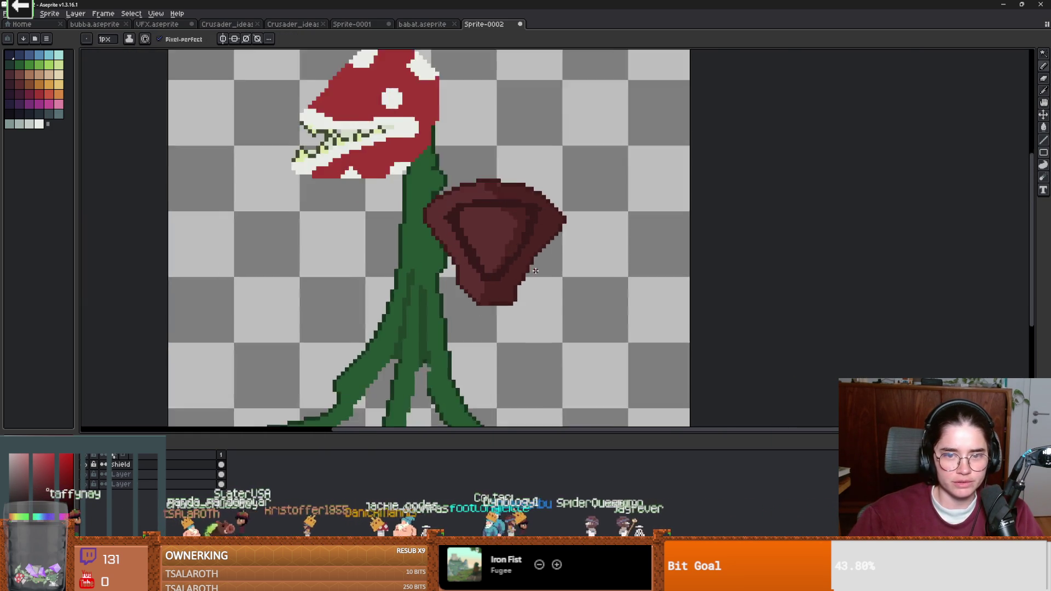
pyautogui.scroll(-2, 535, 271)
pyautogui.scroll(3, 510, 274)
pyautogui.scroll(-1, 510, 274)
pyautogui.scroll(1, 449, 242)
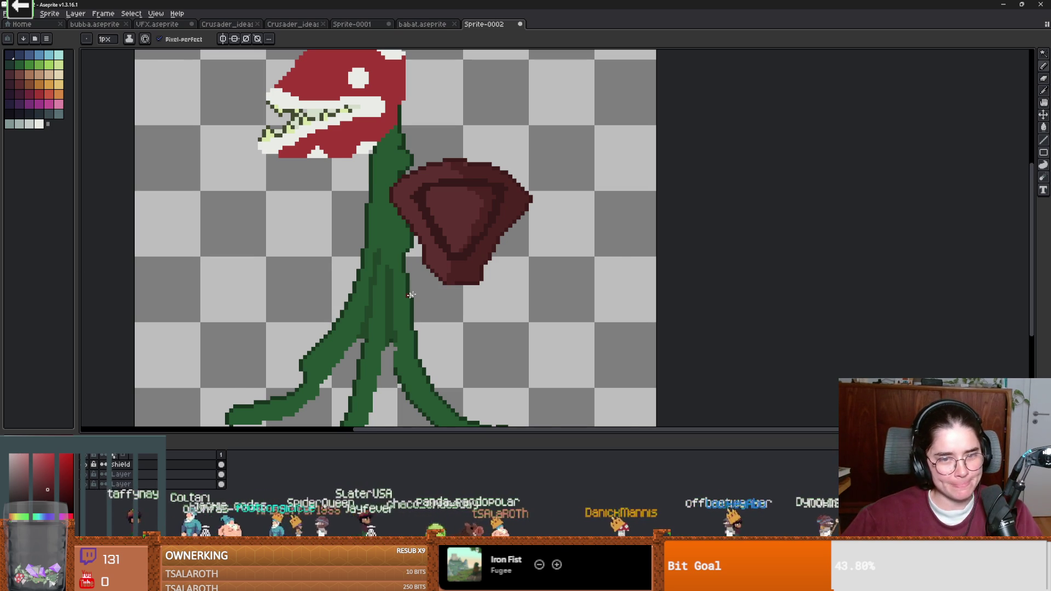
pyautogui.scroll(-1, 407, 296)
pyautogui.scroll(4, 407, 296)
pyautogui.press('i')
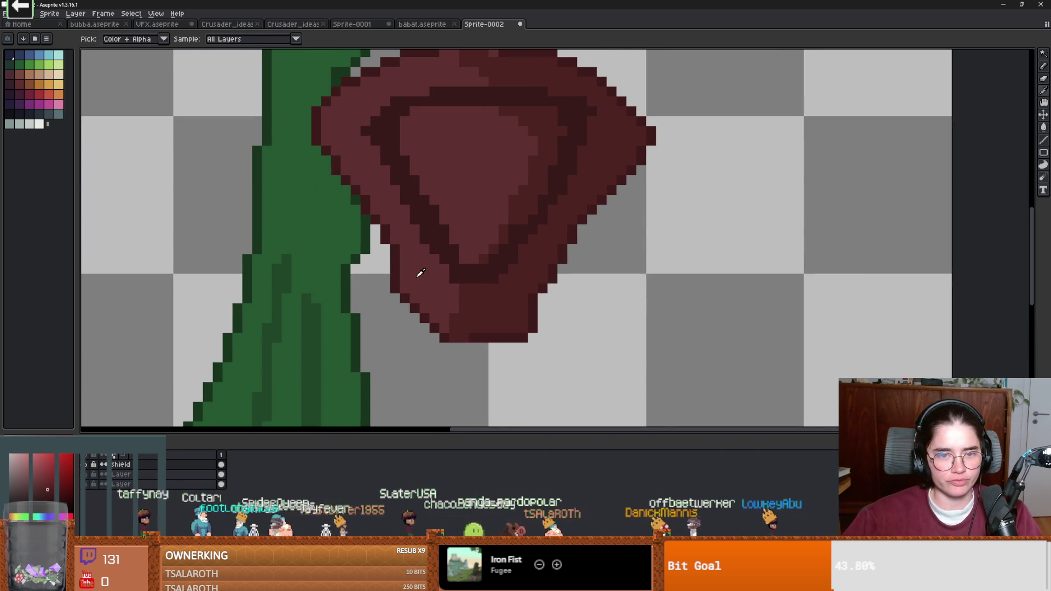
pyautogui.scroll(-1, 424, 279)
pyautogui.scroll(1, 433, 286)
pyautogui.click(495, 221)
pyautogui.press('b')
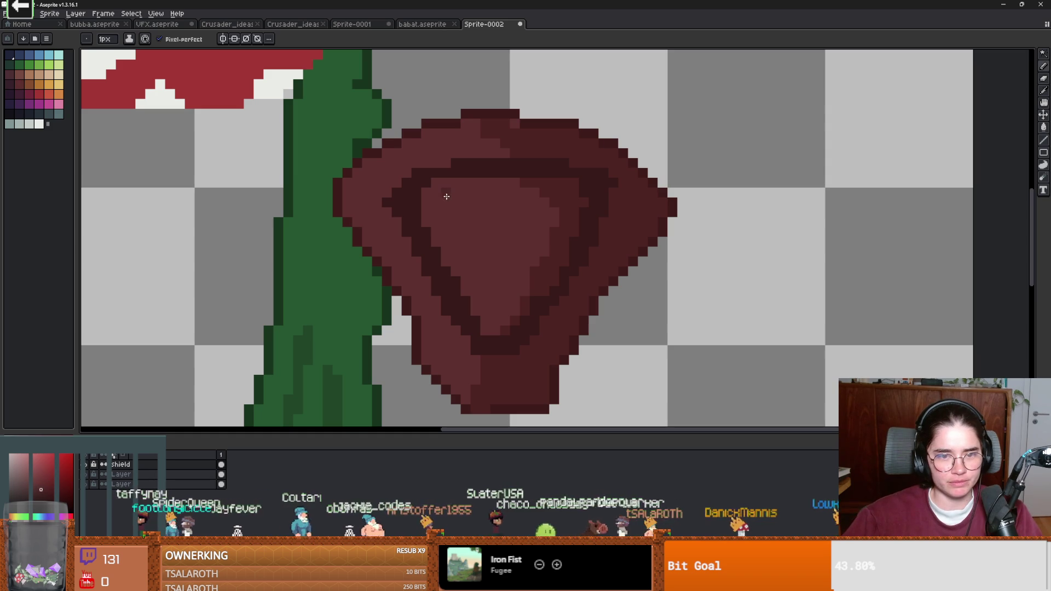
# Step: Draw vertical shaded ridge lines with the Line tool down the leaf's left side, centre and top
pyautogui.press('l')
pyautogui.moveTo(448, 182)
pyautogui.mouseDown()
pyautogui.moveTo(448, 268)
pyautogui.moveTo(444, 255)
pyautogui.mouseUp()
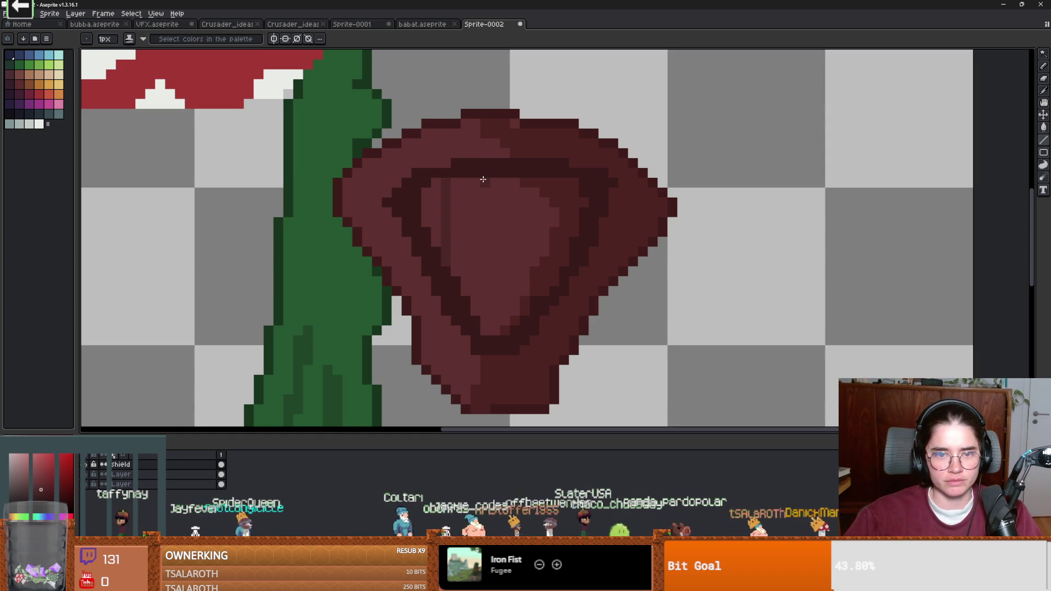
pyautogui.moveTo(483, 181); pyautogui.dragTo(487, 331)
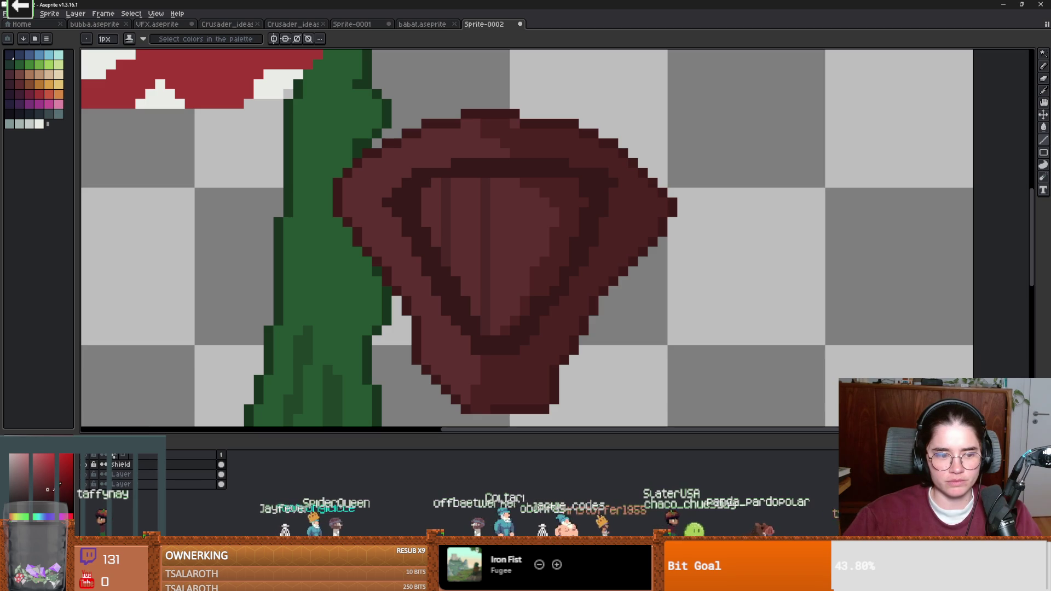
pyautogui.moveTo(482, 357); pyautogui.dragTo(481, 412)
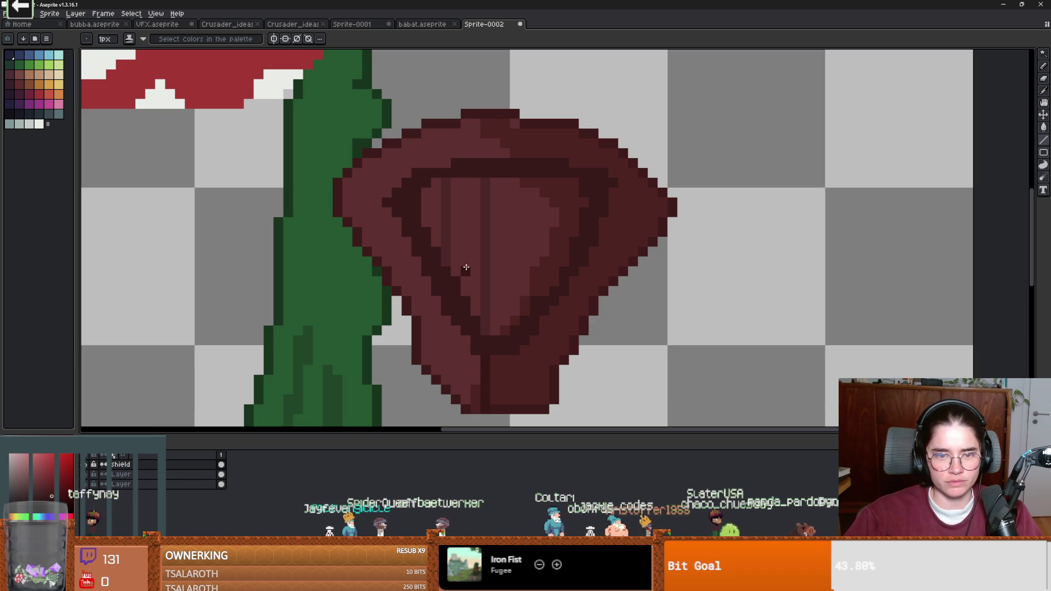
pyautogui.press('alt')
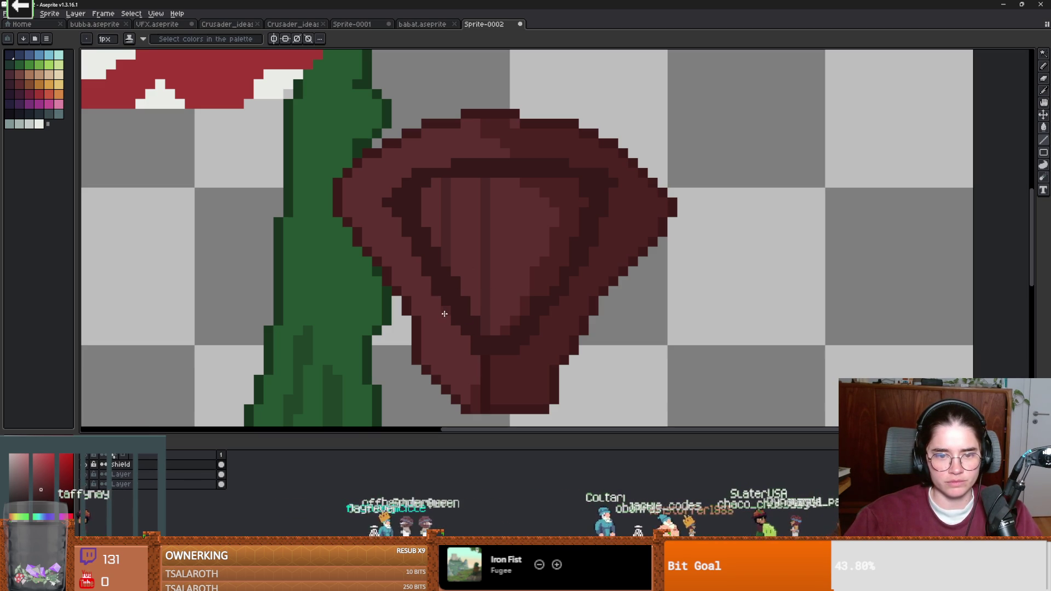
pyautogui.scroll(-3, 446, 321)
pyautogui.scroll(3, 458, 203)
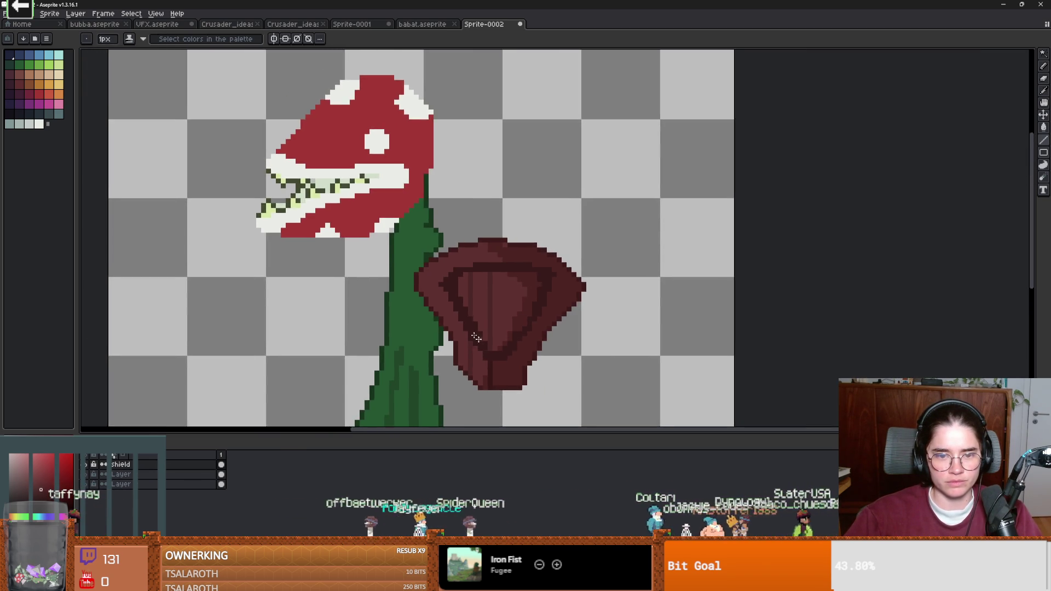
pyautogui.moveTo(420, 211); pyautogui.dragTo(420, 308)
pyautogui.scroll(-2, 422, 311)
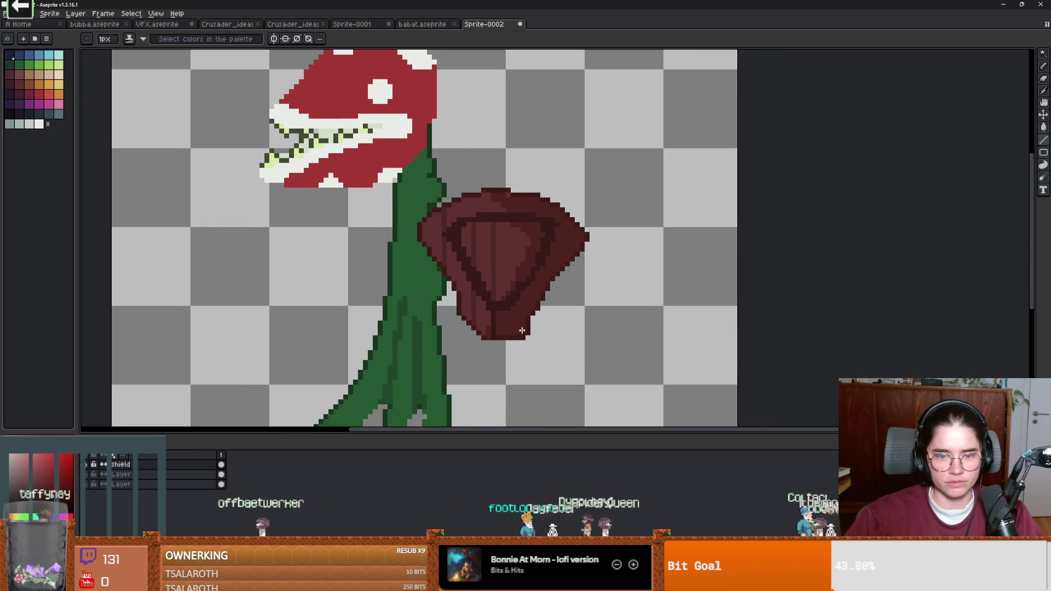
pyautogui.scroll(1, 528, 274)
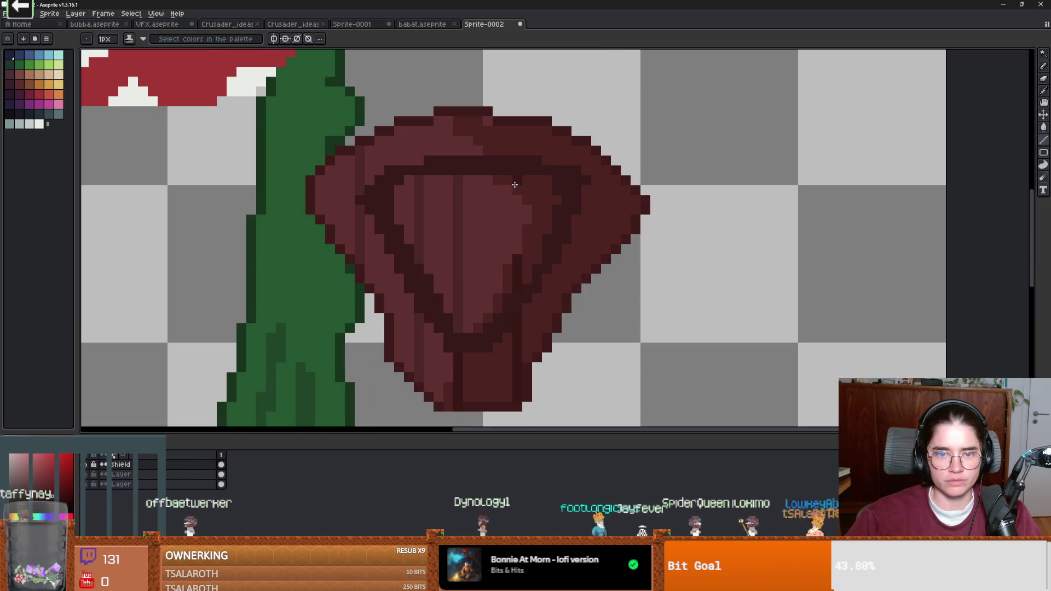
pyautogui.moveTo(520, 155); pyautogui.dragTo(519, 130)
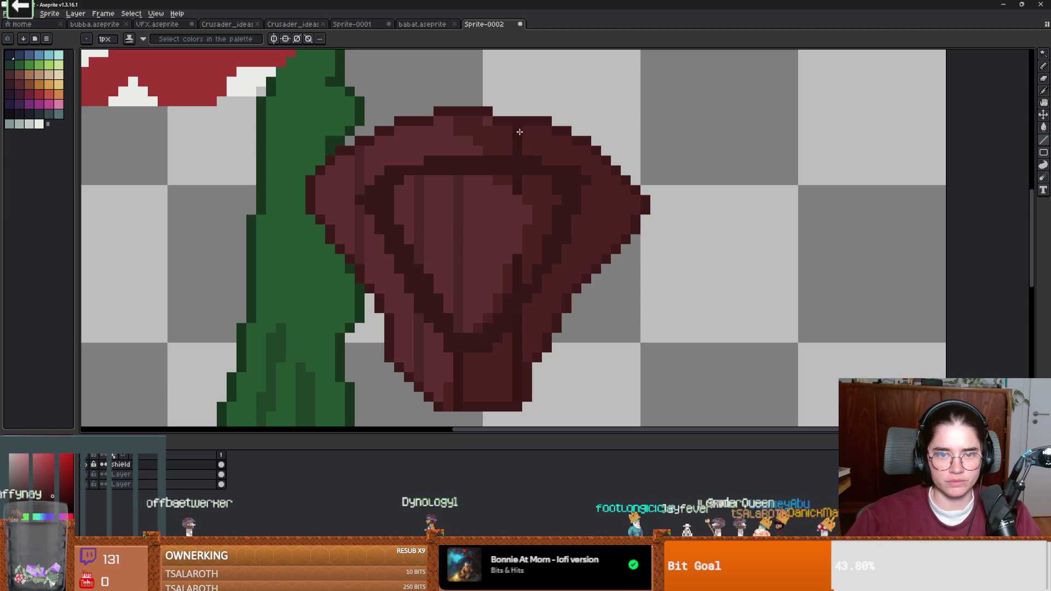
# Step: Darken the leaf with two vertical strokes, one on its upper part and one on its right side
pyautogui.keyDown('alt'); pyautogui.click(406, 145); pyautogui.keyUp('alt')
pyautogui.press('alt')
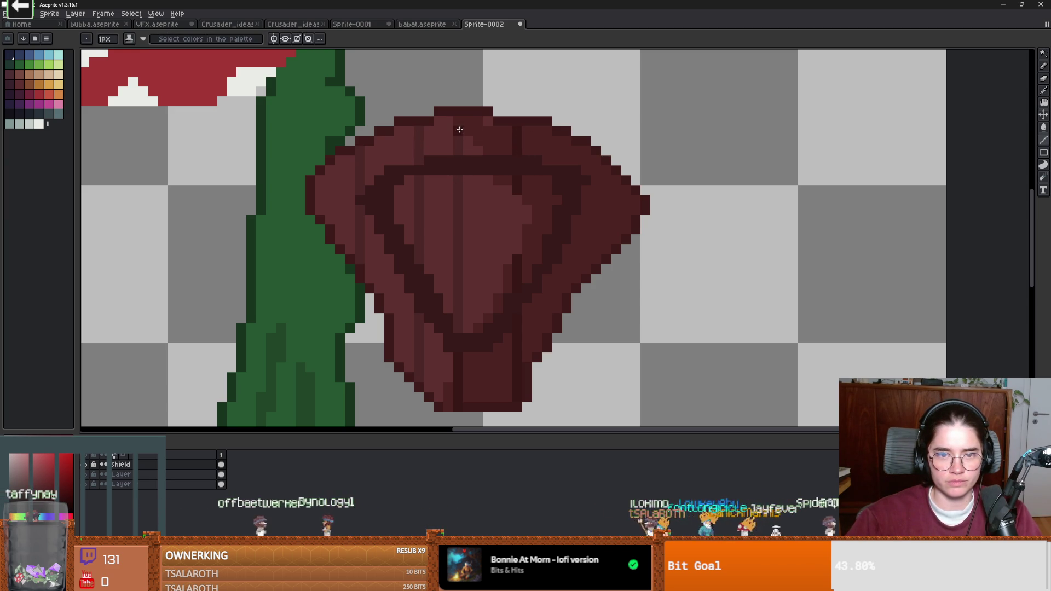
pyautogui.scroll(-2, 524, 244)
pyautogui.scroll(2, 524, 244)
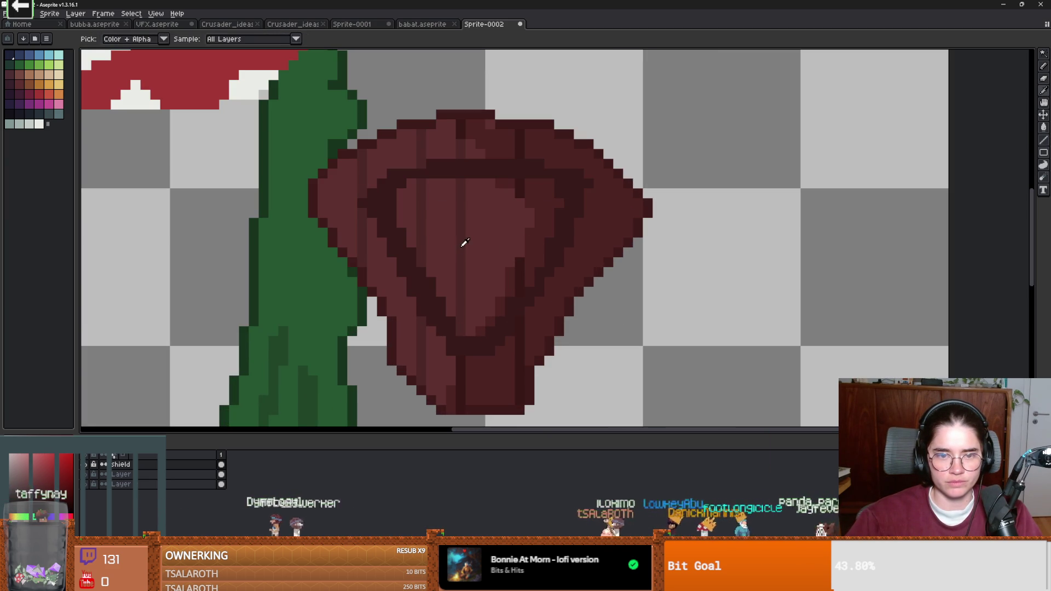
pyautogui.moveTo(519, 211); pyautogui.dragTo(520, 240)
pyautogui.scroll(-2, 518, 250)
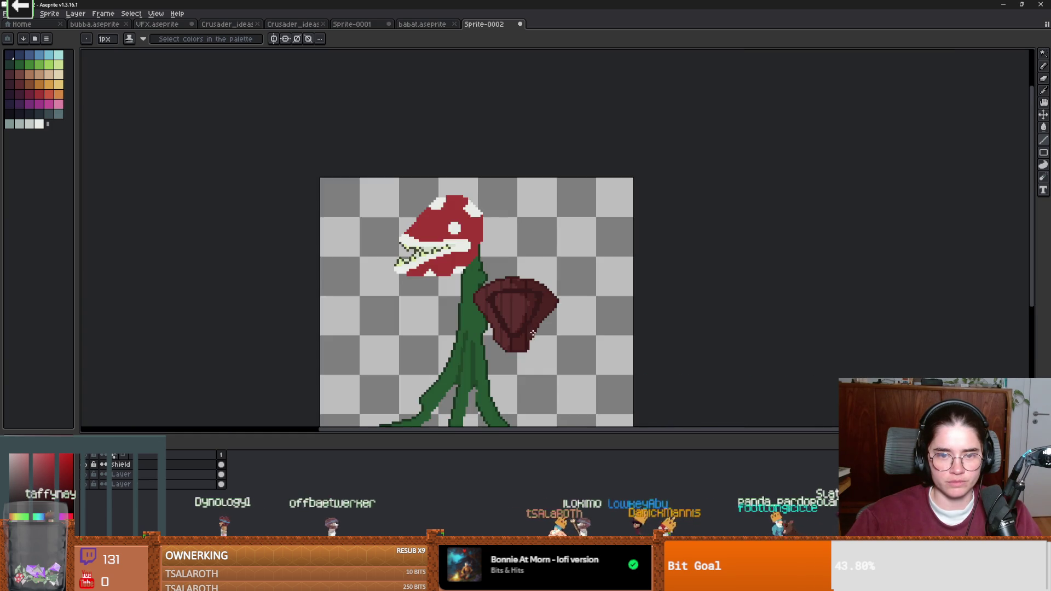
pyautogui.scroll(1, 509, 257)
pyautogui.scroll(1, 498, 266)
pyautogui.press('alt')
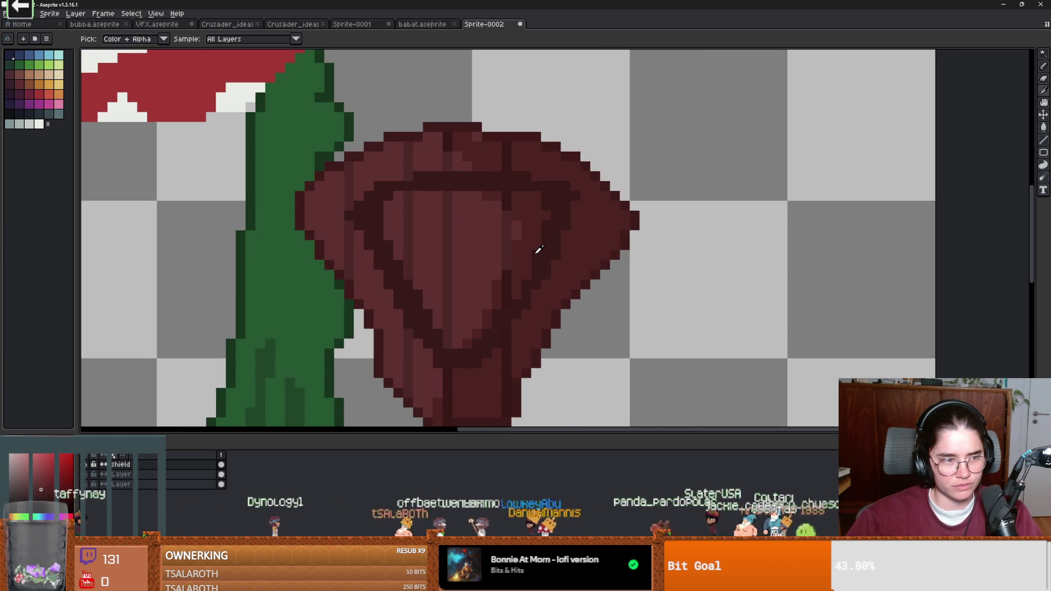
pyautogui.keyDown('alt'); pyautogui.click(519, 238); pyautogui.keyUp('alt')
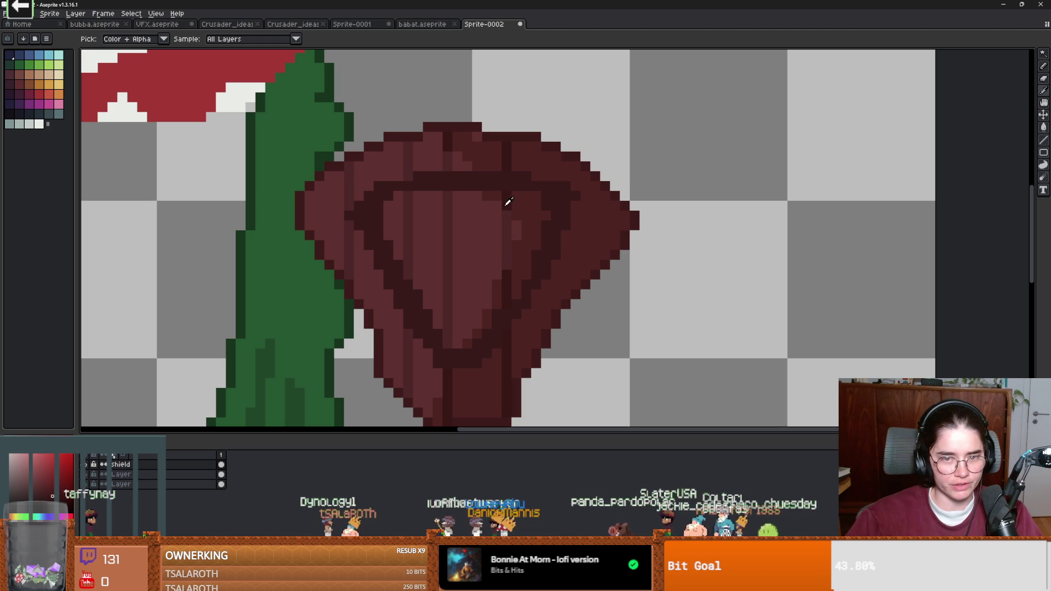
pyautogui.moveTo(567, 291); pyautogui.dragTo(567, 249)
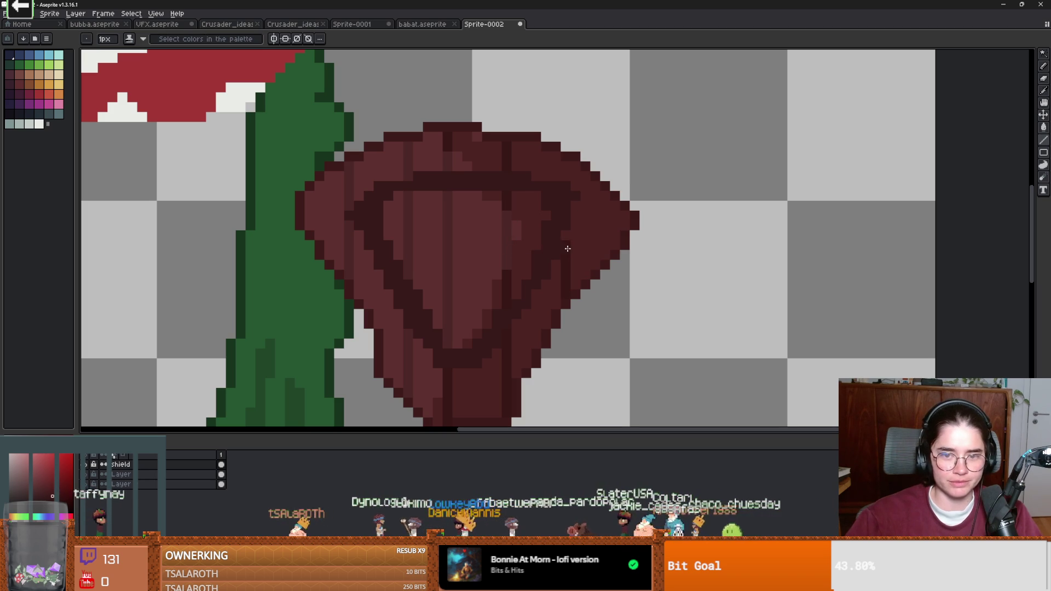
pyautogui.scroll(-3, 564, 161)
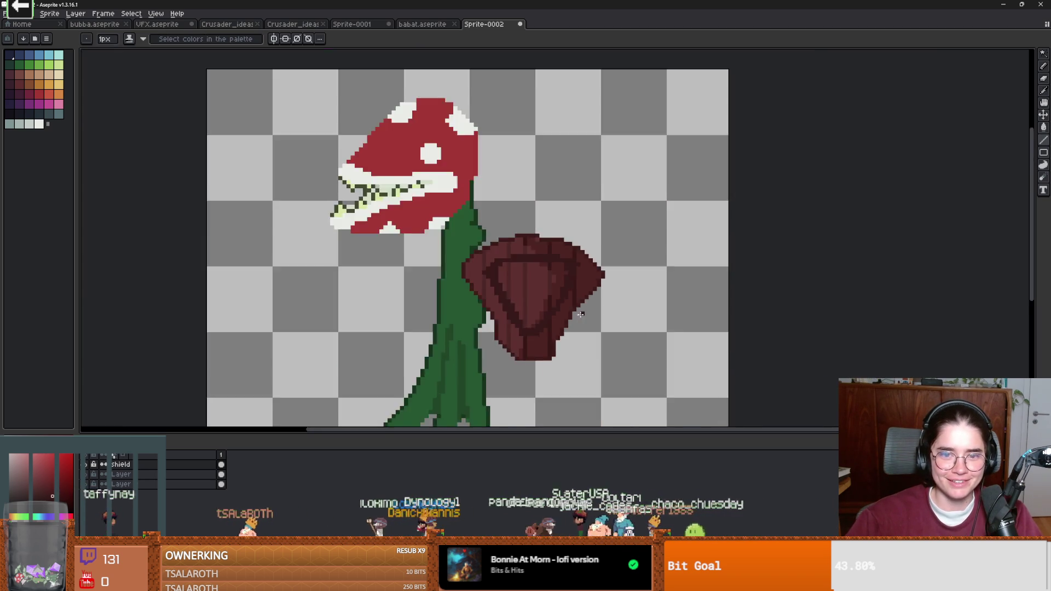
pyautogui.scroll(3, 559, 303)
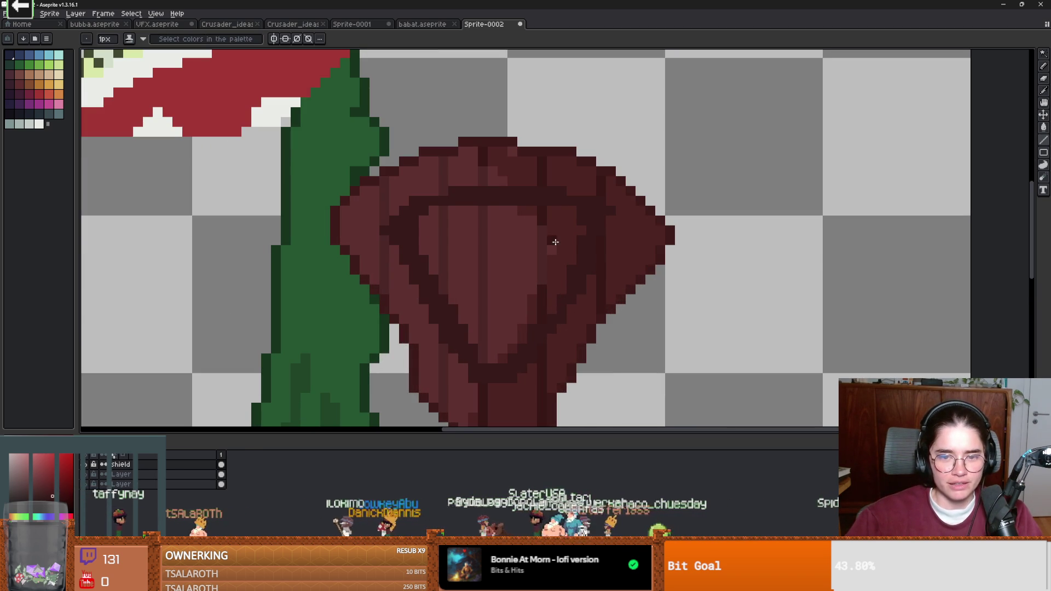
pyautogui.scroll(-2, 553, 245)
pyautogui.scroll(1, 558, 262)
pyautogui.scroll(-2, 569, 284)
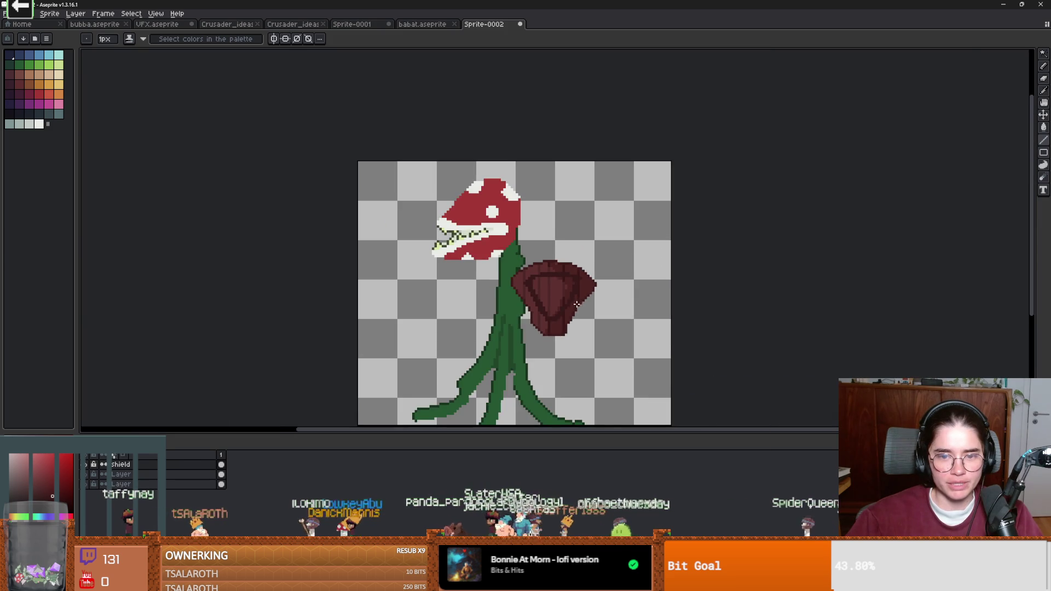
pyautogui.scroll(2, 591, 285)
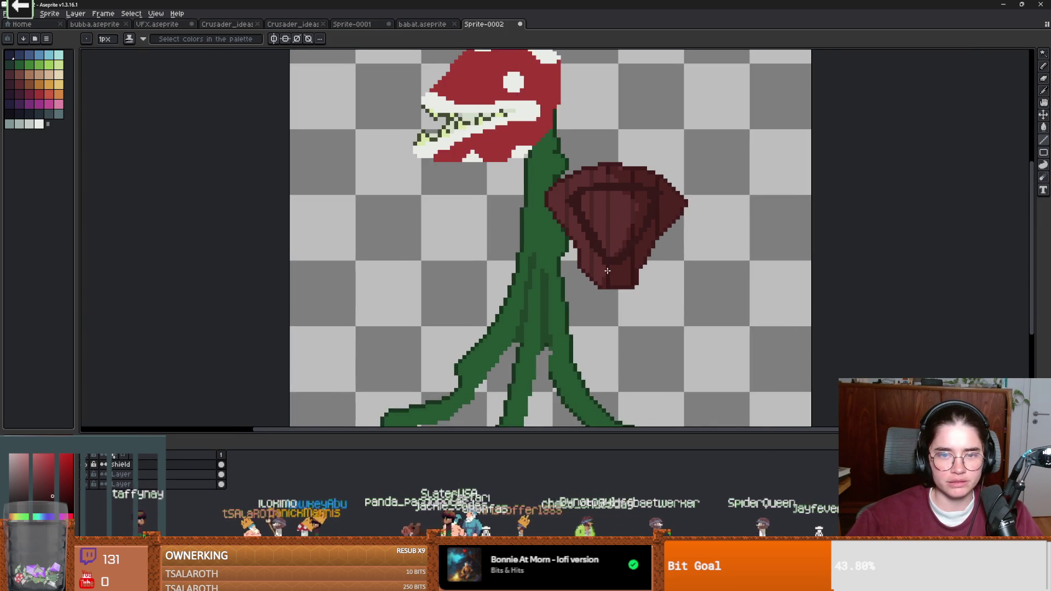
# Step: Paint a lighter red highlight across the centre of the shield with the pencil
pyautogui.moveTo(607, 270); pyautogui.dragTo(618, 294)
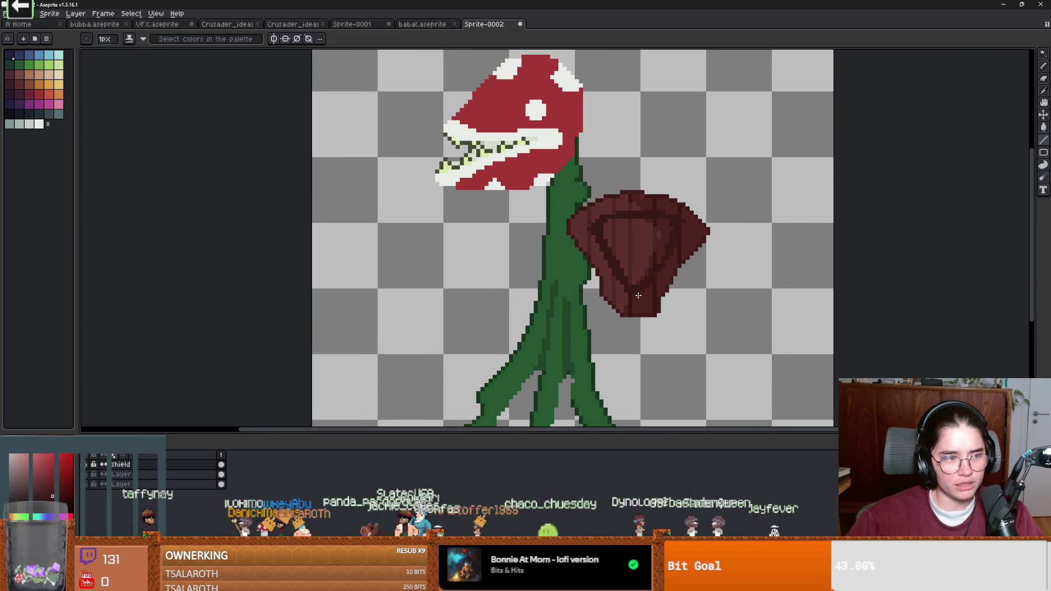
pyautogui.scroll(-2, 636, 294)
pyautogui.scroll(3, 640, 279)
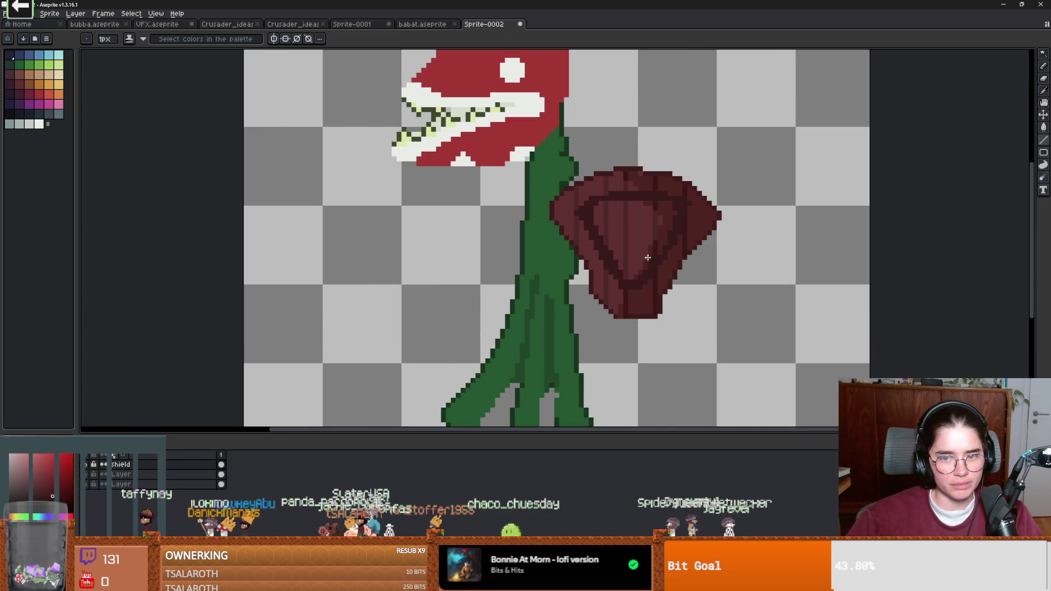
pyautogui.click(17, 82)
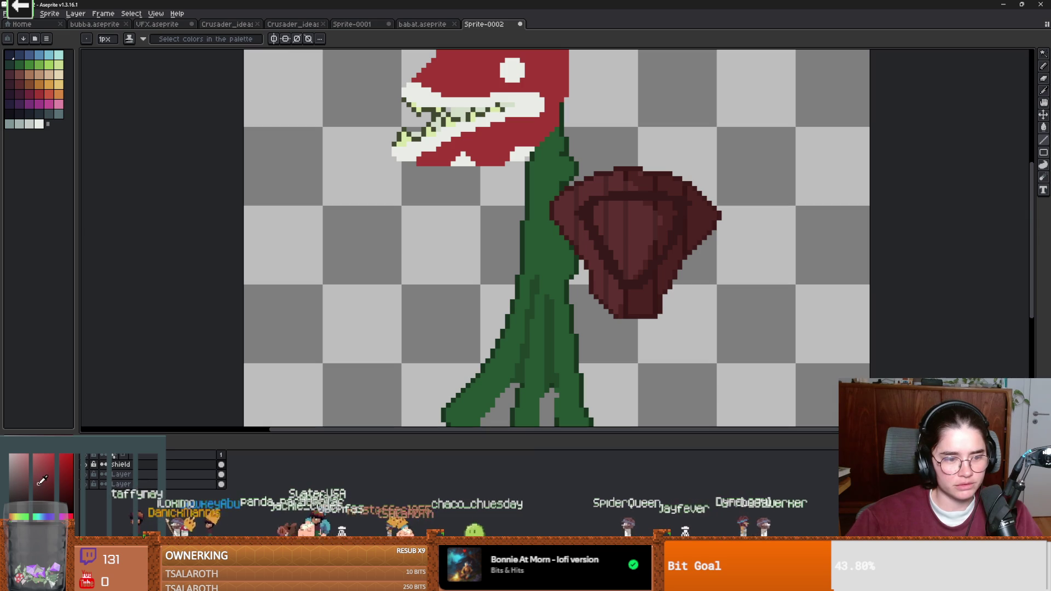
pyautogui.press('b')
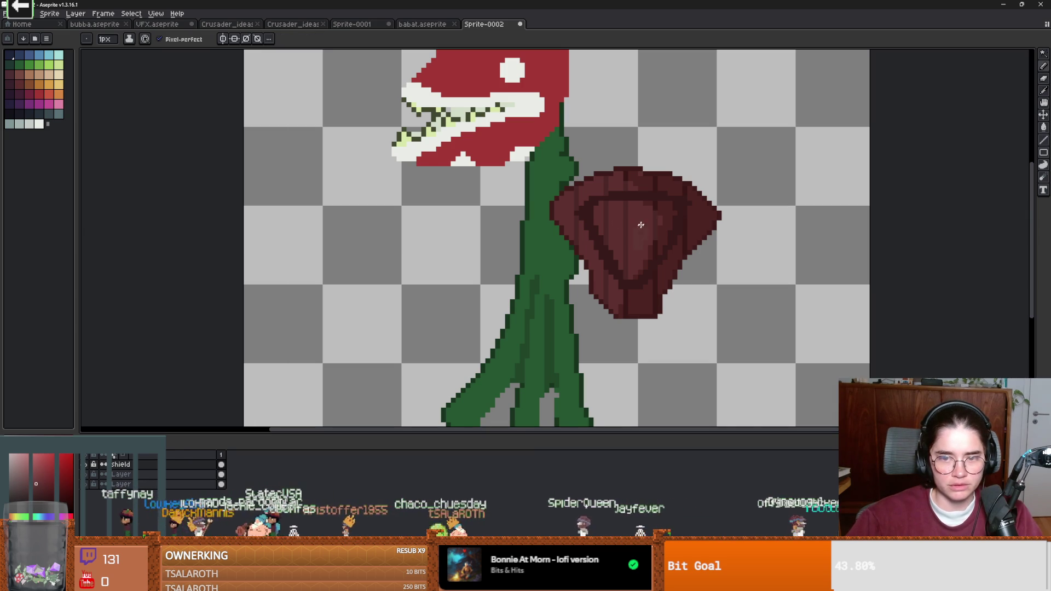
pyautogui.scroll(3, 642, 223)
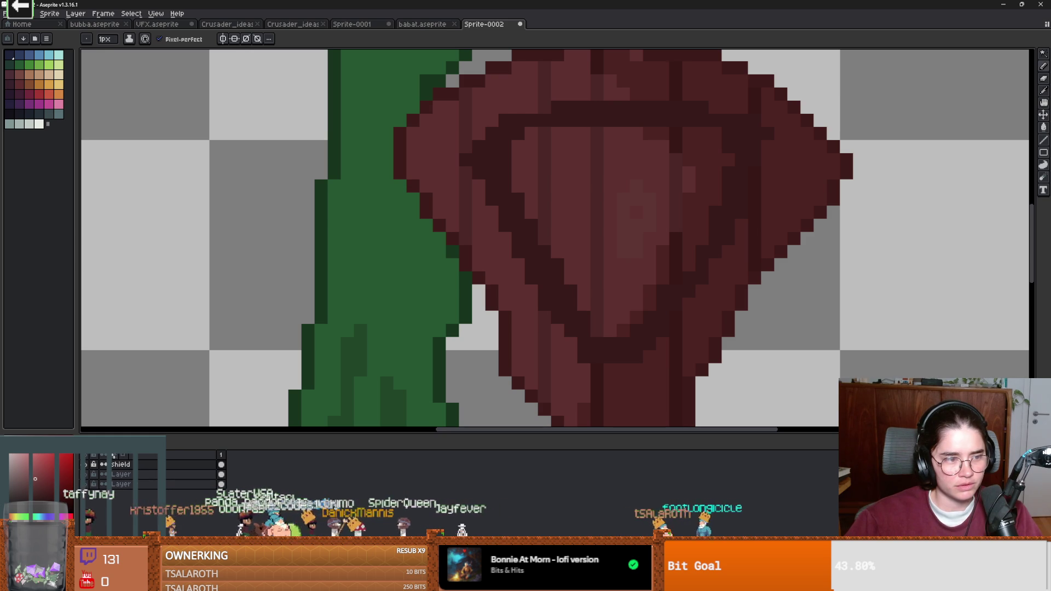
pyautogui.moveTo(626, 216)
pyautogui.mouseDown()
pyautogui.moveTo(638, 199)
pyautogui.moveTo(626, 209)
pyautogui.moveTo(638, 189)
pyautogui.moveTo(629, 176)
pyautogui.moveTo(565, 173)
pyautogui.moveTo(562, 226)
pyautogui.mouseUp()
# Step: Tone down the shield highlight by painting over it in darker red with a 3 px brush
pyautogui.scroll(-3, 563, 226)
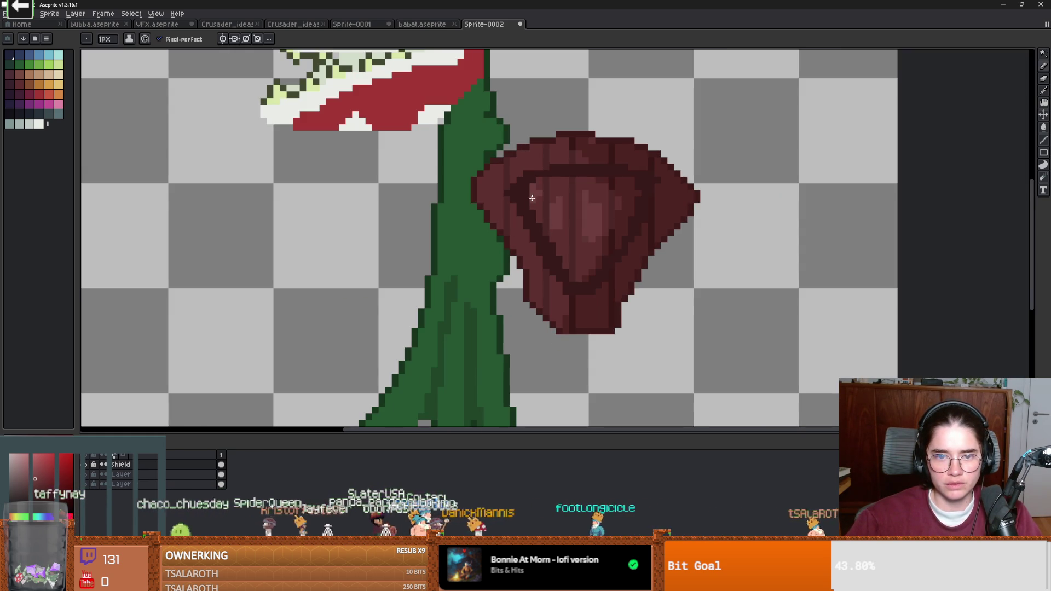
pyautogui.scroll(-4, 563, 213)
pyautogui.scroll(1, 646, 250)
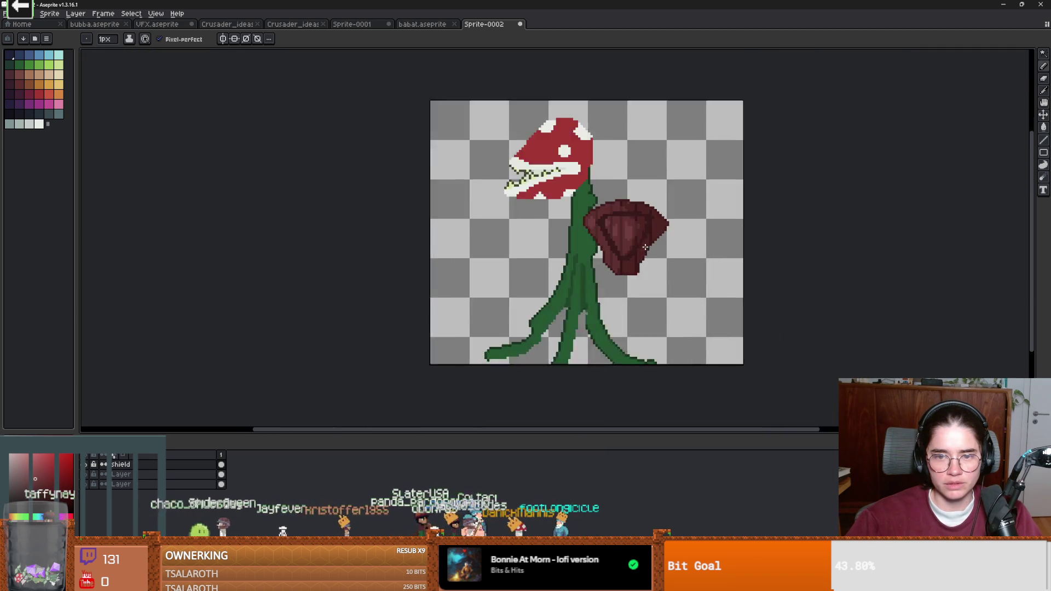
pyautogui.scroll(2, 606, 228)
pyautogui.press('+')
pyautogui.press('+')
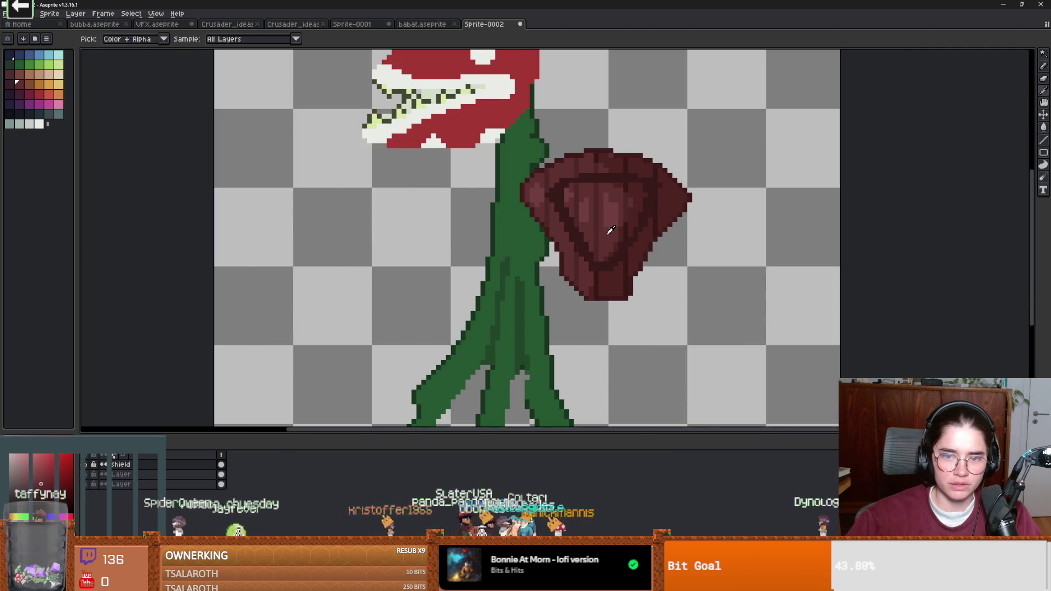
pyautogui.scroll(1, 609, 229)
pyautogui.moveTo(609, 229)
pyautogui.mouseDown()
pyautogui.moveTo(615, 173)
pyautogui.moveTo(537, 173)
pyautogui.moveTo(542, 186)
pyautogui.moveTo(498, 151)
pyautogui.moveTo(415, 164)
pyautogui.mouseUp()
pyautogui.scroll(-4, 451, 243)
pyautogui.scroll(-1, 476, 248)
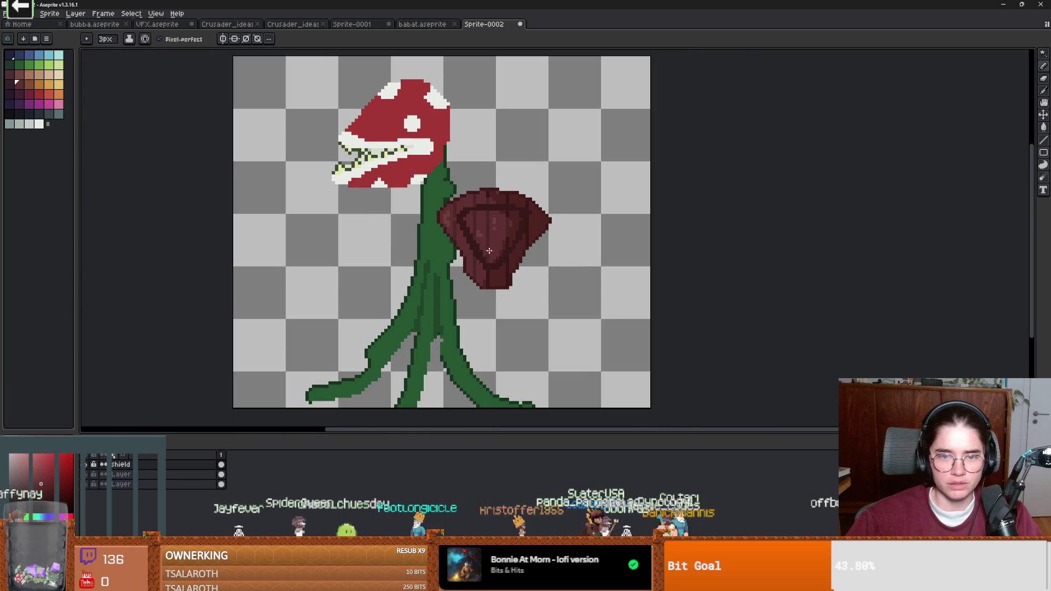
pyautogui.scroll(-1, 502, 249)
pyautogui.scroll(-1, 645, 241)
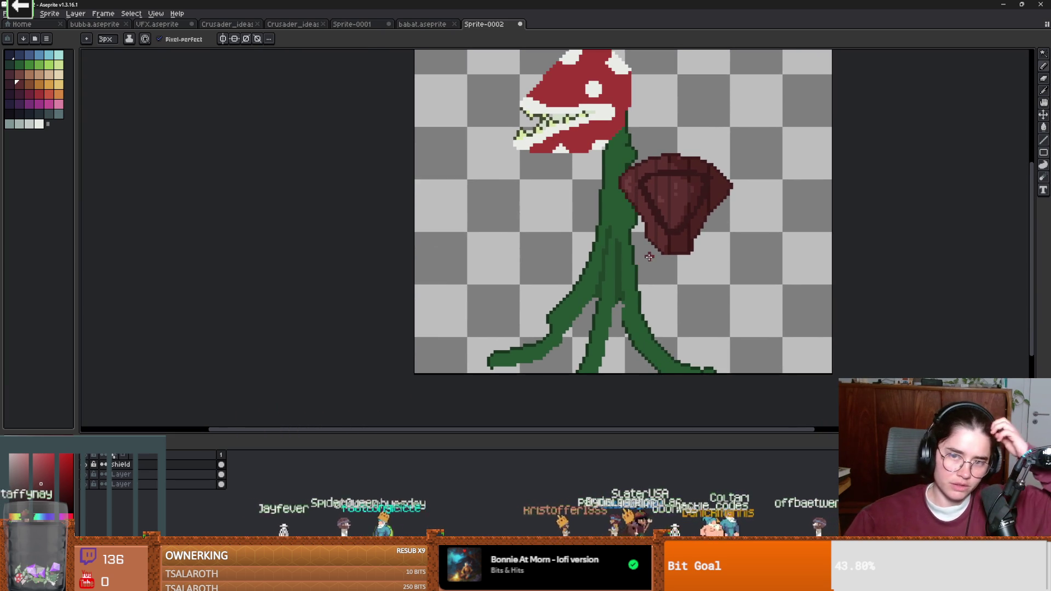
pyautogui.scroll(-2, 651, 253)
pyautogui.scroll(2, 654, 256)
pyautogui.scroll(1, 687, 253)
pyautogui.scroll(-1, 703, 257)
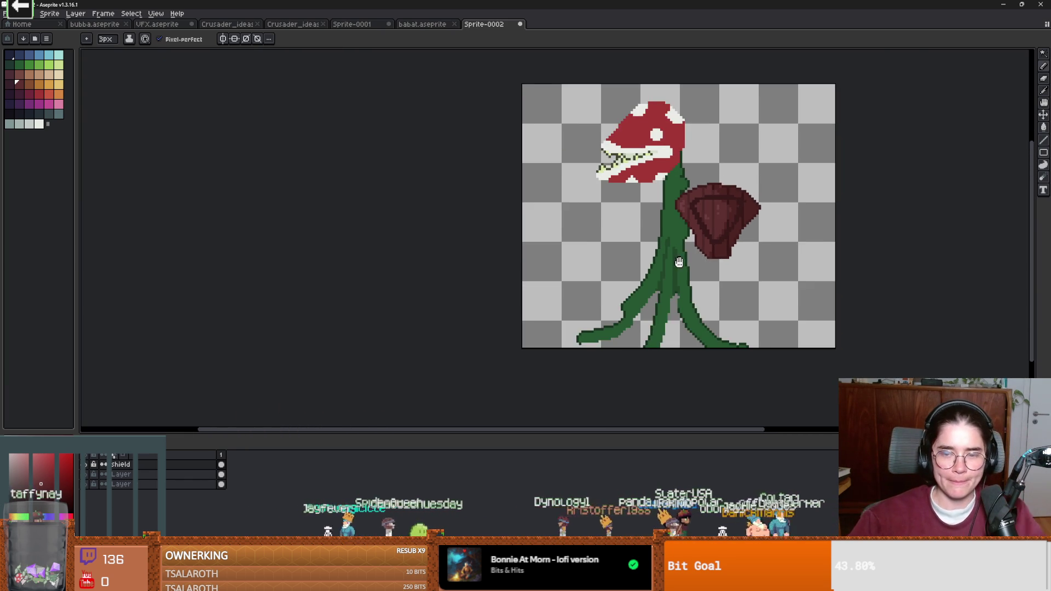
pyautogui.scroll(2, 708, 262)
pyautogui.press('i')
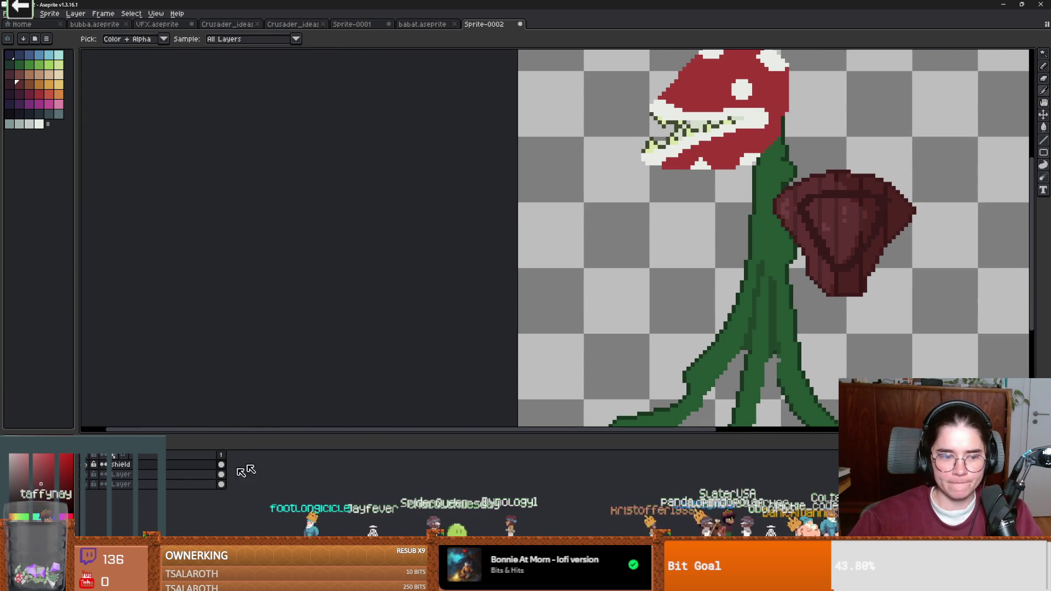
# Step: On a new layer, outline a stem-green arm reaching left and fill it green
pyautogui.hotkey('shift', 'n')
pyautogui.click(751, 235)
pyautogui.press('b')
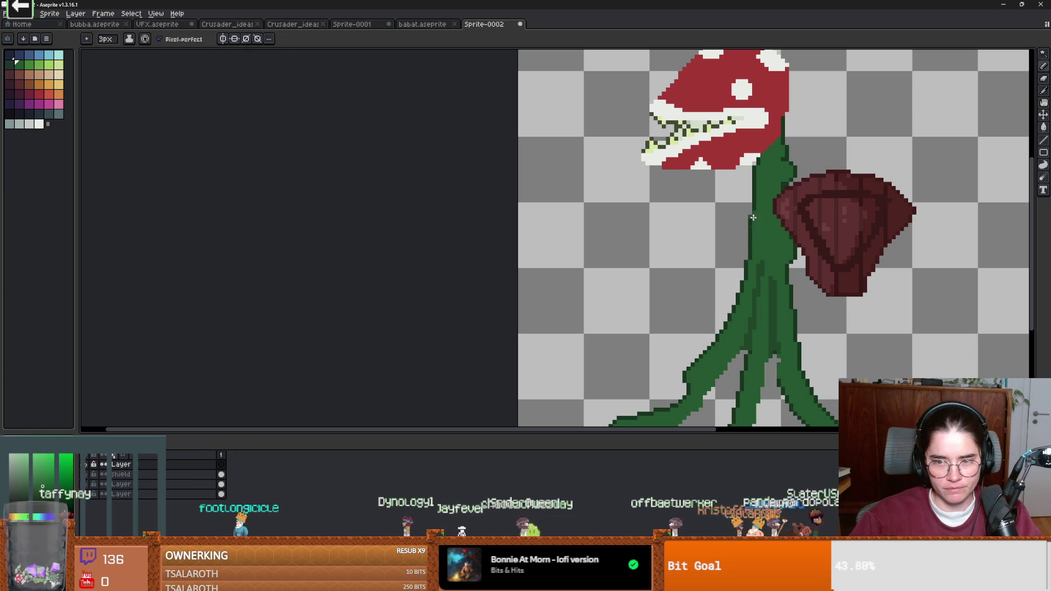
pyautogui.moveTo(744, 206)
pyautogui.mouseDown()
pyautogui.moveTo(651, 222)
pyautogui.moveTo(594, 211)
pyautogui.moveTo(640, 257)
pyautogui.moveTo(733, 208)
pyautogui.mouseUp()
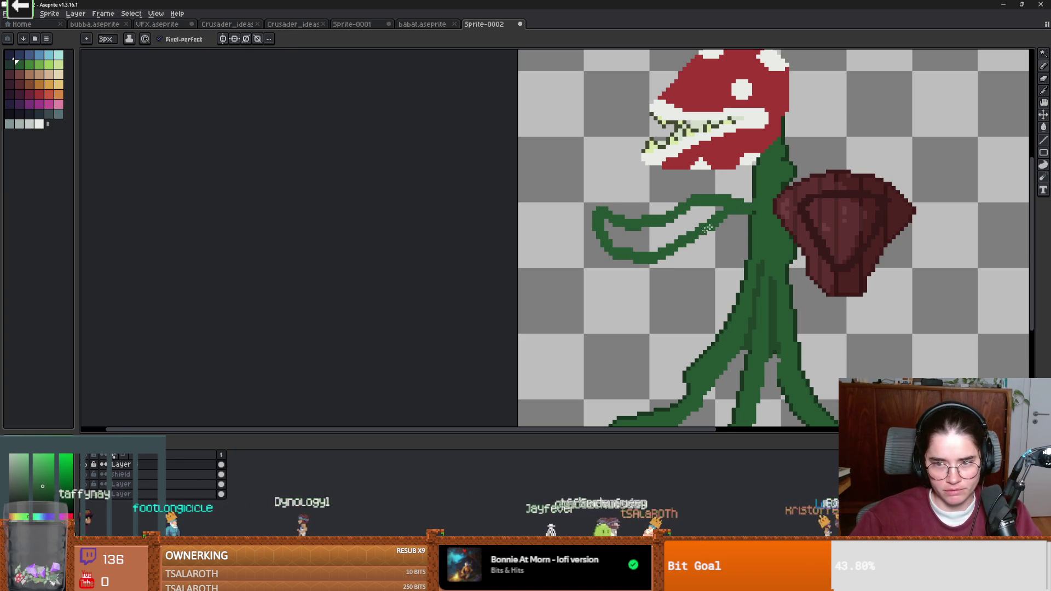
pyautogui.press('g')
pyautogui.click(659, 233)
pyautogui.scroll(-4, 671, 270)
pyautogui.scroll(3, 672, 278)
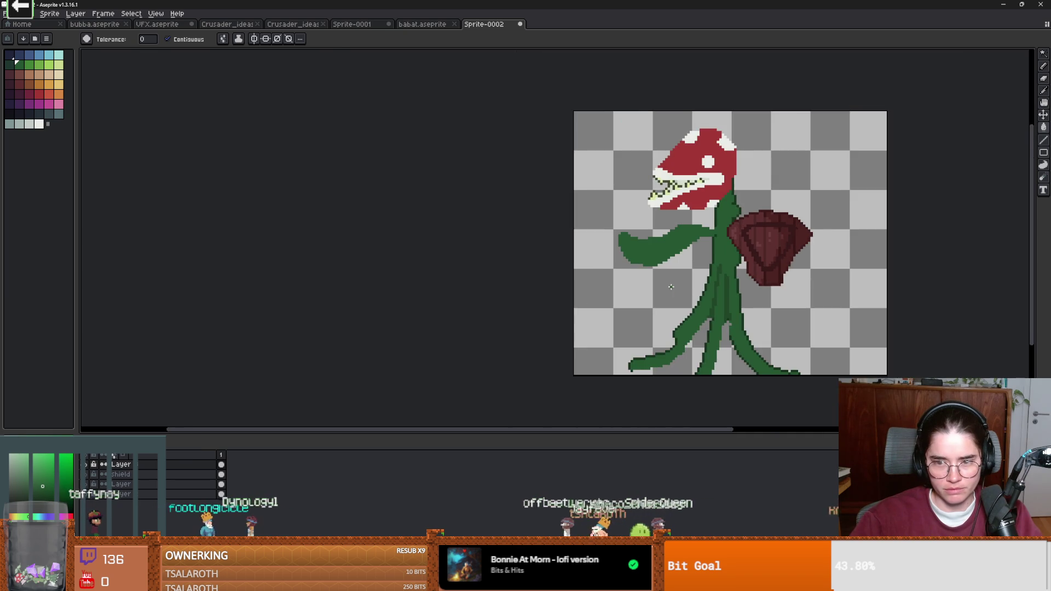
pyautogui.scroll(-1, 672, 278)
pyautogui.scroll(1, 672, 278)
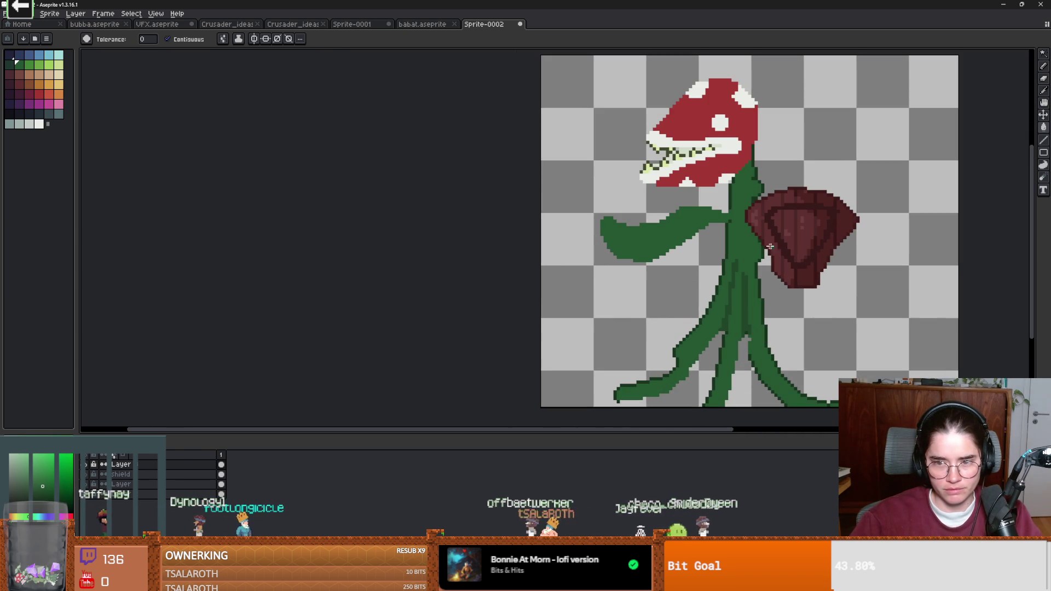
# Step: Draw a green hand across the shield's right side
pyautogui.press('b')
pyautogui.moveTo(851, 238)
pyautogui.mouseDown()
pyautogui.moveTo(820, 233)
pyautogui.moveTo(848, 241)
pyautogui.mouseUp()
pyautogui.scroll(-2, 845, 245)
pyautogui.scroll(1, 845, 244)
pyautogui.hscroll(-2, 712, 252)
pyautogui.hscroll(3, 603, 267)
pyautogui.scroll(-2, 599, 266)
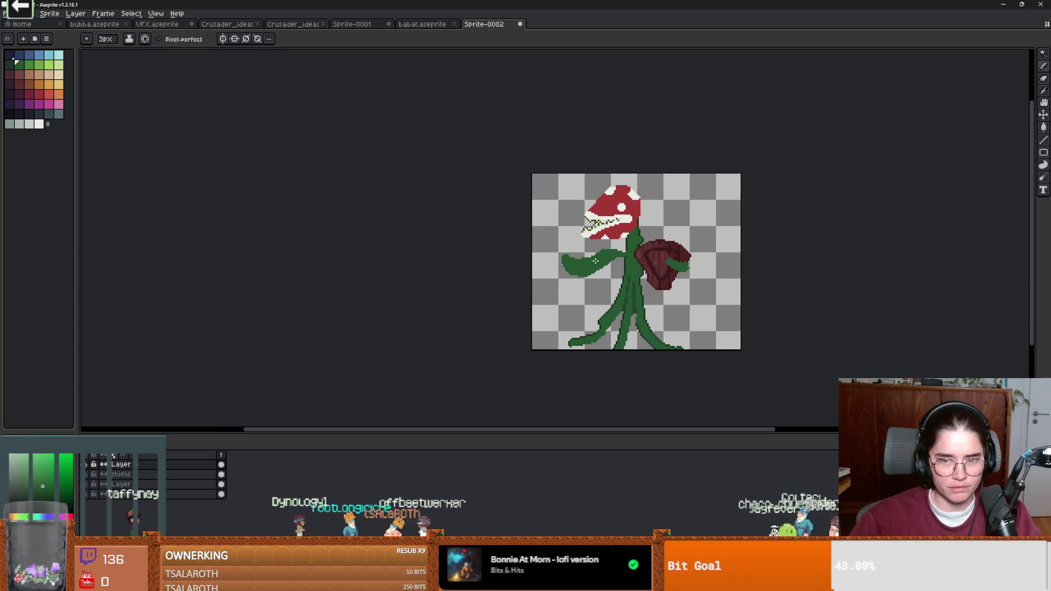
pyautogui.scroll(3, 597, 264)
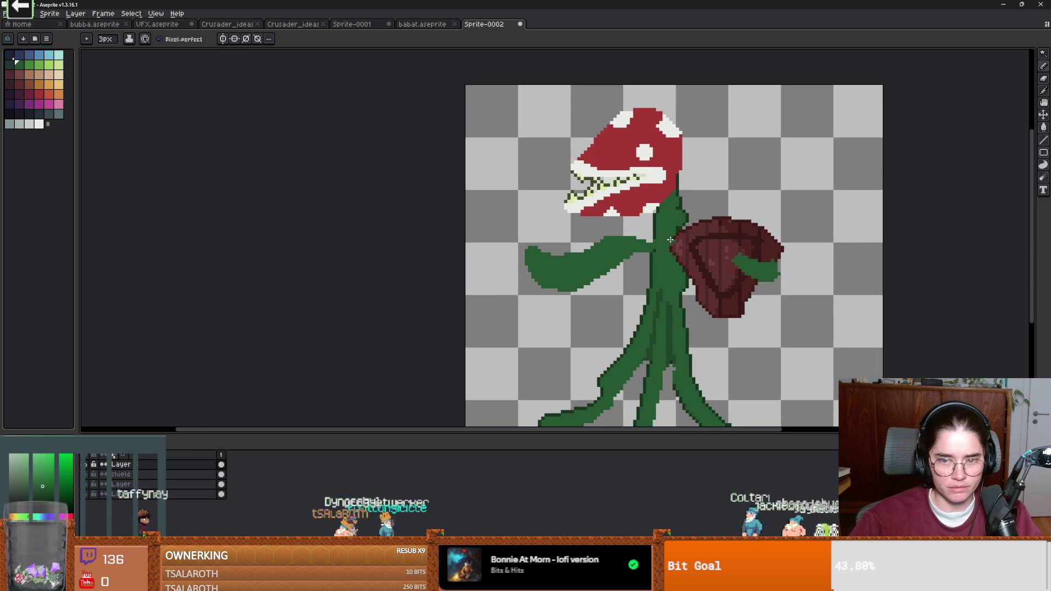
pyautogui.scroll(1, 654, 236)
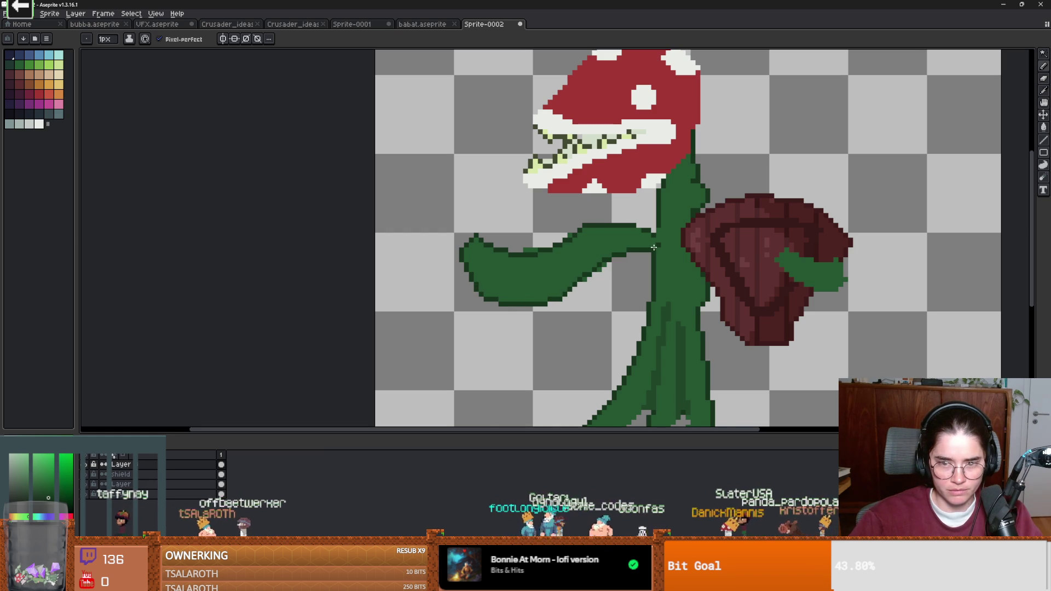
pyautogui.scroll(-3, 652, 248)
pyautogui.scroll(4, 579, 277)
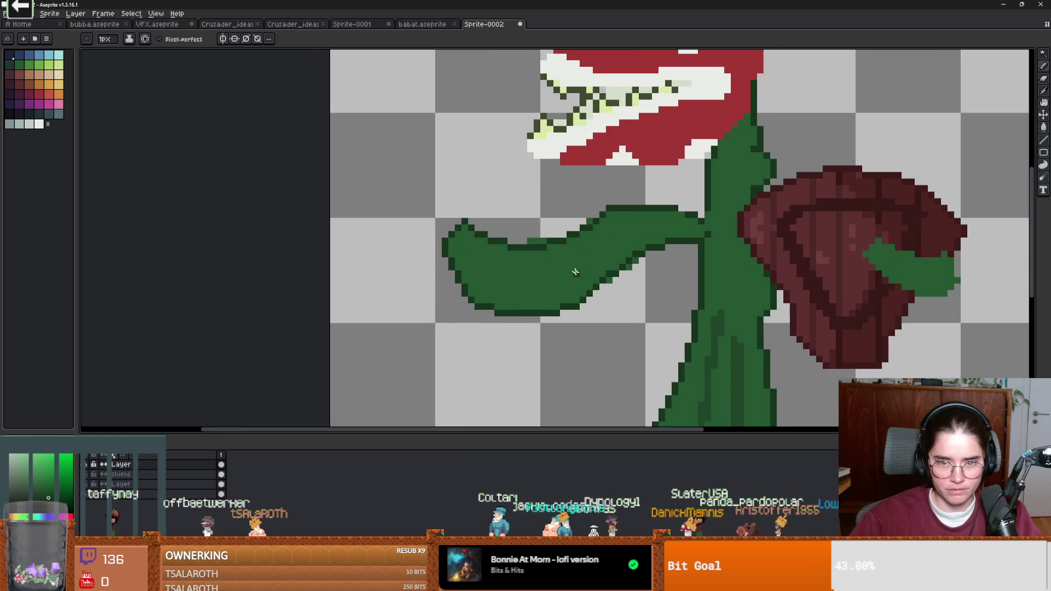
# Step: Add a lighter green highlight band along the arm's upper edge
pyautogui.keyDown('alt'); pyautogui.click(572, 249); pyautogui.keyUp('alt')
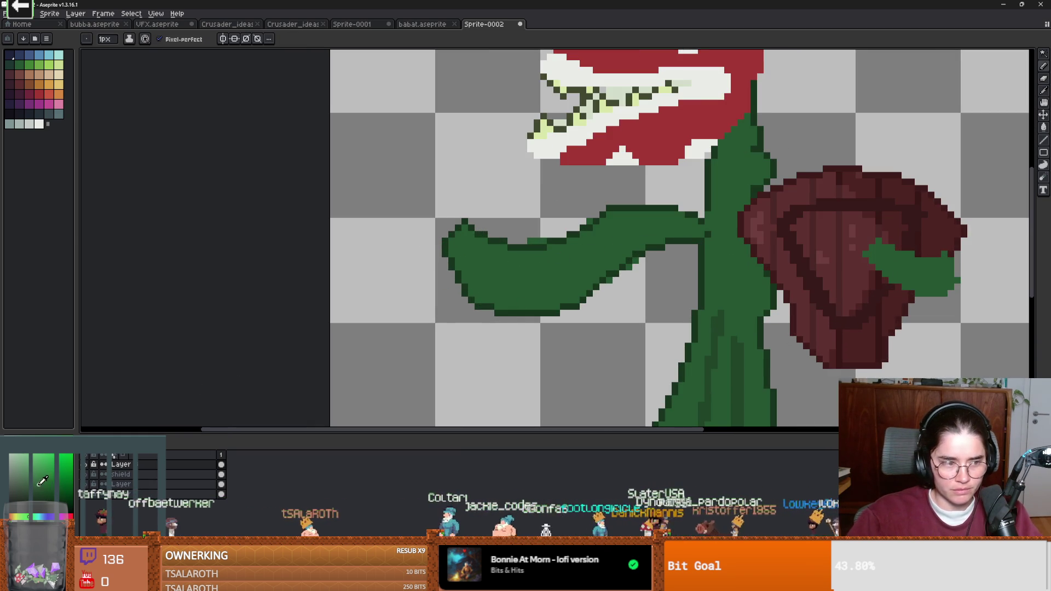
pyautogui.moveTo(620, 215)
pyautogui.mouseDown()
pyautogui.moveTo(585, 236)
pyautogui.moveTo(477, 258)
pyautogui.moveTo(462, 225)
pyautogui.moveTo(494, 251)
pyautogui.mouseUp()
pyautogui.press('g')
pyautogui.click(498, 249)
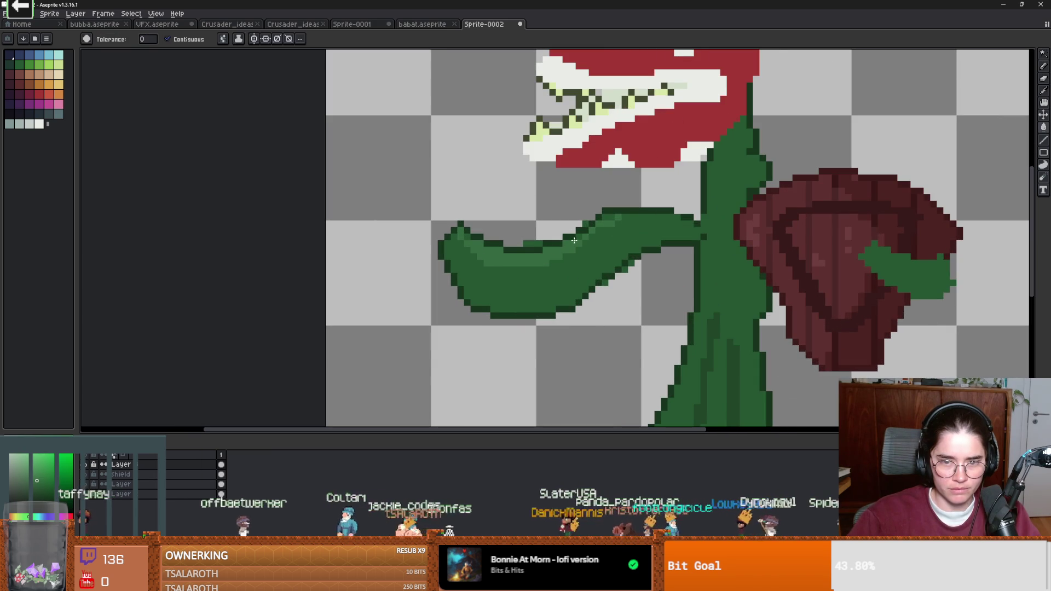
pyautogui.scroll(-8, 612, 220)
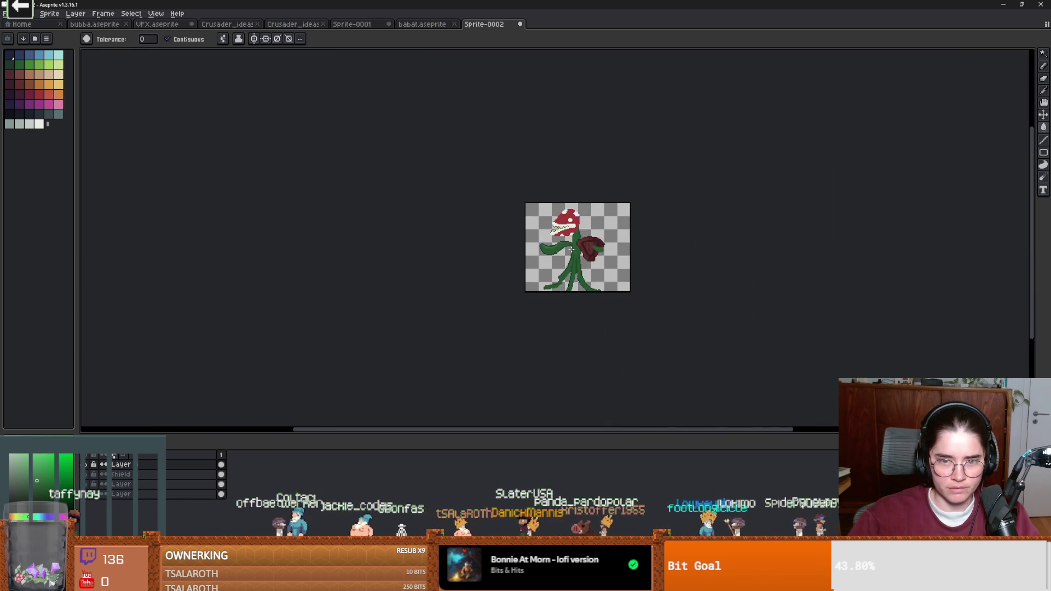
pyautogui.scroll(5, 574, 325)
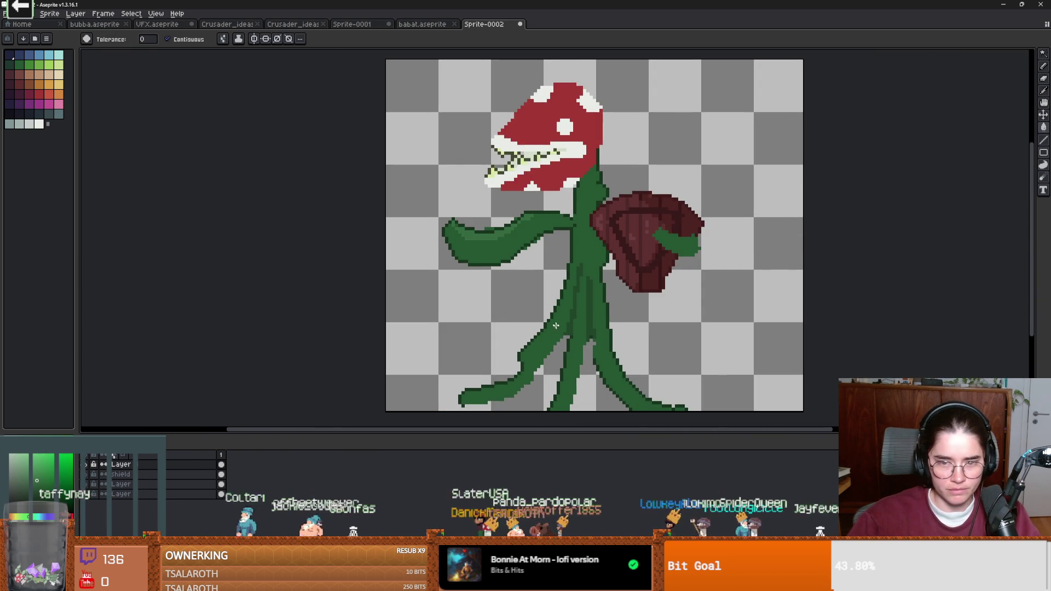
pyautogui.scroll(1, 556, 330)
pyautogui.hotkey('shift', 'n')
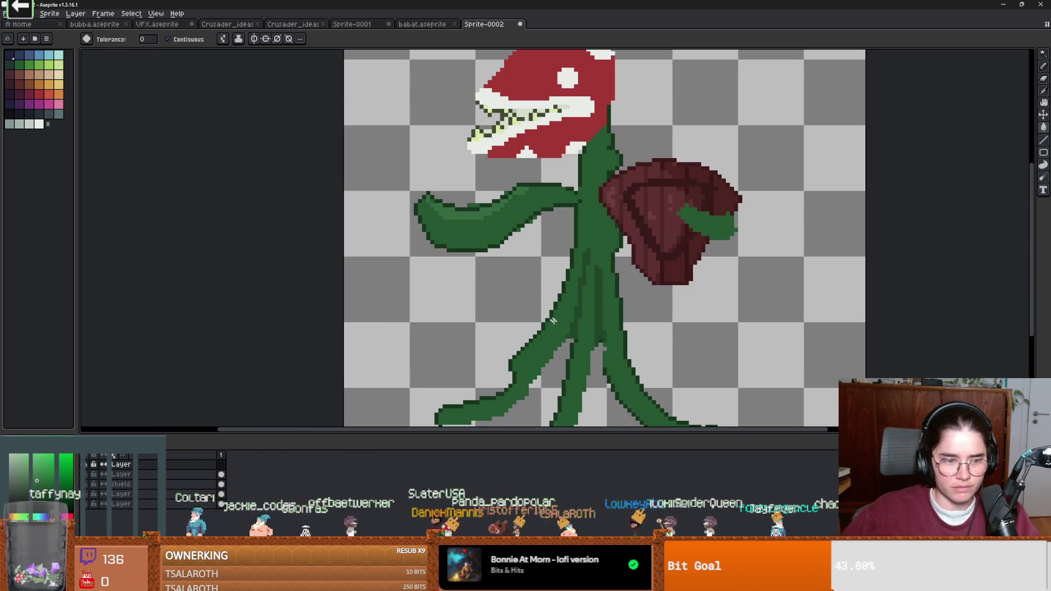
# Step: Draw the spear's two dark teal outline lines running down from its tip
pyautogui.press('b')
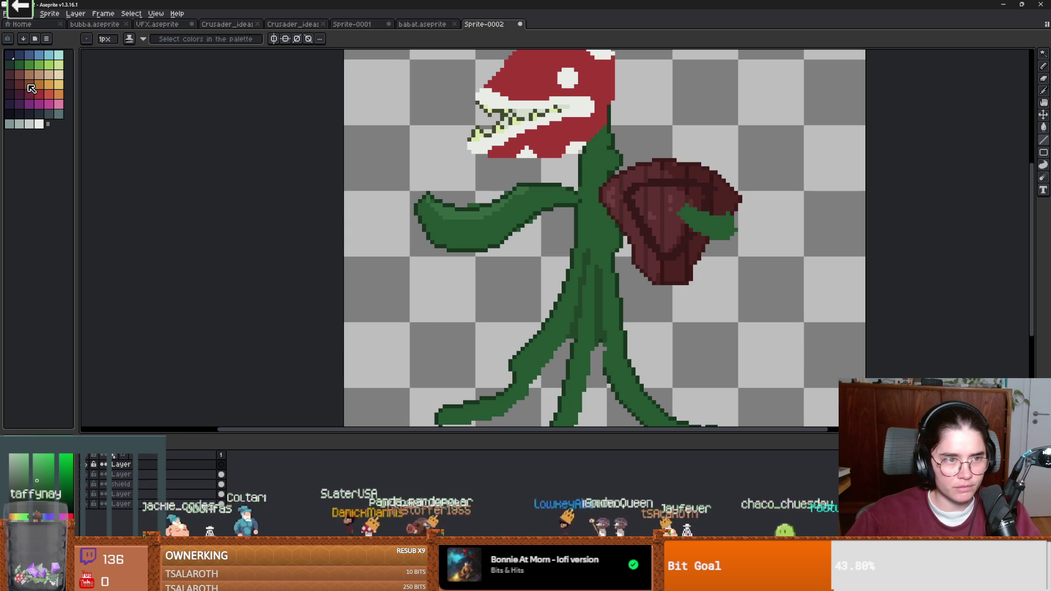
pyautogui.click(29, 85)
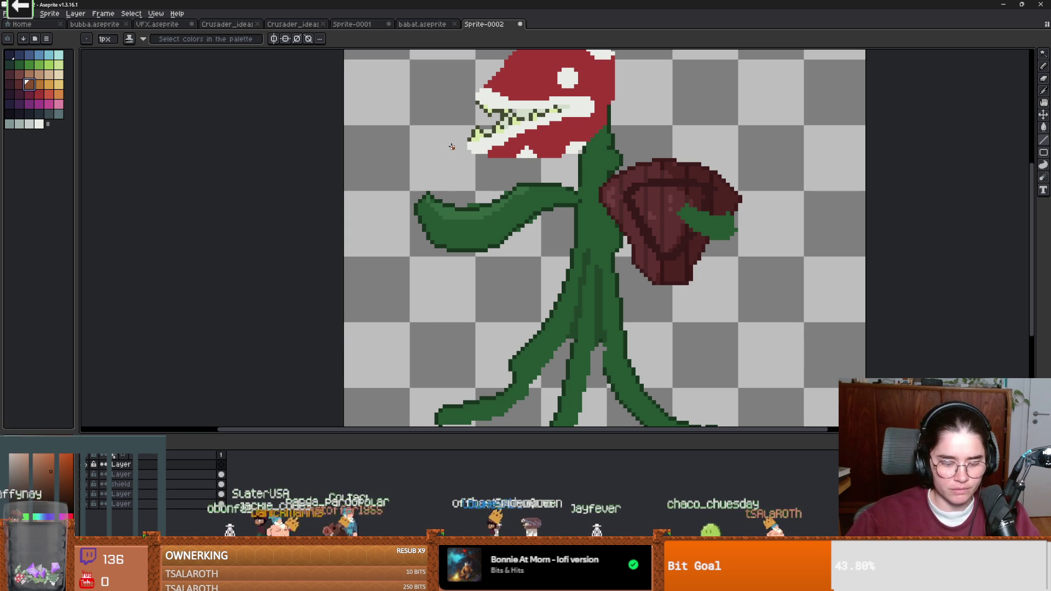
pyautogui.keyDown('alt'); pyautogui.click(453, 115); pyautogui.keyUp('alt')
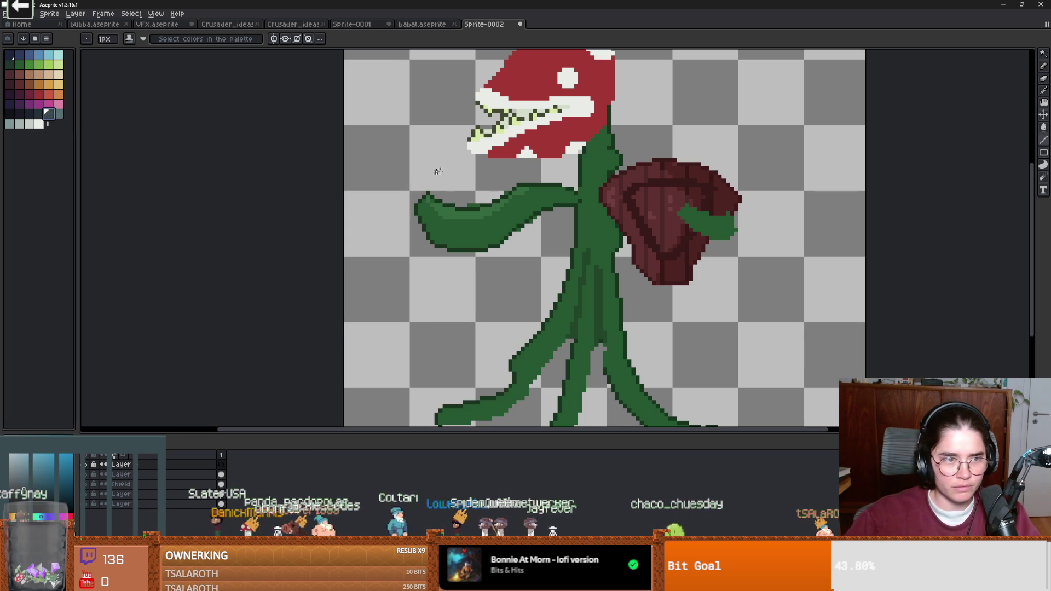
pyautogui.moveTo(453, 115); pyautogui.dragTo(466, 376)
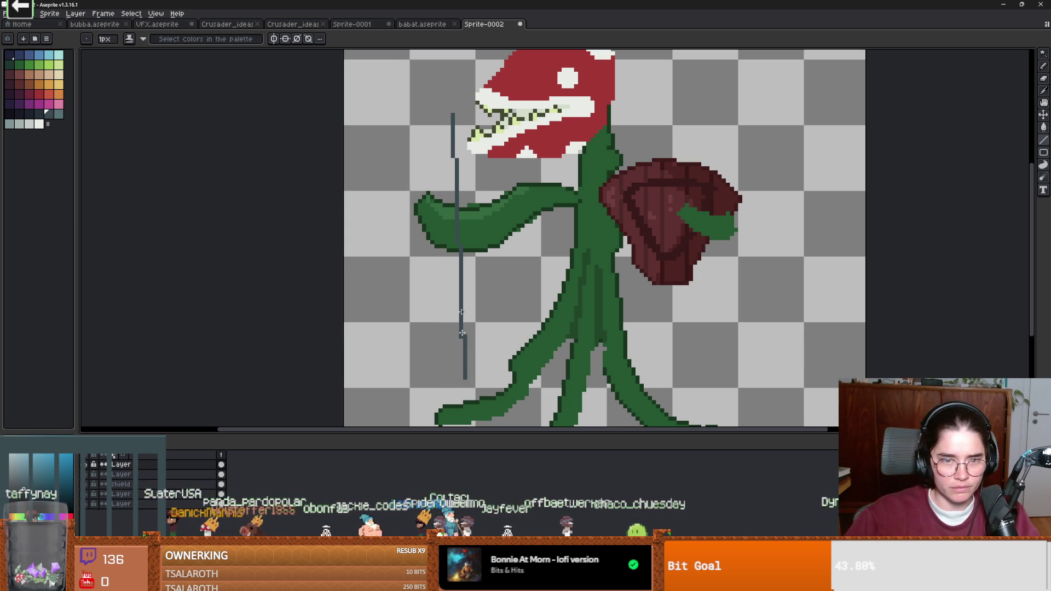
pyautogui.moveTo(450, 128); pyautogui.dragTo(412, 370)
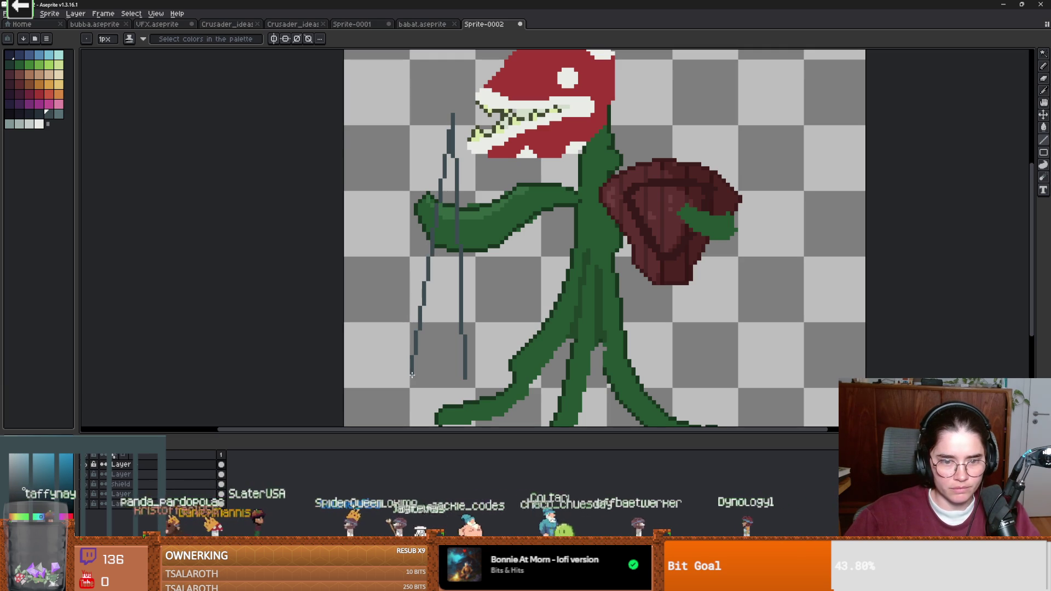
# Step: Join the bottoms of the two spear lines with a rounded curve
pyautogui.click(1043, 148)
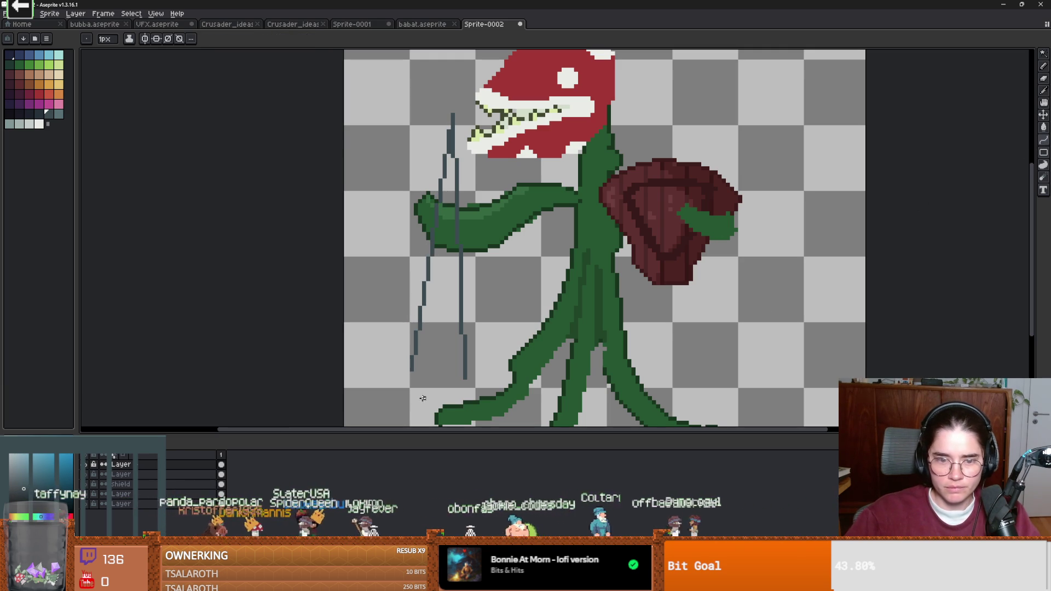
pyautogui.moveTo(465, 374)
pyautogui.mouseDown()
pyautogui.moveTo(418, 371)
pyautogui.moveTo(441, 385)
pyautogui.mouseUp()
pyautogui.scroll(-2, 441, 386)
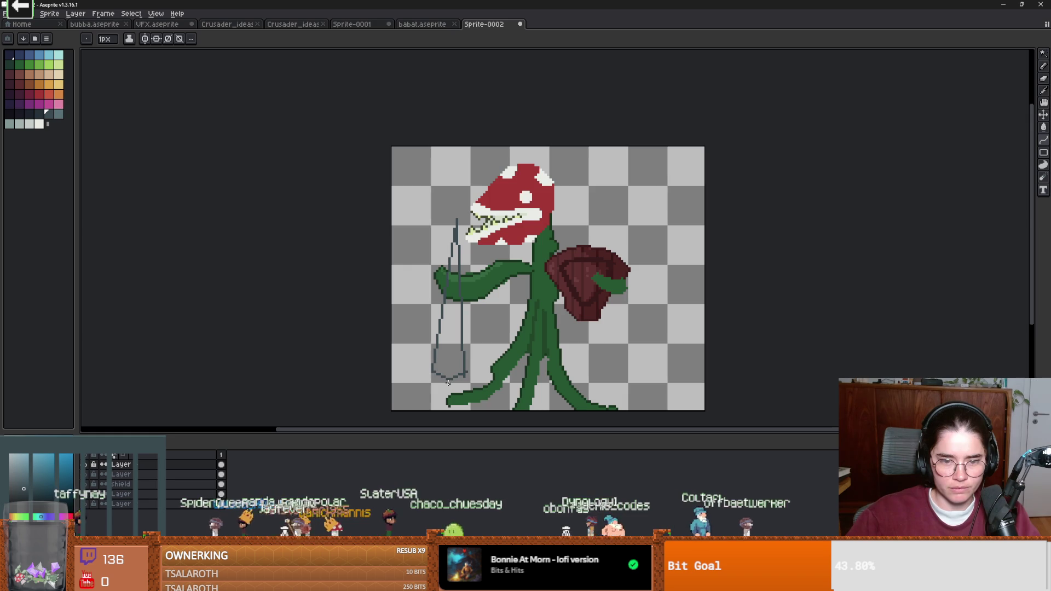
pyautogui.scroll(2, 447, 381)
pyautogui.press('b')
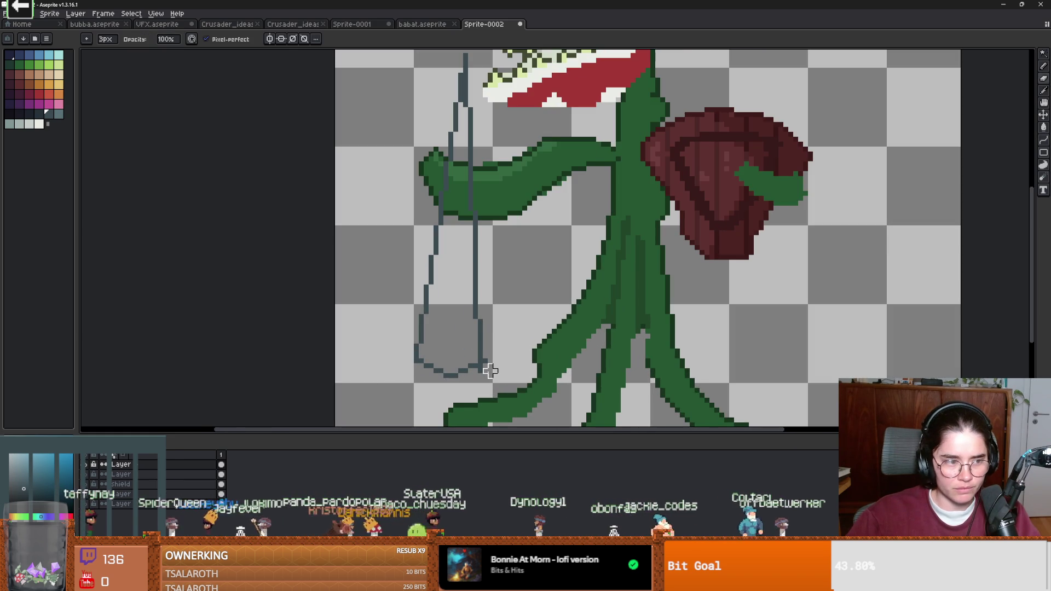
pyautogui.scroll(1, 500, 366)
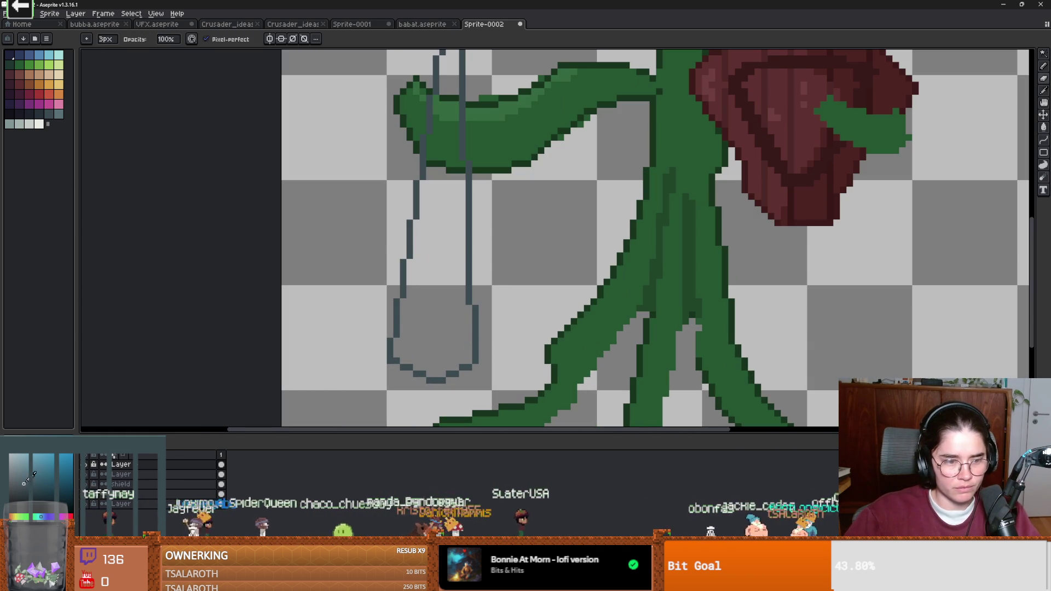
# Step: Fill the closed spear outline solid blue-grey
pyautogui.press('g')
pyautogui.click(446, 310)
pyautogui.scroll(-3, 448, 312)
pyautogui.scroll(2, 449, 315)
pyautogui.scroll(-2, 449, 315)
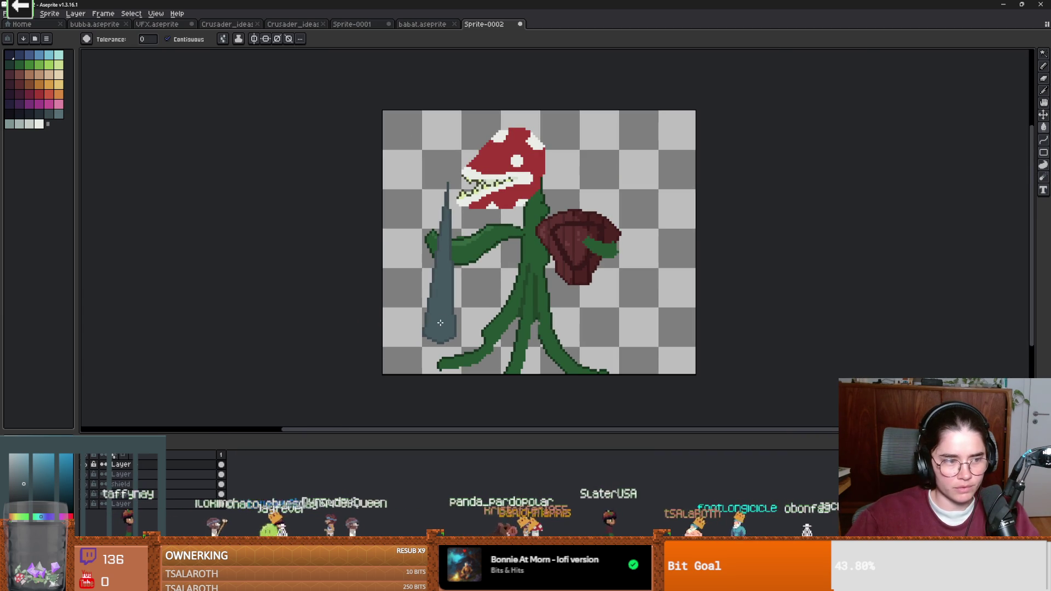
pyautogui.hotkey('ctrl', 'alt', 'c')
pyautogui.press('Escape')
# Step: Raise the spear about 75 pixels and fill it with the stem's green
pyautogui.press('v')
pyautogui.moveTo(448, 329); pyautogui.dragTo(451, 288)
pyautogui.scroll(2, 475, 304)
pyautogui.keyDown('alt'); pyautogui.click(546, 285); pyautogui.keyUp('alt')
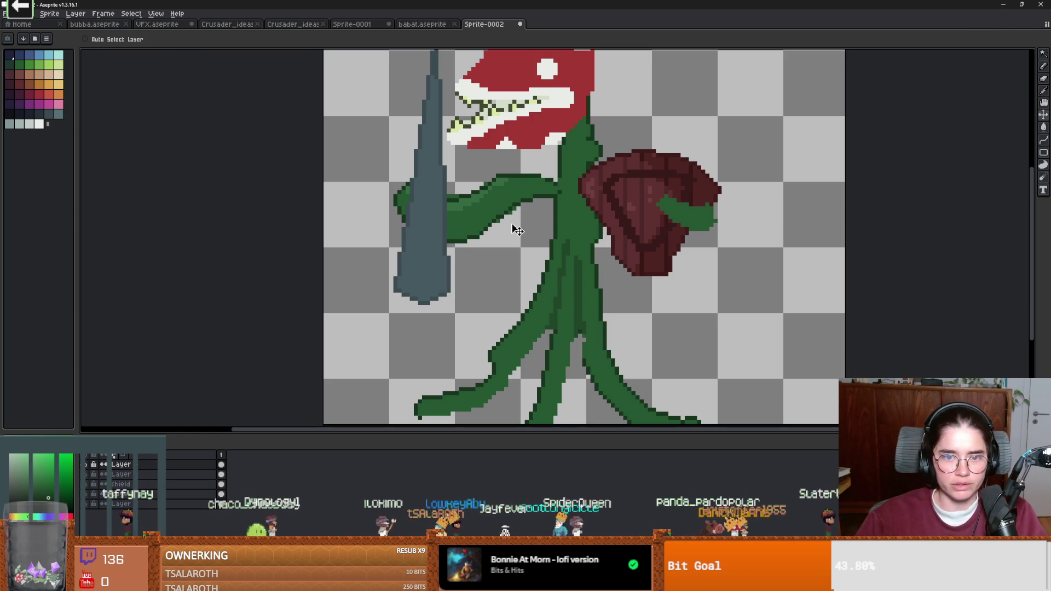
pyautogui.press('alt')
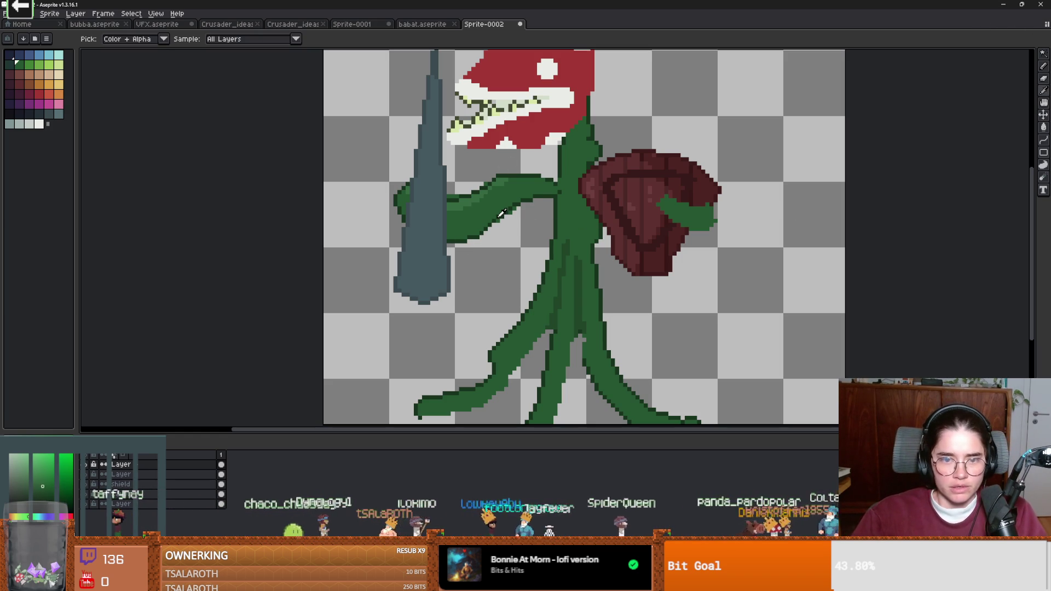
pyautogui.press('g')
pyautogui.click(421, 257)
pyautogui.scroll(-1, 430, 286)
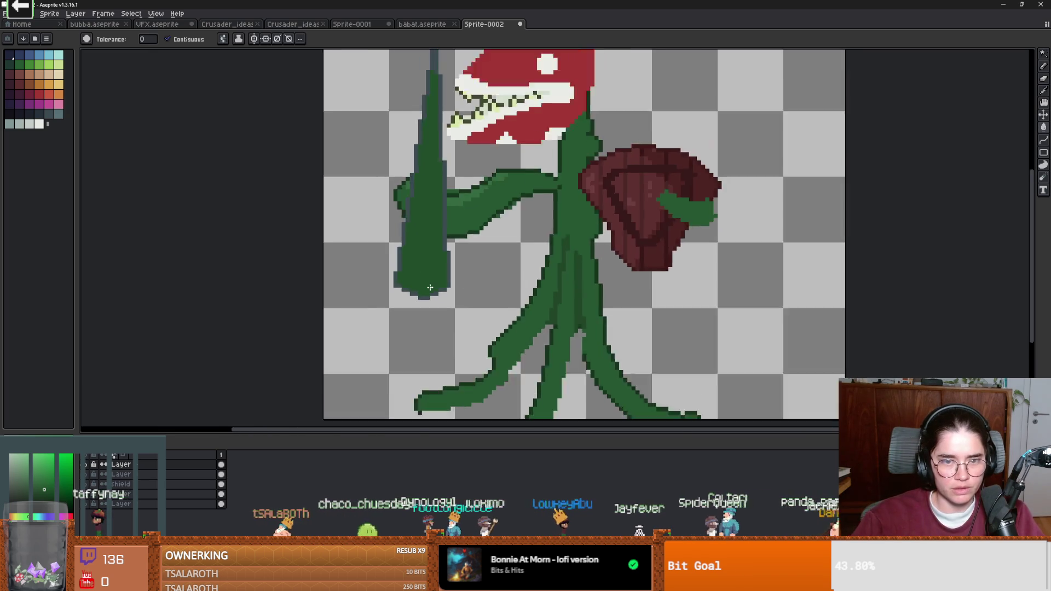
pyautogui.scroll(-2, 430, 285)
pyautogui.scroll(3, 438, 282)
# Step: Recolour the spike's whole outline dark green with a non-contiguous fill
pyautogui.press('alt')
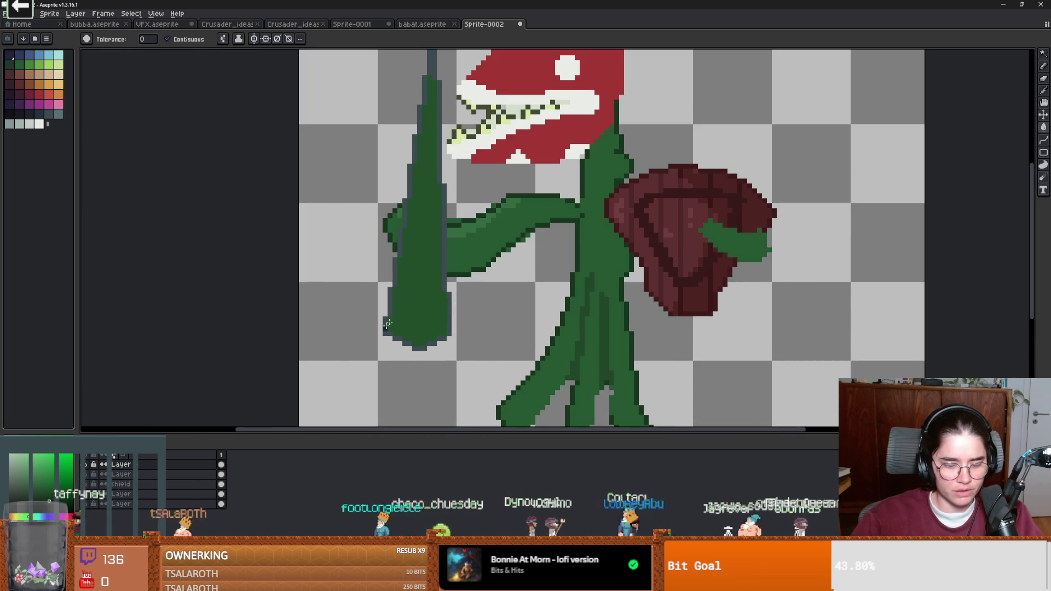
pyautogui.click(183, 39)
pyautogui.click(400, 218)
pyautogui.scroll(-2, 408, 208)
pyautogui.scroll(2, 415, 191)
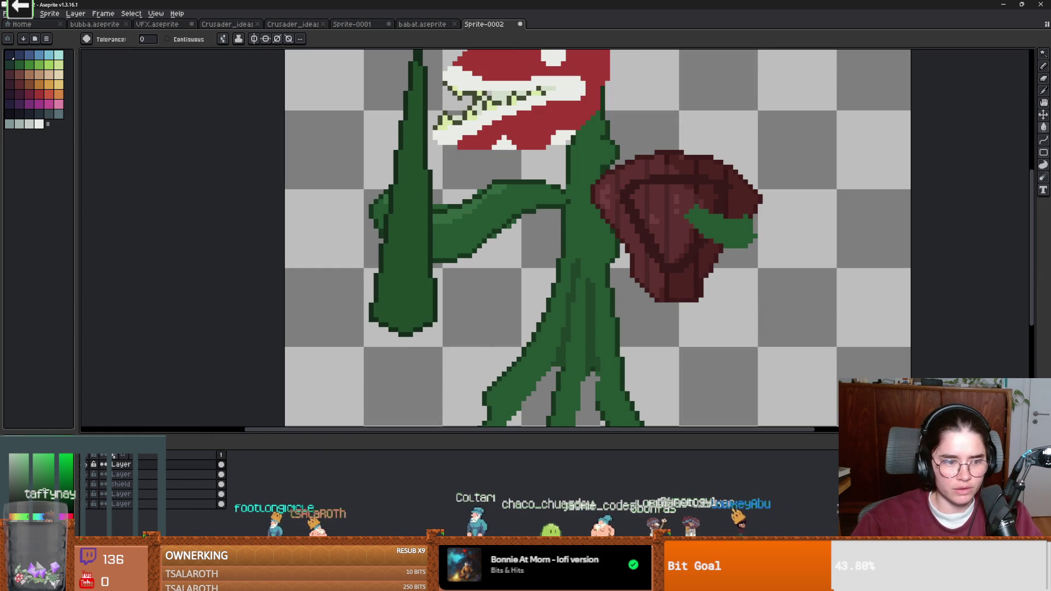
pyautogui.scroll(-2, 430, 321)
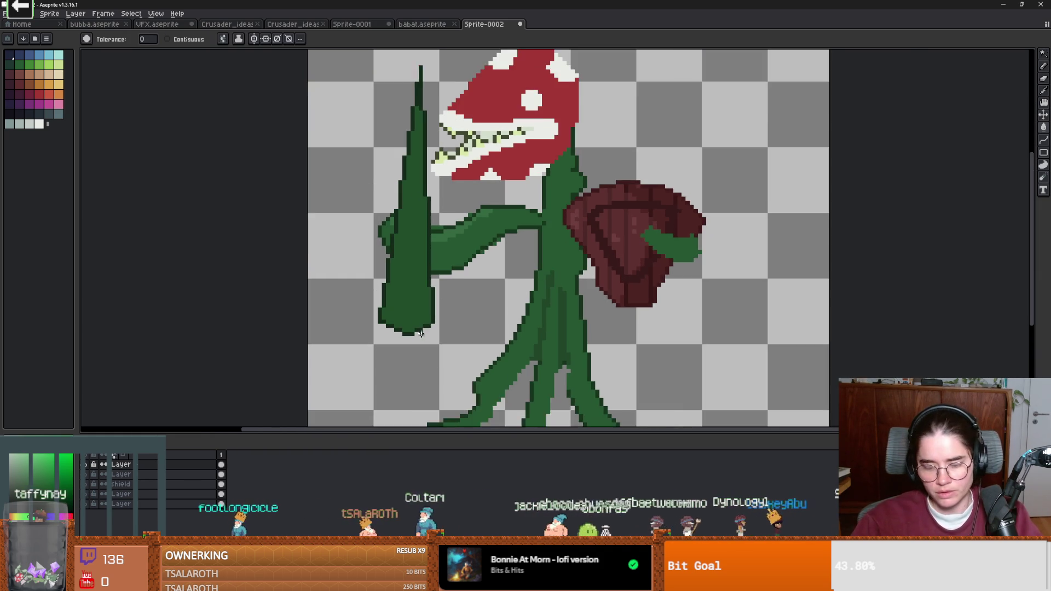
pyautogui.scroll(1, 443, 138)
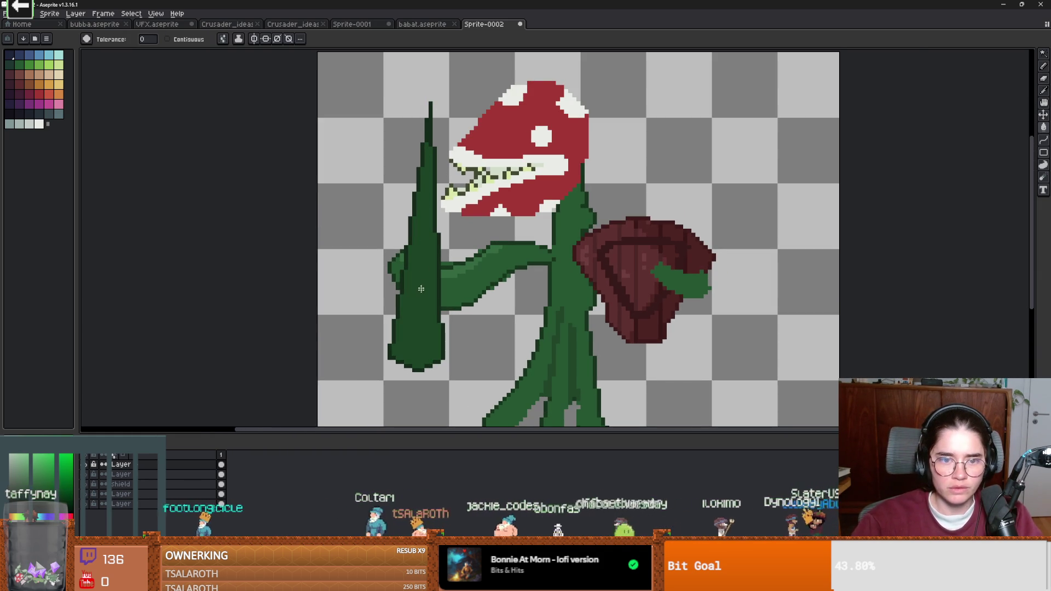
pyautogui.scroll(1, 412, 350)
pyautogui.press('i')
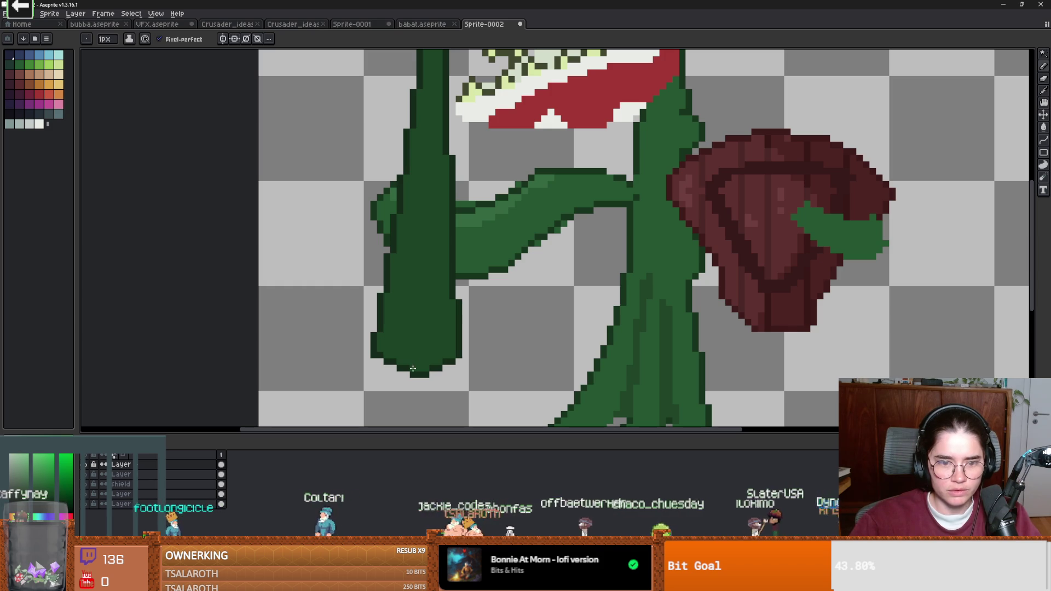
pyautogui.press('b')
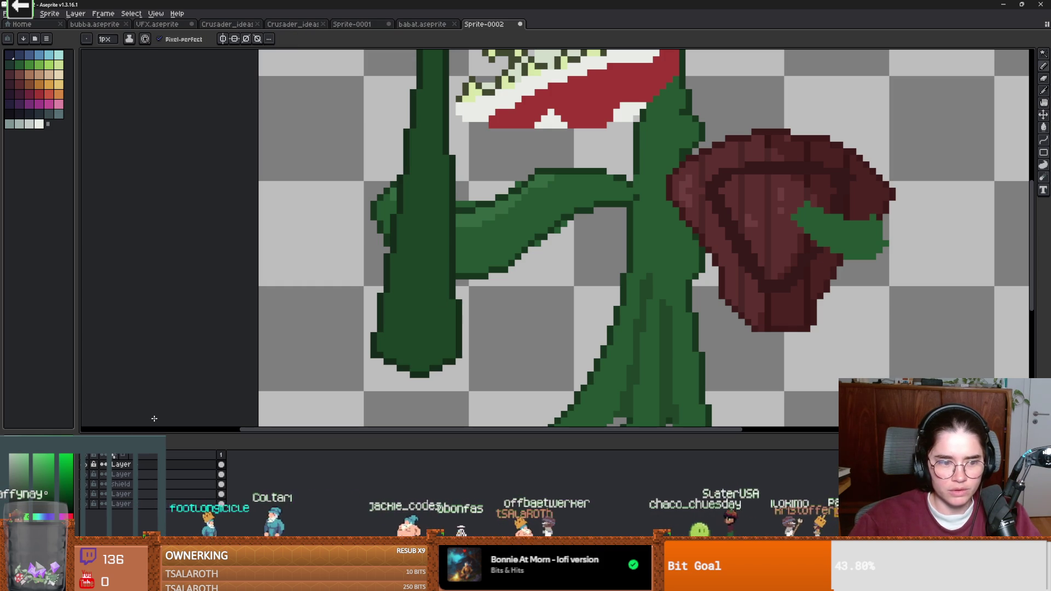
# Step: Draw a divider up the spike and fill its left side darker green
pyautogui.moveTo(438, 279); pyautogui.dragTo(437, 115)
pyautogui.press('g')
pyautogui.click(435, 301)
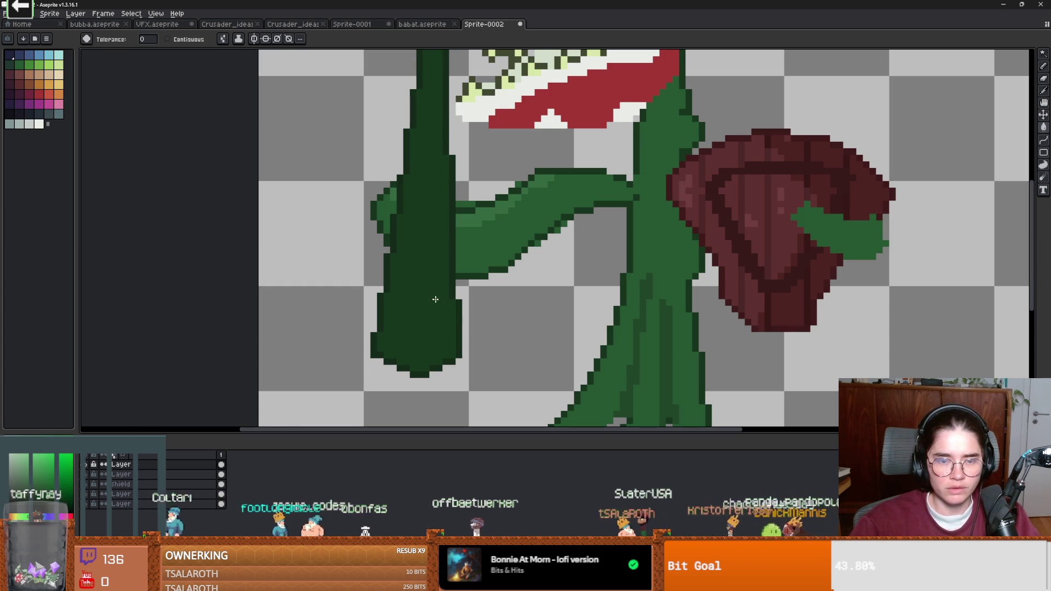
pyautogui.hotkey('ctrl', 'z')
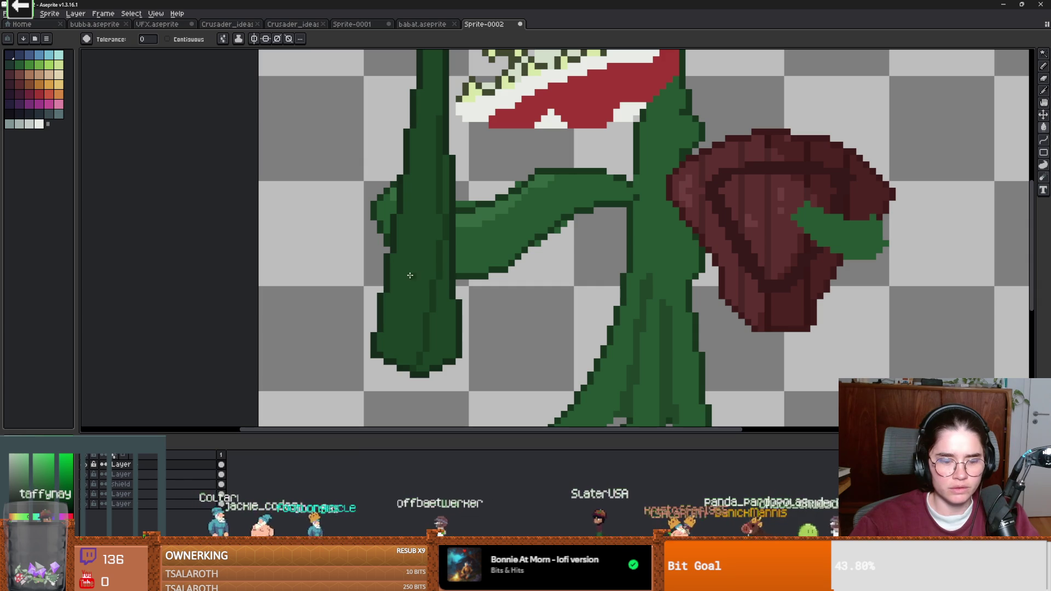
pyautogui.click(445, 315)
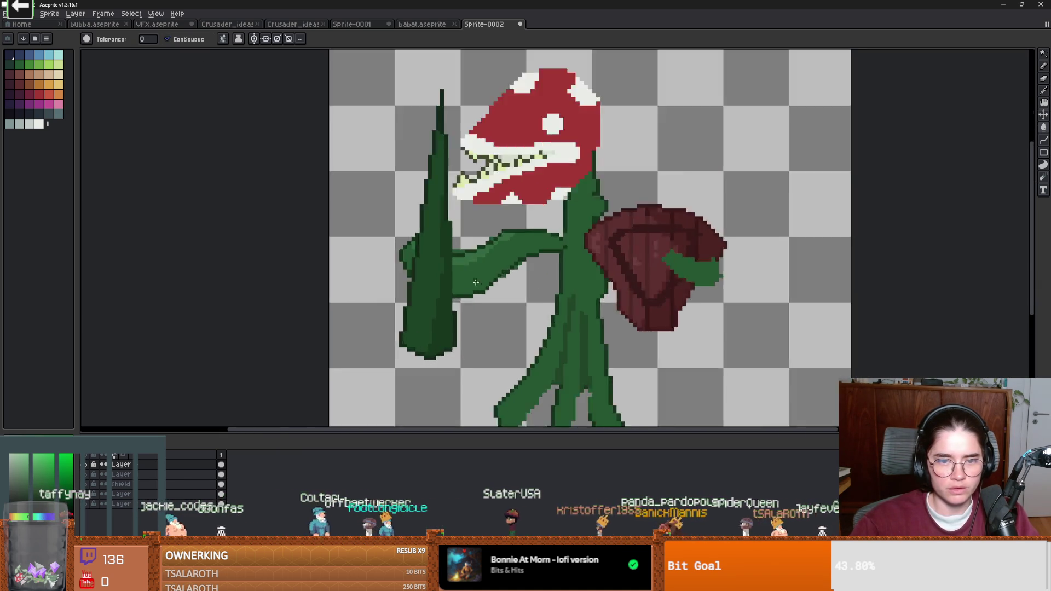
pyautogui.scroll(-4, 466, 258)
pyautogui.scroll(2, 492, 274)
pyautogui.scroll(-1, 510, 299)
pyautogui.scroll(1, 510, 299)
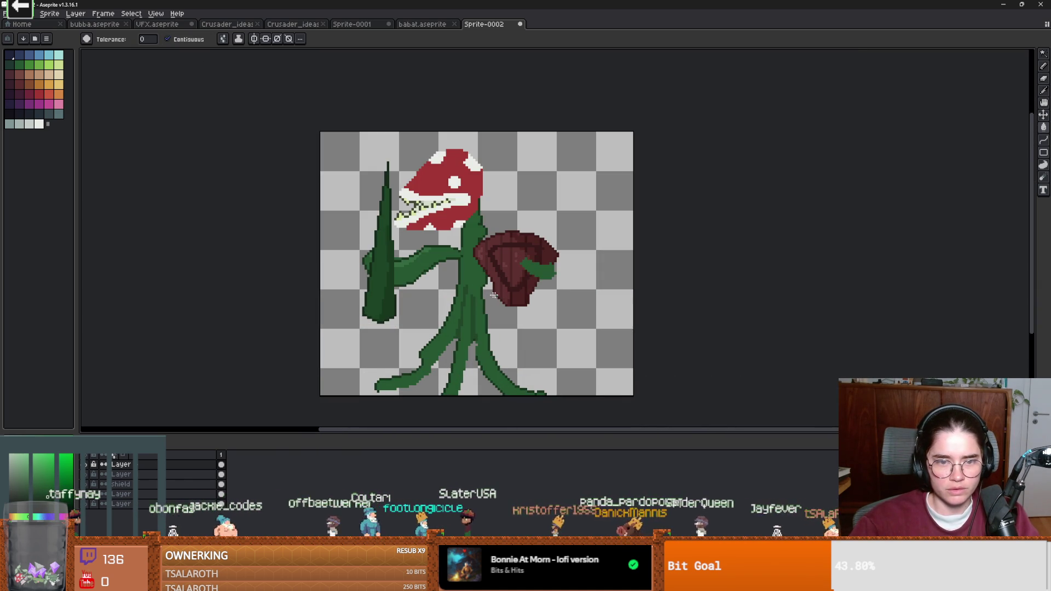
pyautogui.scroll(1, 372, 274)
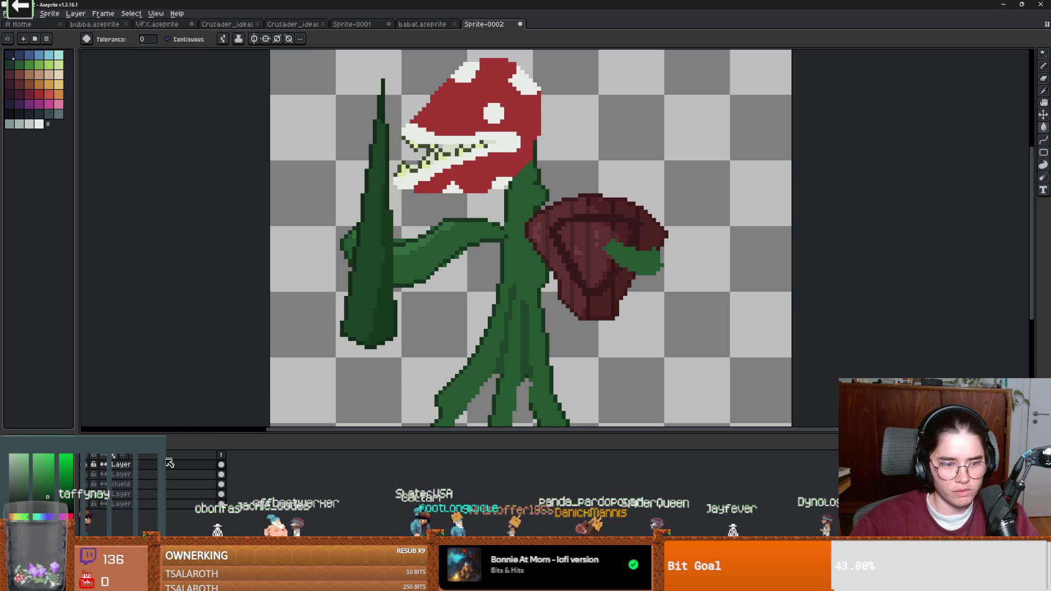
# Step: Add a new empty layer and choose dark green for the pencil
pyautogui.hotkey('shift', 'n')
pyautogui.press('b')
pyautogui.keyDown('alt'); pyautogui.click(365, 290); pyautogui.keyUp('alt')
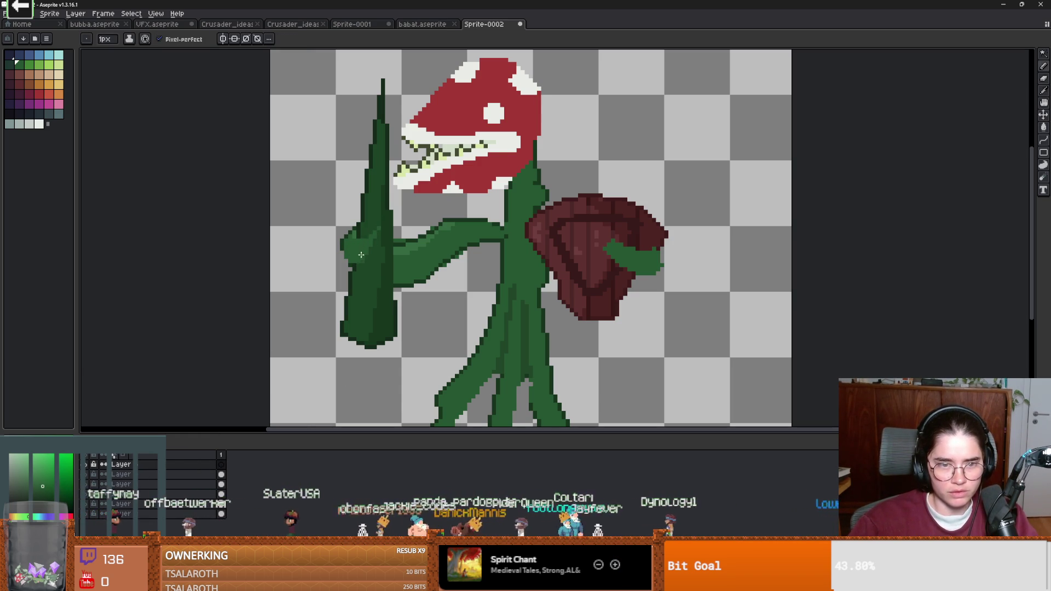
pyautogui.scroll(3, 364, 254)
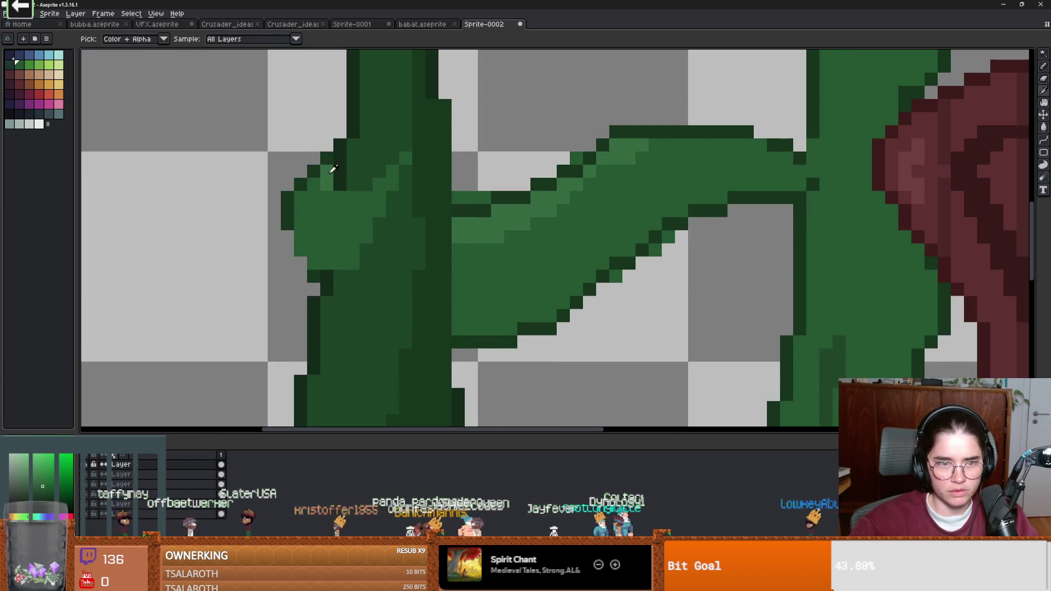
# Step: Outline the hand's upper and lower fingers over the spike in dark green
pyautogui.keyDown('alt'); pyautogui.click(332, 152); pyautogui.keyUp('alt')
pyautogui.moveTo(379, 170)
pyautogui.mouseDown()
pyautogui.moveTo(400, 153)
pyautogui.moveTo(379, 153)
pyautogui.moveTo(391, 197)
pyautogui.mouseUp()
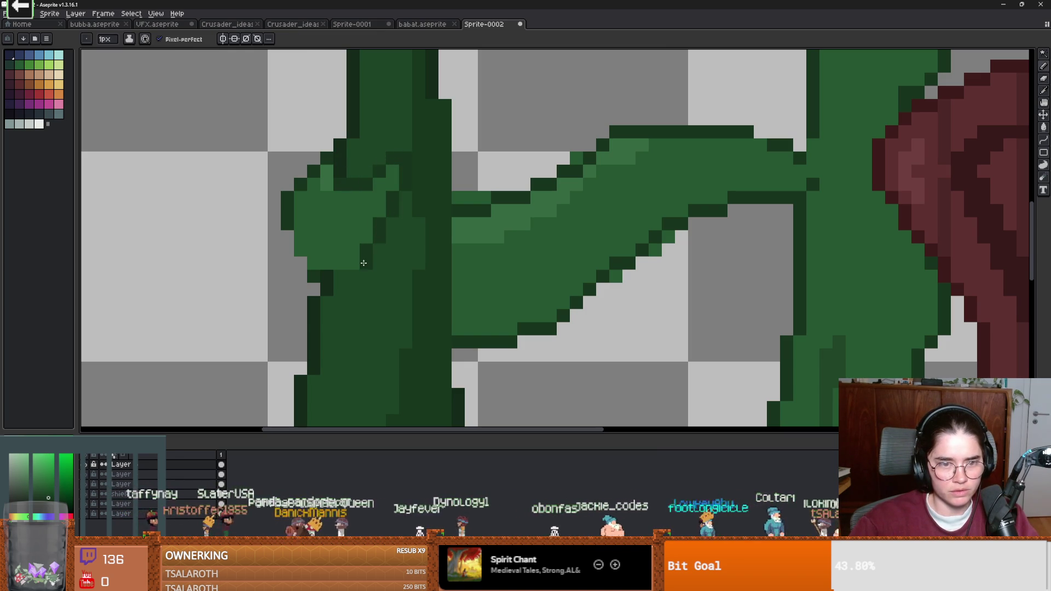
pyautogui.moveTo(353, 276); pyautogui.dragTo(306, 262)
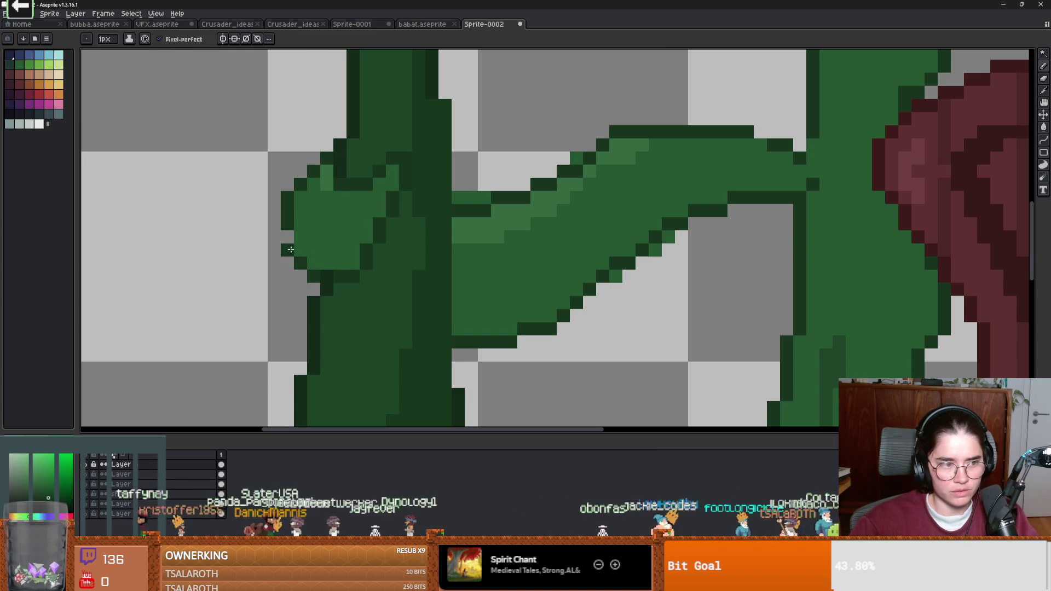
pyautogui.scroll(-4, 293, 249)
pyautogui.scroll(3, 326, 214)
# Step: Paint lighter green highlights across the gripping hand
pyautogui.keyDown('alt'); pyautogui.click(327, 213); pyautogui.keyUp('alt')
pyautogui.moveTo(326, 214)
pyautogui.mouseDown()
pyautogui.moveTo(323, 203)
pyautogui.moveTo(273, 206)
pyautogui.mouseUp()
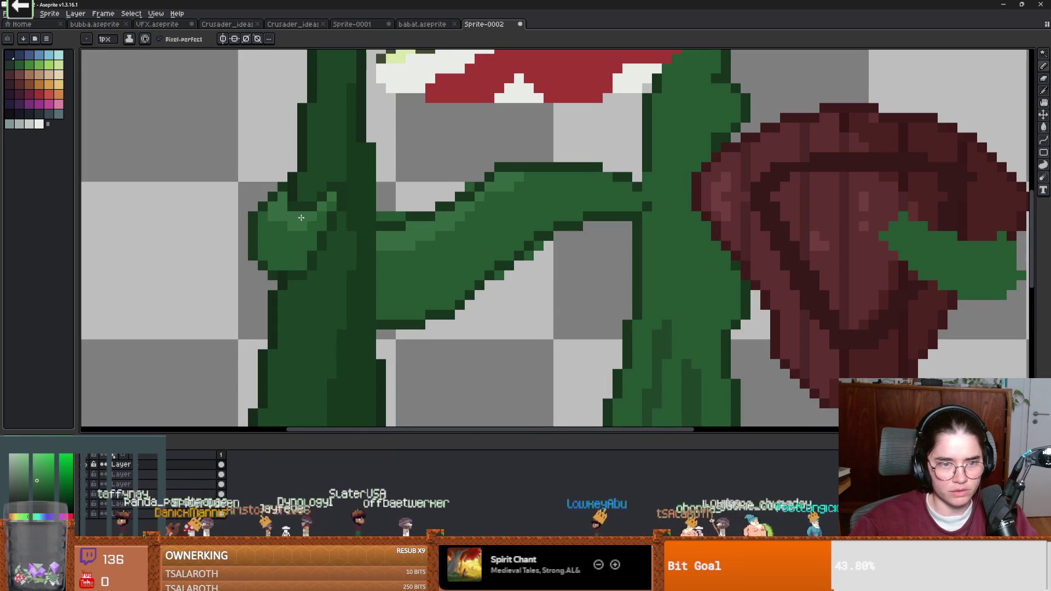
pyautogui.scroll(-4, 297, 218)
pyautogui.scroll(2, 383, 263)
pyautogui.scroll(-3, 405, 274)
pyautogui.scroll(2, 417, 284)
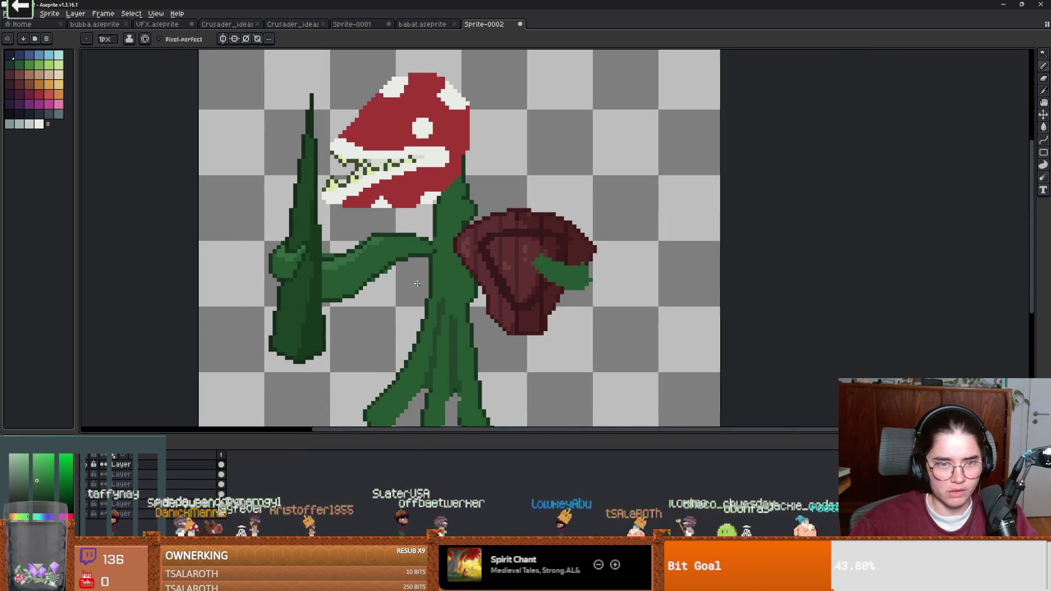
pyautogui.hscroll(2, 417, 284)
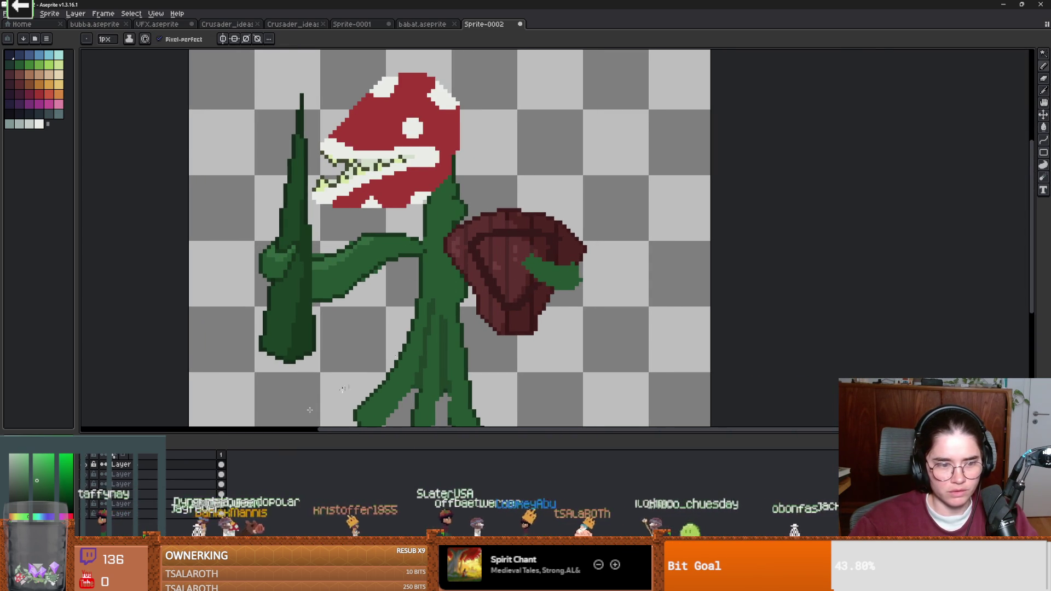
# Step: Hide and re-show the spear and arm layers to check their contents
pyautogui.click(88, 475)
pyautogui.click(88, 475)
pyautogui.click(88, 485)
pyautogui.click(87, 485)
pyautogui.scroll(2, 540, 290)
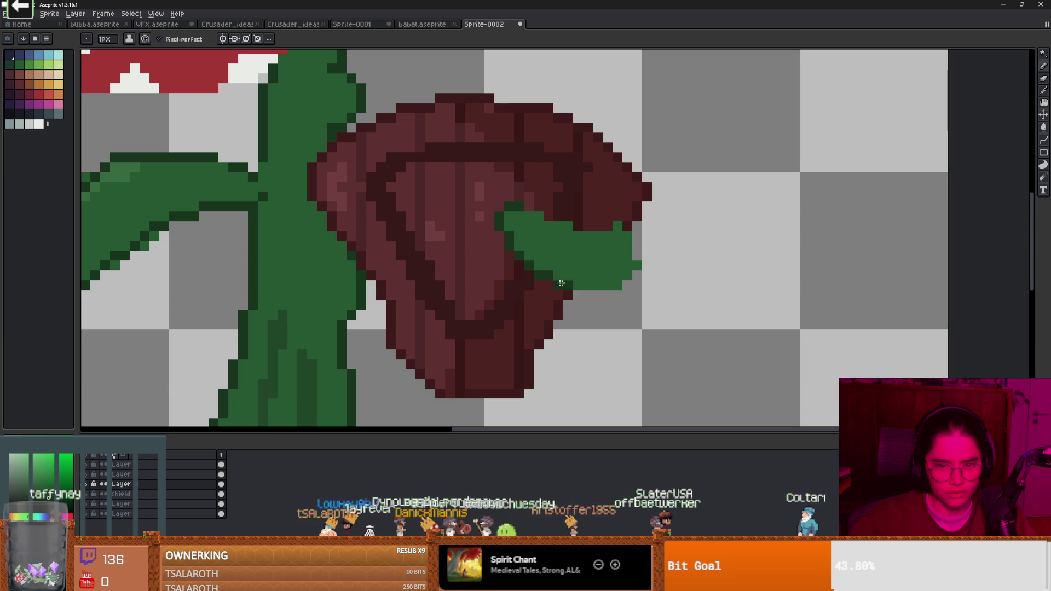
# Step: Draw a dark green edge under the tendril and fill its body a lighter green
pyautogui.moveTo(578, 295); pyautogui.dragTo(628, 286)
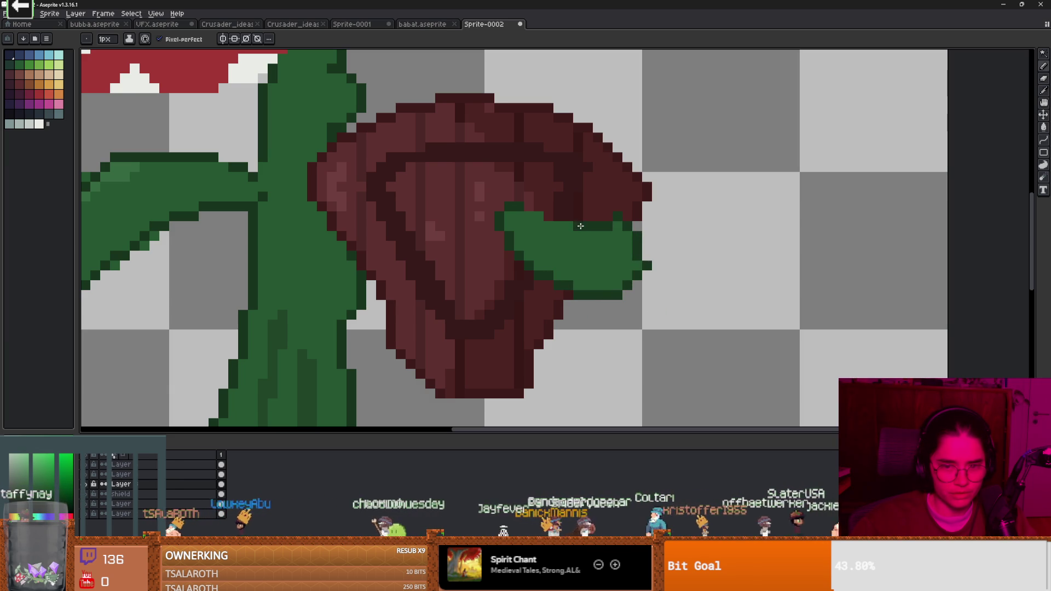
pyautogui.keyDown('alt'); pyautogui.click(160, 172); pyautogui.keyUp('alt')
pyautogui.moveTo(629, 246)
pyautogui.mouseDown()
pyautogui.moveTo(534, 227)
pyautogui.moveTo(545, 221)
pyautogui.mouseUp()
pyautogui.press('g')
pyautogui.click(556, 224)
pyautogui.scroll(-5, 617, 274)
pyautogui.scroll(4, 547, 301)
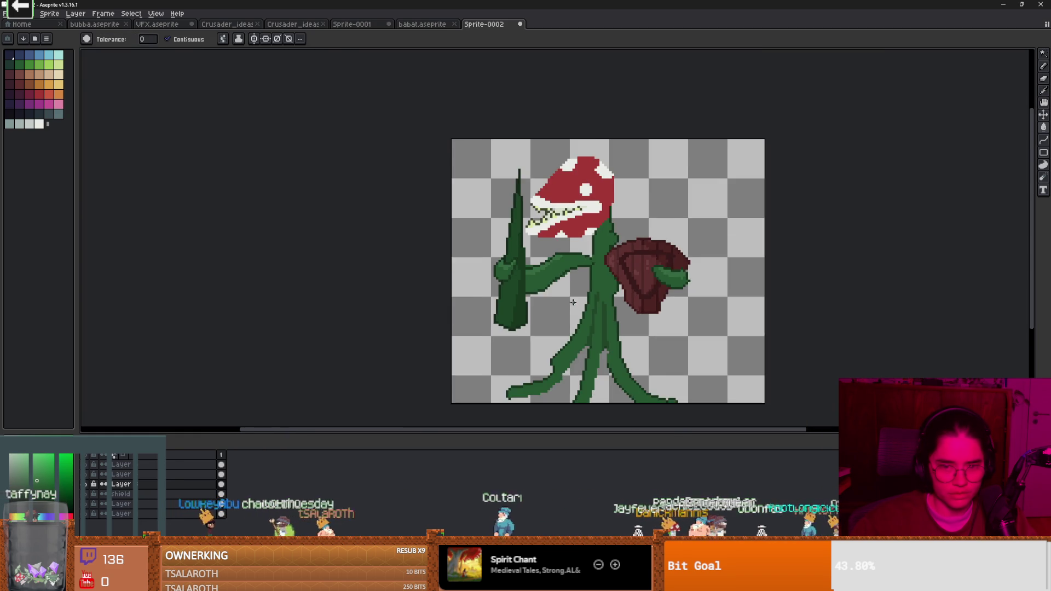
# Step: Pan and zoom to bring the whole plant into view and recentre it
pyautogui.moveTo(537, 321); pyautogui.dragTo(516, 313)
pyautogui.scroll(-1, 572, 306)
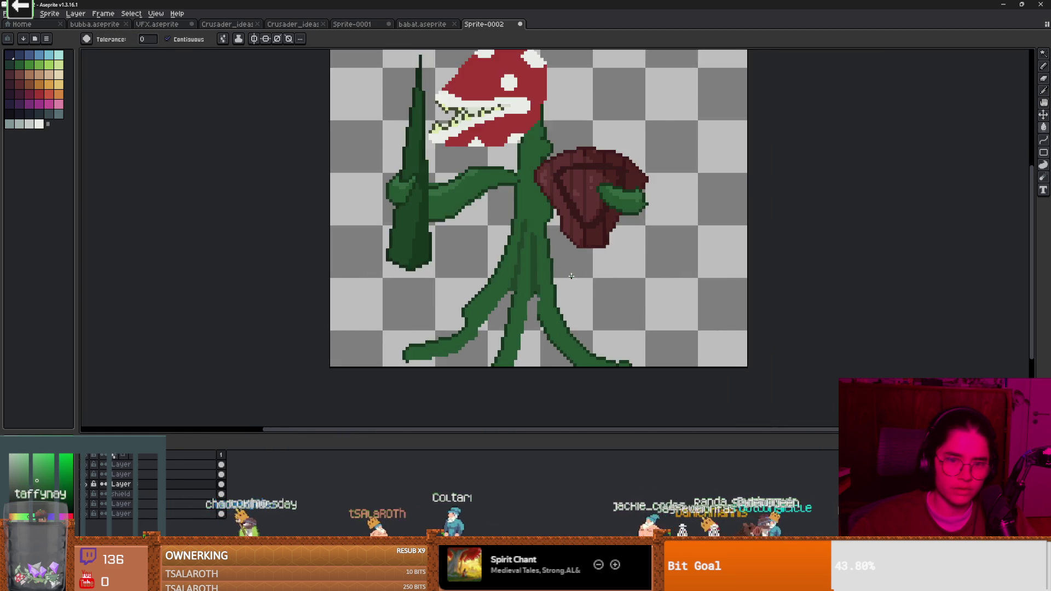
pyautogui.moveTo(591, 292); pyautogui.dragTo(611, 305)
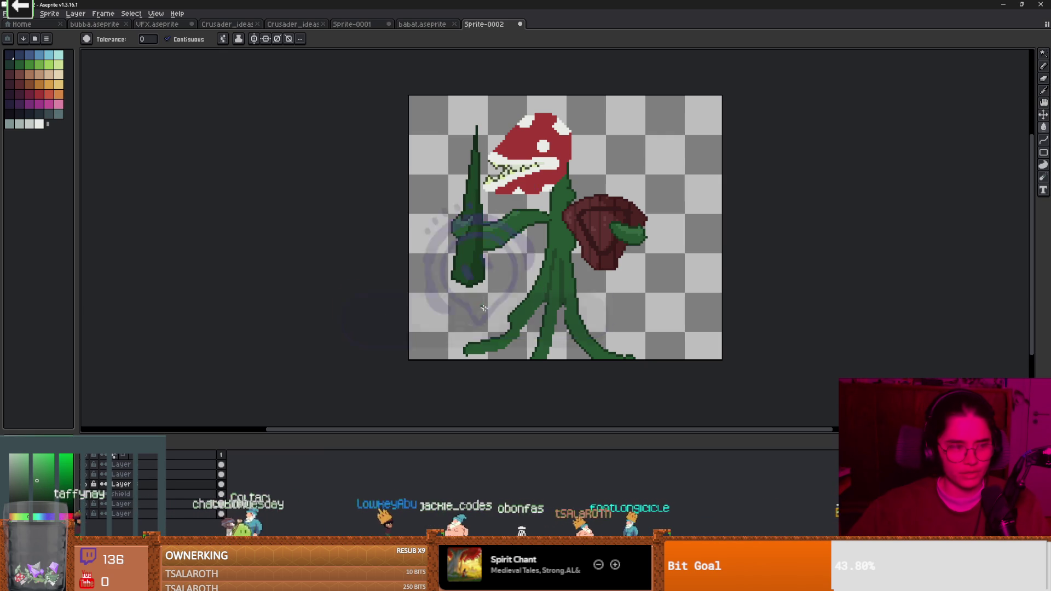
pyautogui.scroll(2, 531, 296)
pyautogui.moveTo(530, 328); pyautogui.dragTo(536, 299)
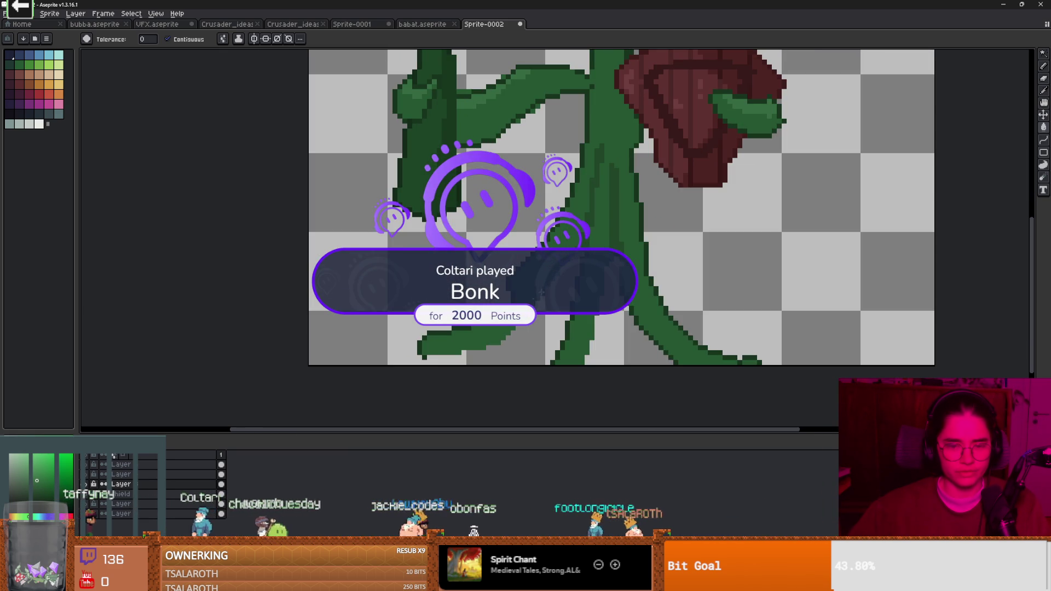
pyautogui.scroll(1, 590, 268)
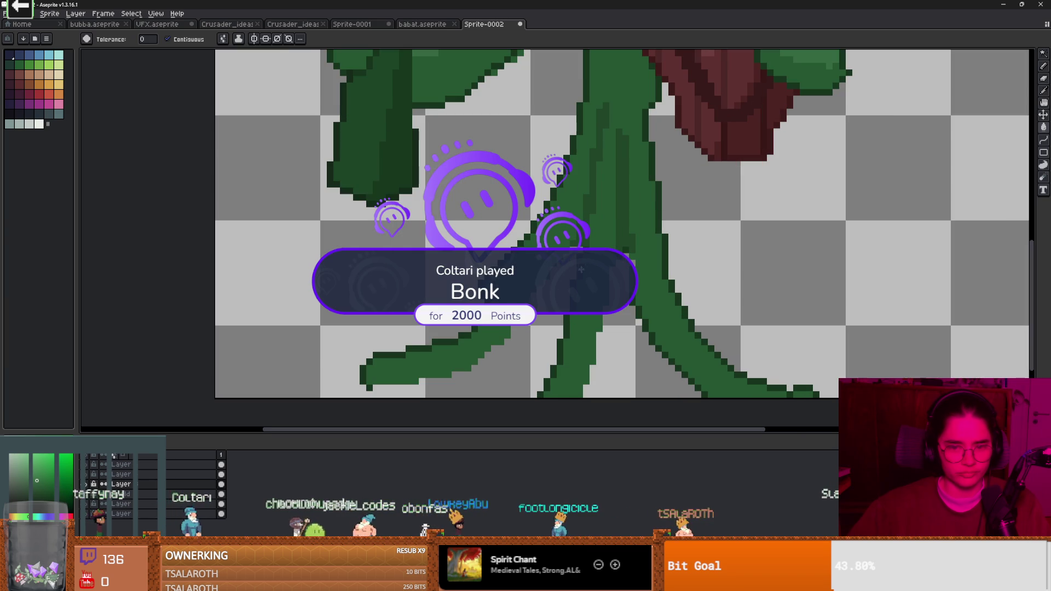
# Step: Make the bottom layer active with the pencil, zoomed in on the lower vines
pyautogui.press('i')
pyautogui.press('b')
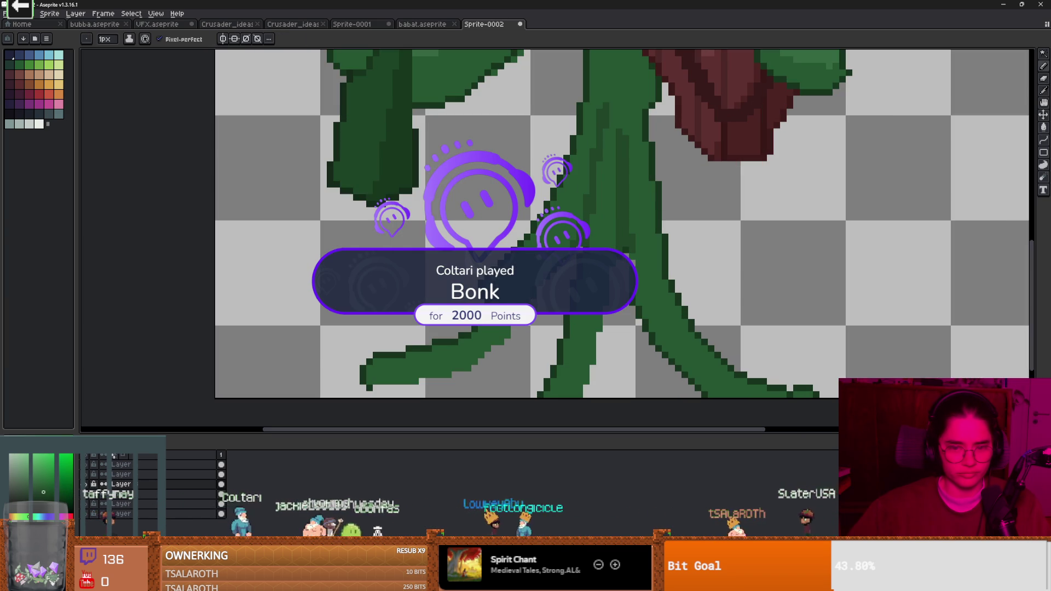
pyautogui.press('v')
pyautogui.click(96, 514)
pyautogui.press('b')
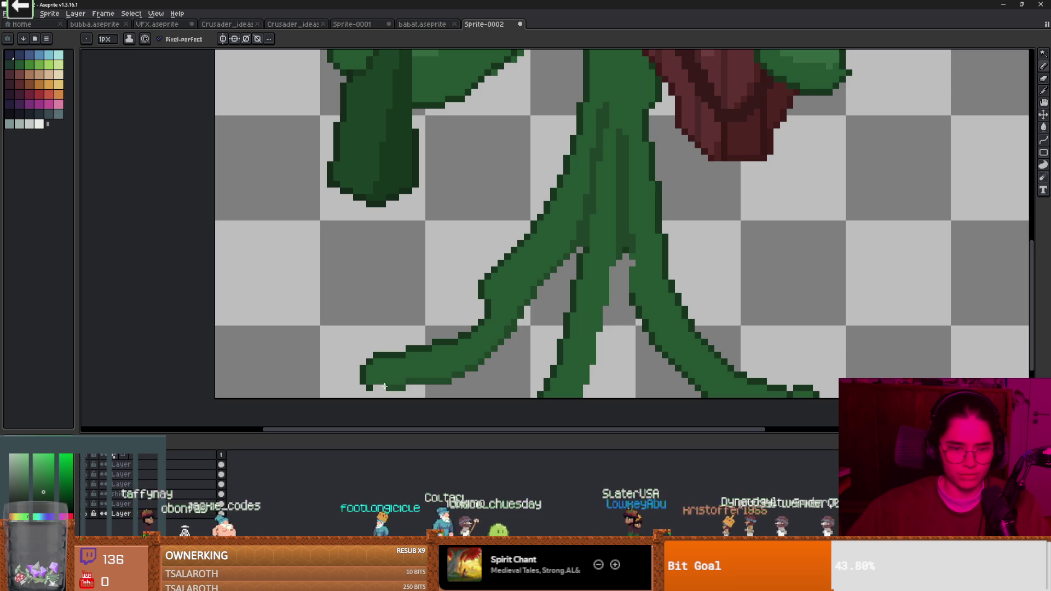
pyautogui.hscroll(2, 544, 368)
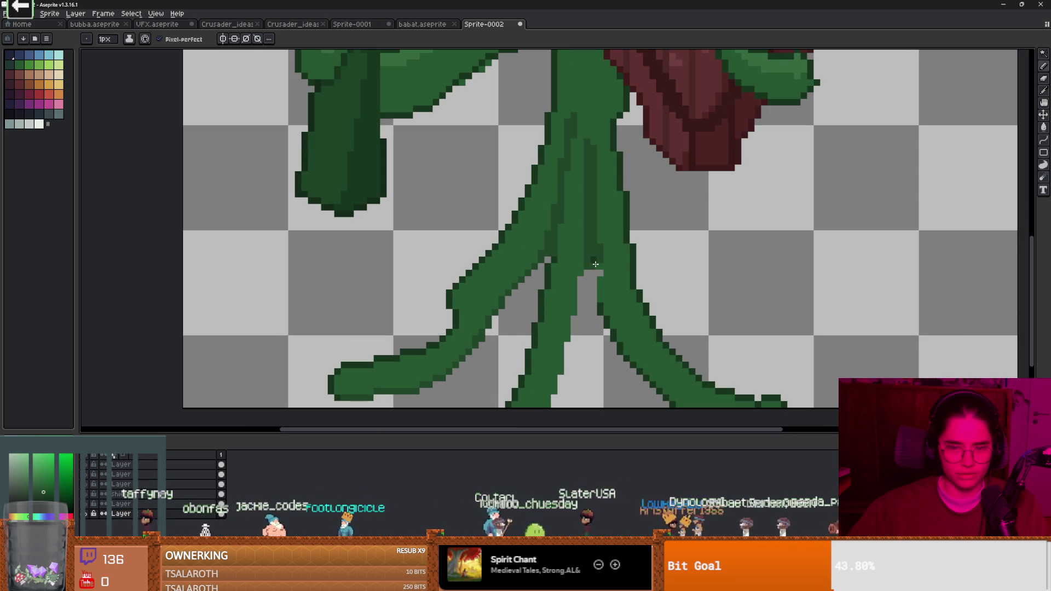
pyautogui.scroll(1, 615, 354)
# Step: Erase the lower-left branch tip and pencil a brown root tuft outline in its place
pyautogui.press('e')
pyautogui.moveTo(518, 312)
pyautogui.mouseDown()
pyautogui.moveTo(450, 312)
pyautogui.moveTo(509, 364)
pyautogui.moveTo(476, 345)
pyautogui.mouseUp()
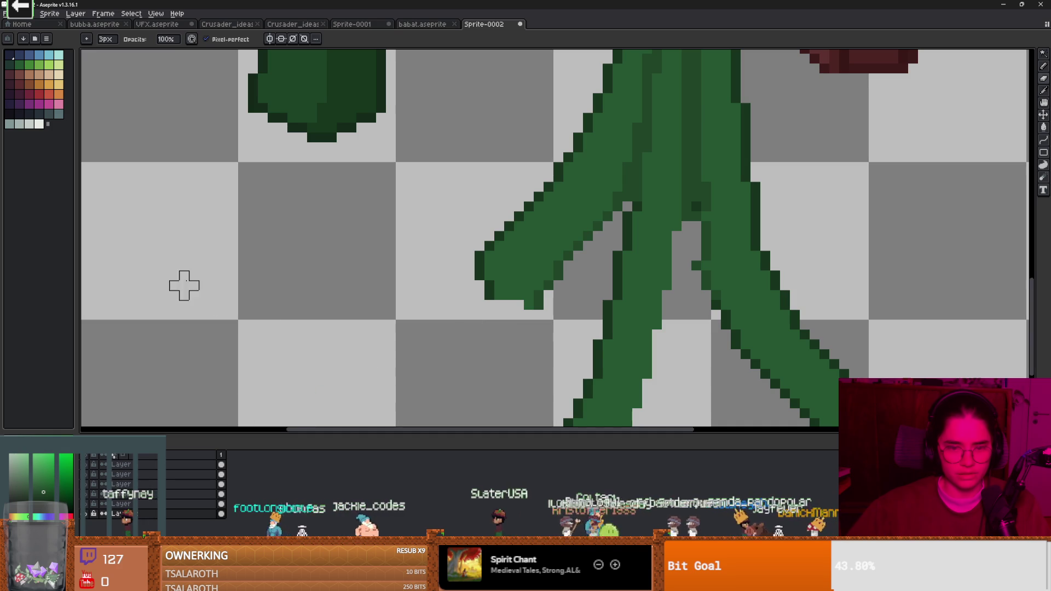
pyautogui.click(30, 84)
pyautogui.press('b')
pyautogui.moveTo(474, 285)
pyautogui.mouseDown()
pyautogui.moveTo(386, 376)
pyautogui.moveTo(261, 362)
pyautogui.mouseUp()
pyautogui.moveTo(479, 303); pyautogui.dragTo(396, 409)
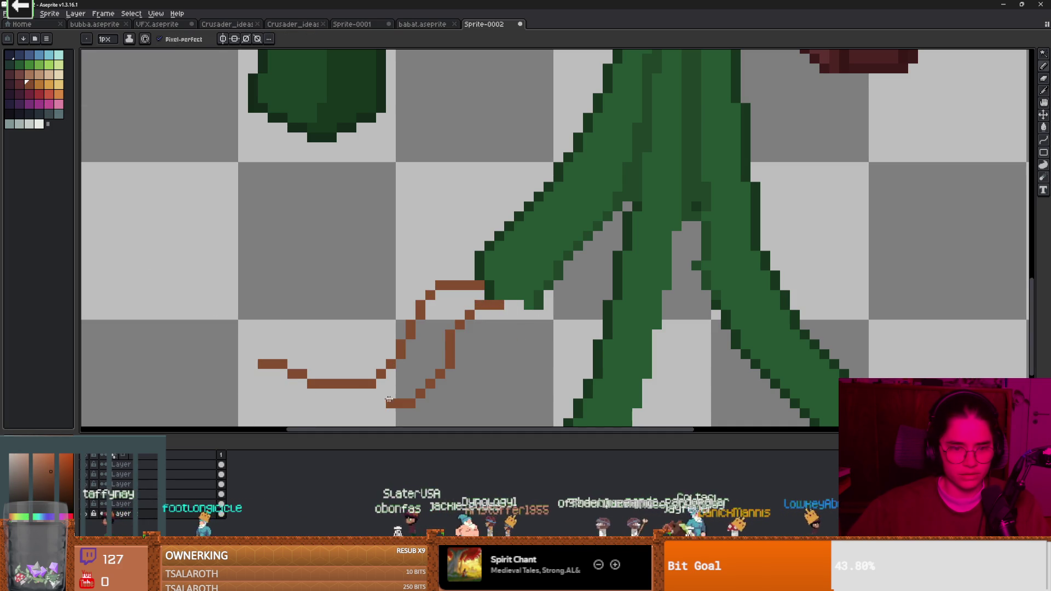
pyautogui.moveTo(495, 328)
pyautogui.mouseDown()
pyautogui.moveTo(465, 392)
pyautogui.moveTo(392, 410)
pyautogui.moveTo(318, 390)
pyautogui.mouseUp()
# Step: Fill the root tuft outline with dark red
pyautogui.scroll(-5, 370, 364)
pyautogui.scroll(5, 391, 355)
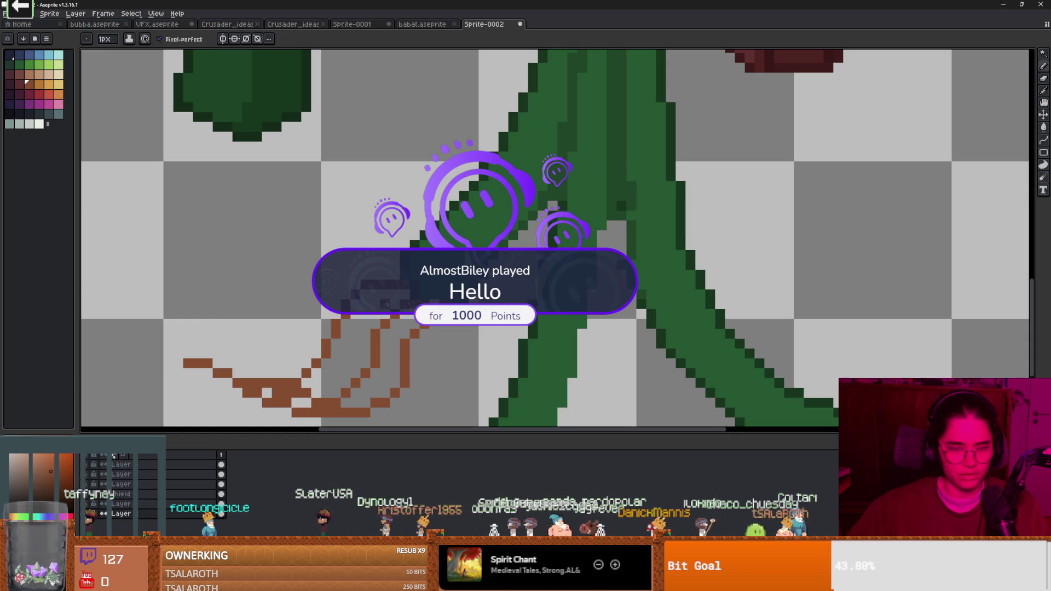
pyautogui.click(19, 85)
pyautogui.press('g')
pyautogui.click(352, 383)
pyautogui.scroll(-2, 373, 398)
pyautogui.click(373, 397)
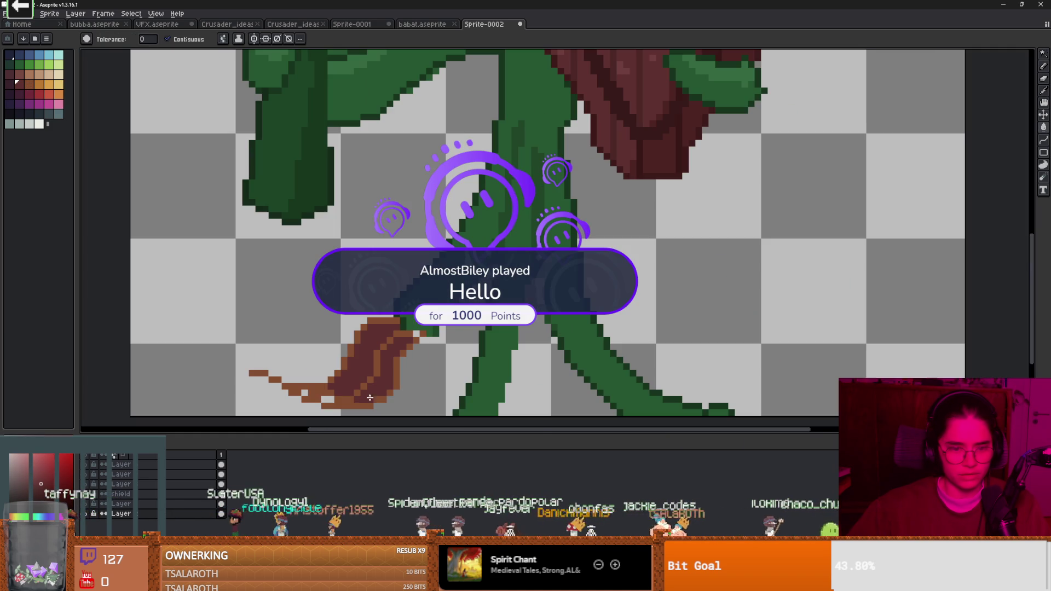
# Step: Shade the root tuft with orange-brown streaks and darker brown and red pixels
pyautogui.keyDown('alt'); pyautogui.click(324, 398); pyautogui.keyUp('alt')
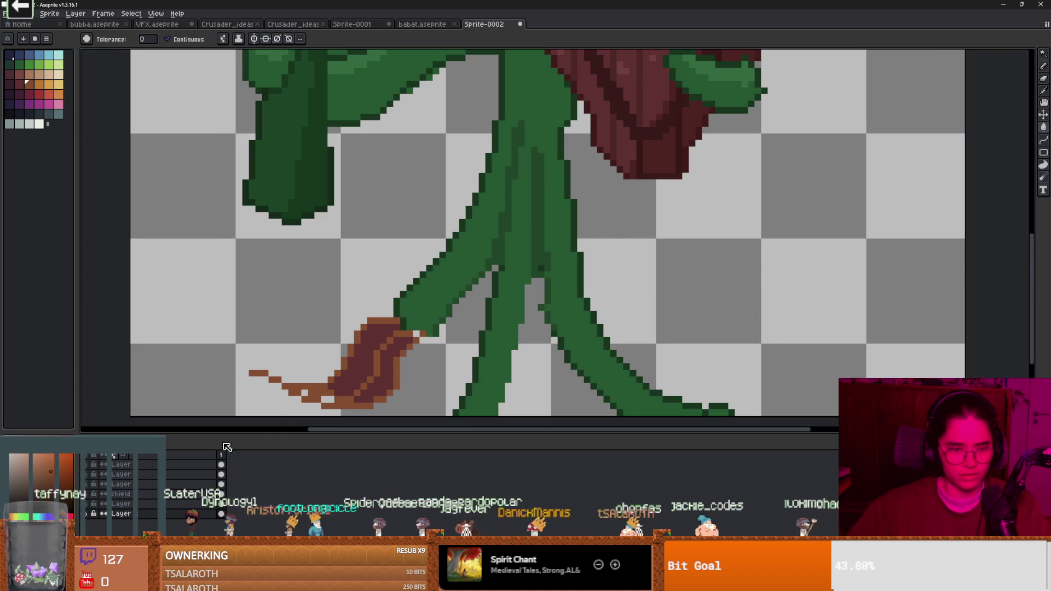
pyautogui.press('b')
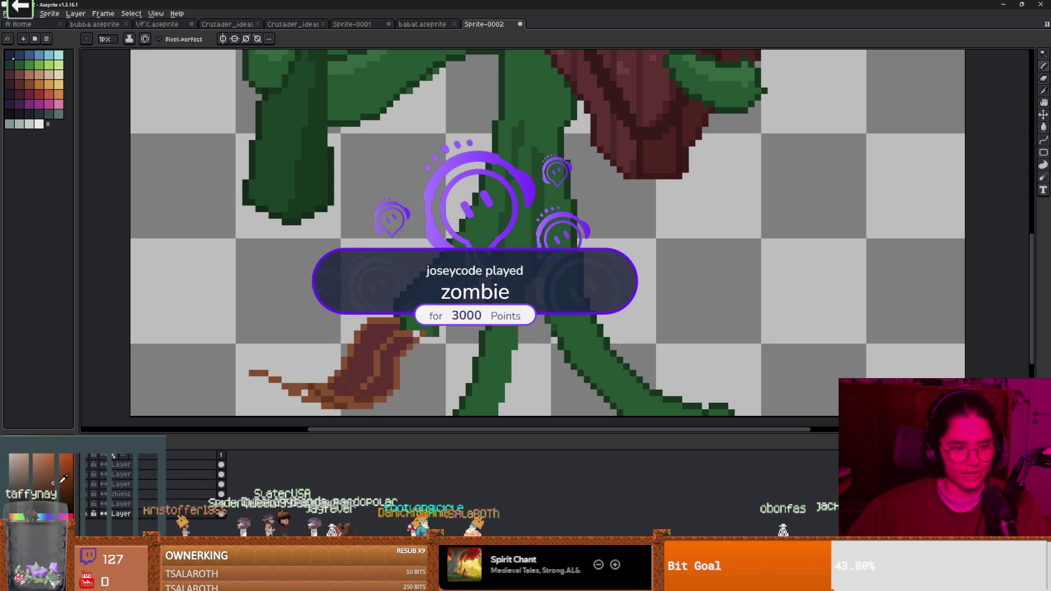
pyautogui.moveTo(361, 378)
pyautogui.mouseDown()
pyautogui.moveTo(391, 375)
pyautogui.moveTo(393, 349)
pyautogui.mouseUp()
pyautogui.scroll(-3, 435, 350)
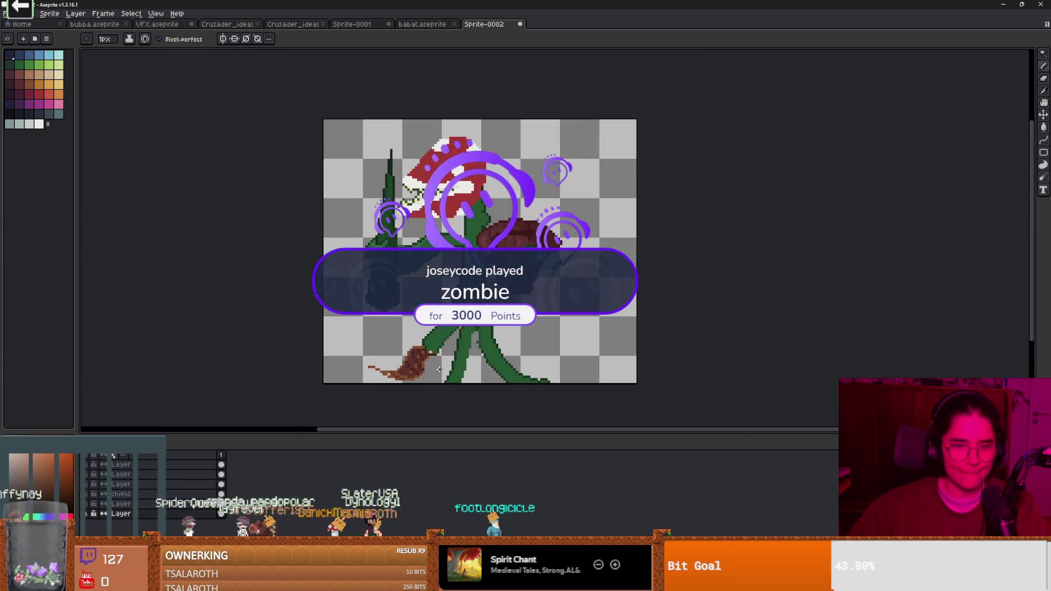
pyautogui.scroll(2, 430, 347)
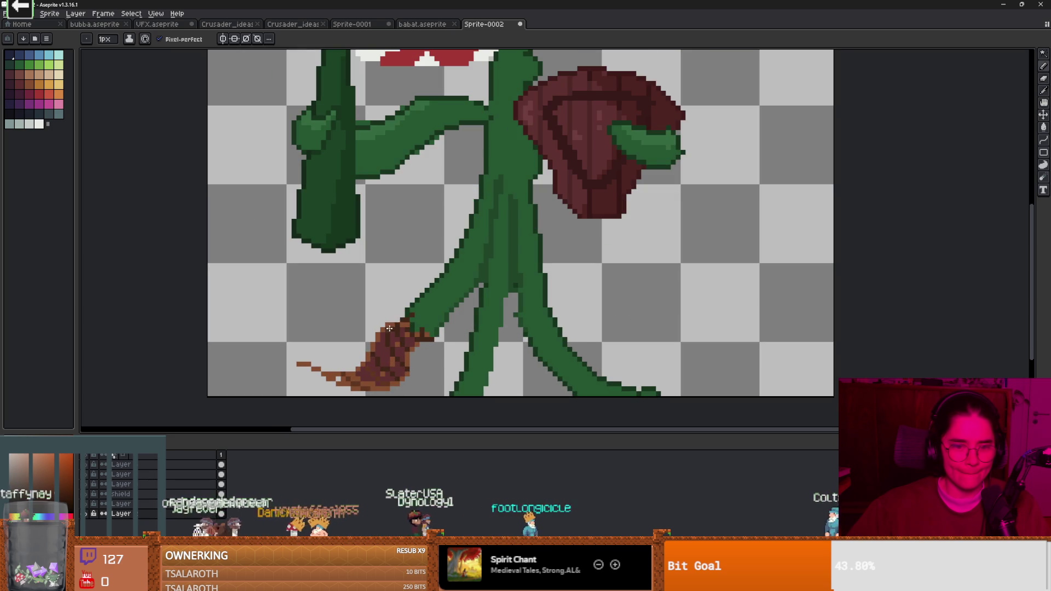
pyautogui.scroll(-2, 385, 322)
pyautogui.scroll(1, 356, 366)
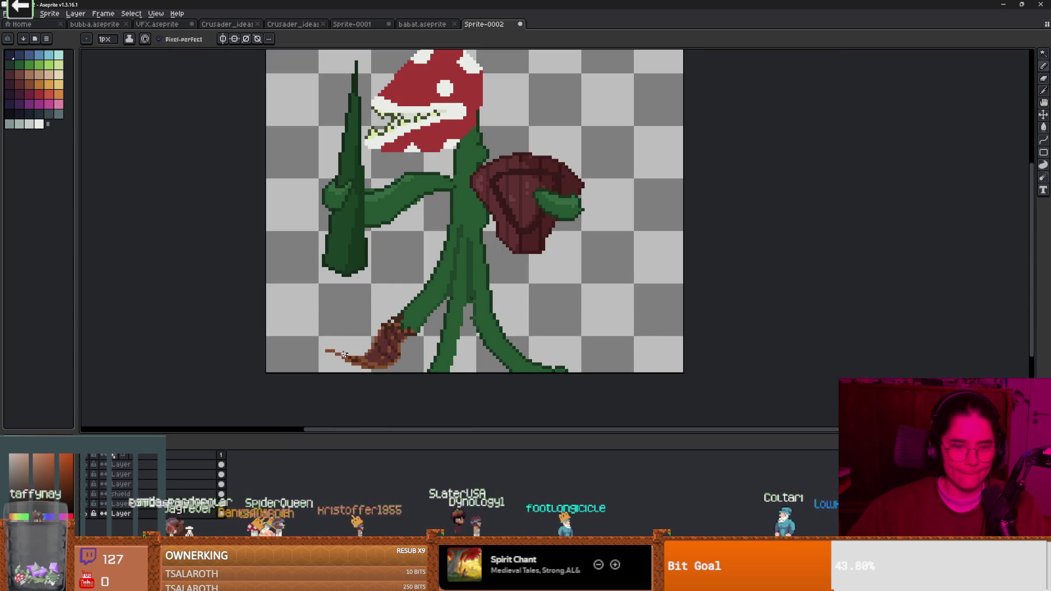
pyautogui.scroll(-2, 349, 357)
pyautogui.scroll(4, 378, 323)
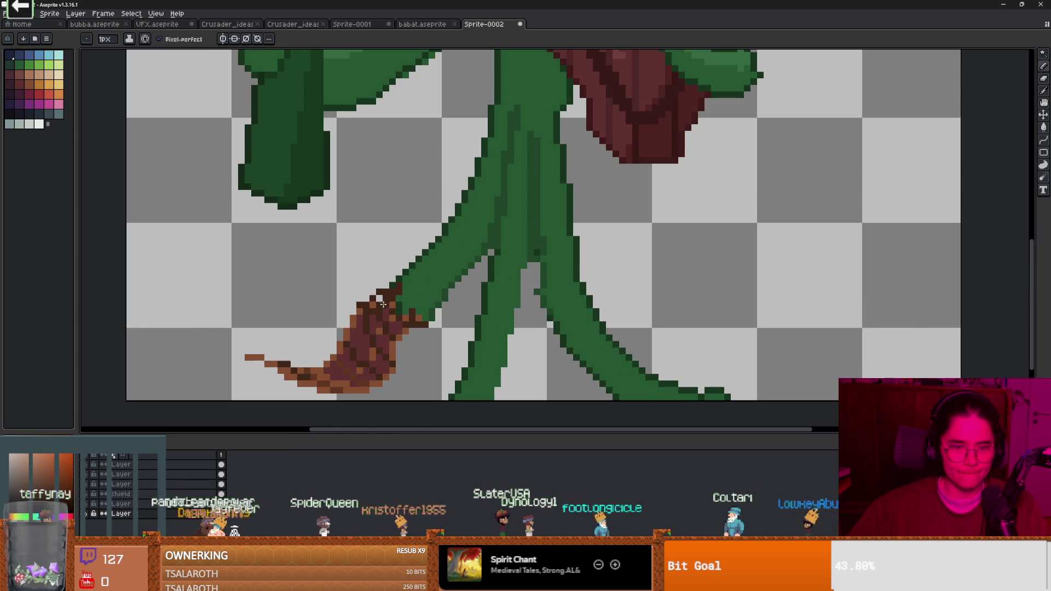
pyautogui.scroll(-3, 375, 297)
pyautogui.scroll(1, 380, 317)
pyautogui.scroll(-1, 384, 336)
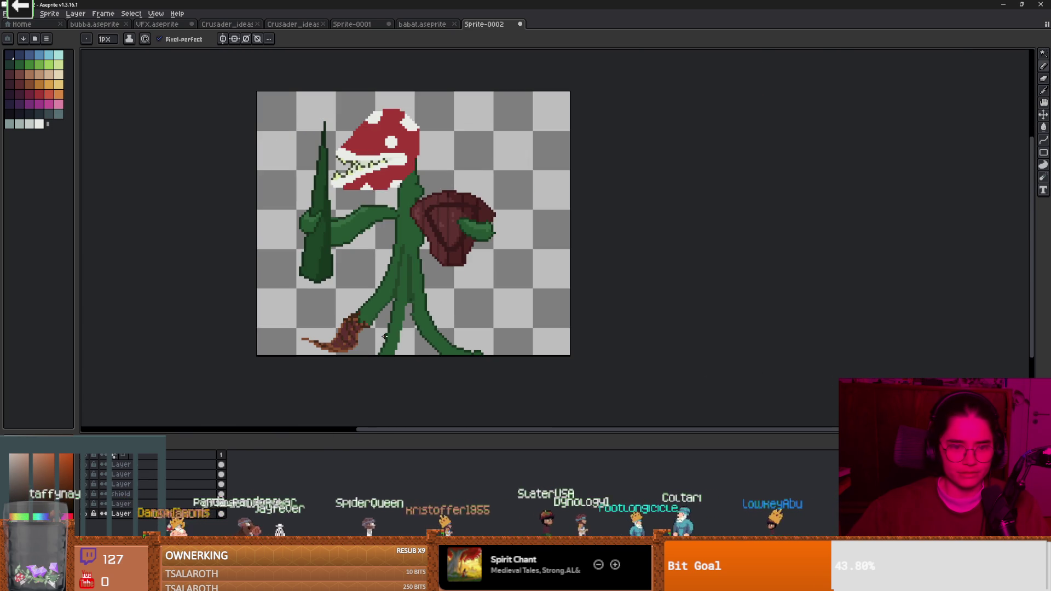
pyautogui.scroll(2, 385, 336)
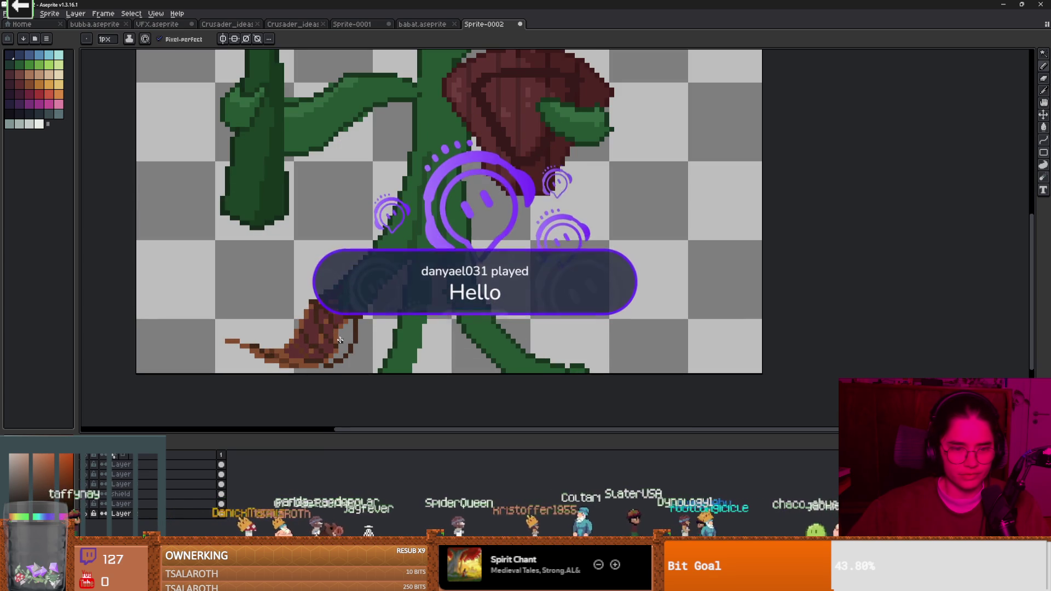
pyautogui.keyDown('alt'); pyautogui.click(354, 338); pyautogui.keyUp('alt')
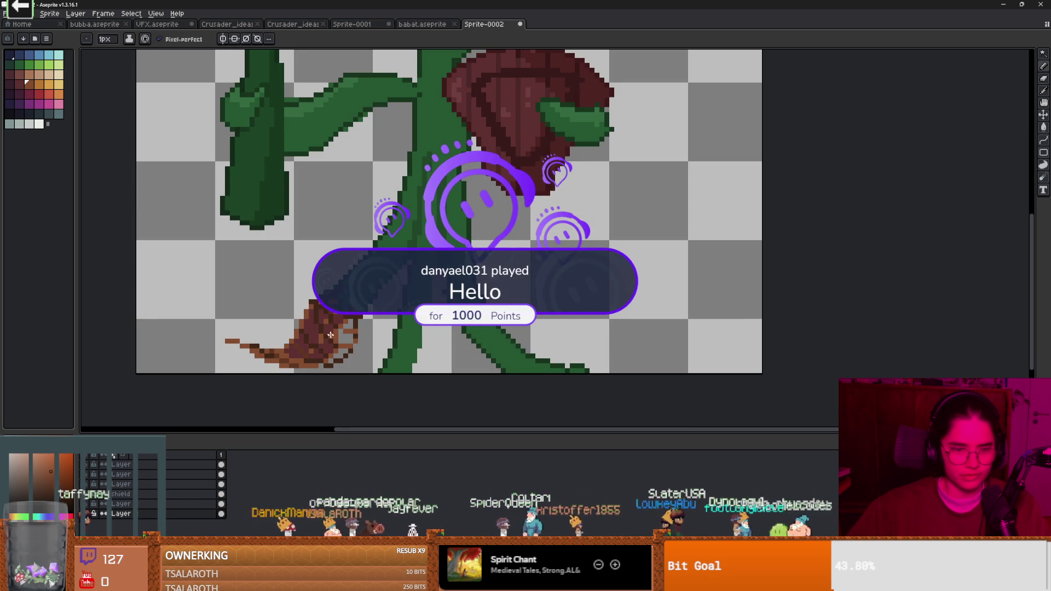
pyautogui.keyDown('alt'); pyautogui.click(343, 337); pyautogui.keyUp('alt')
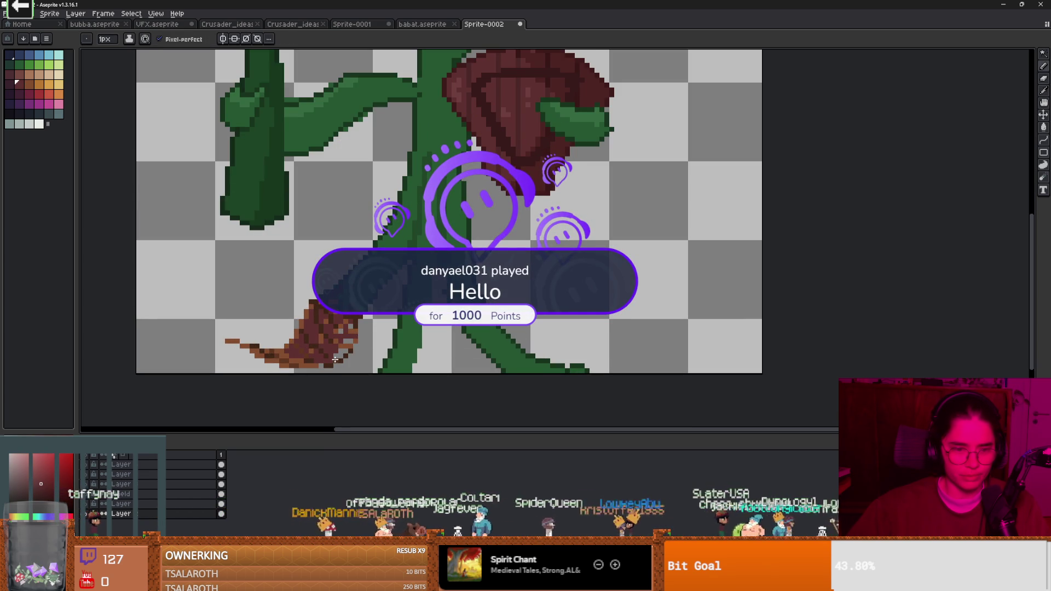
pyautogui.scroll(-4, 324, 362)
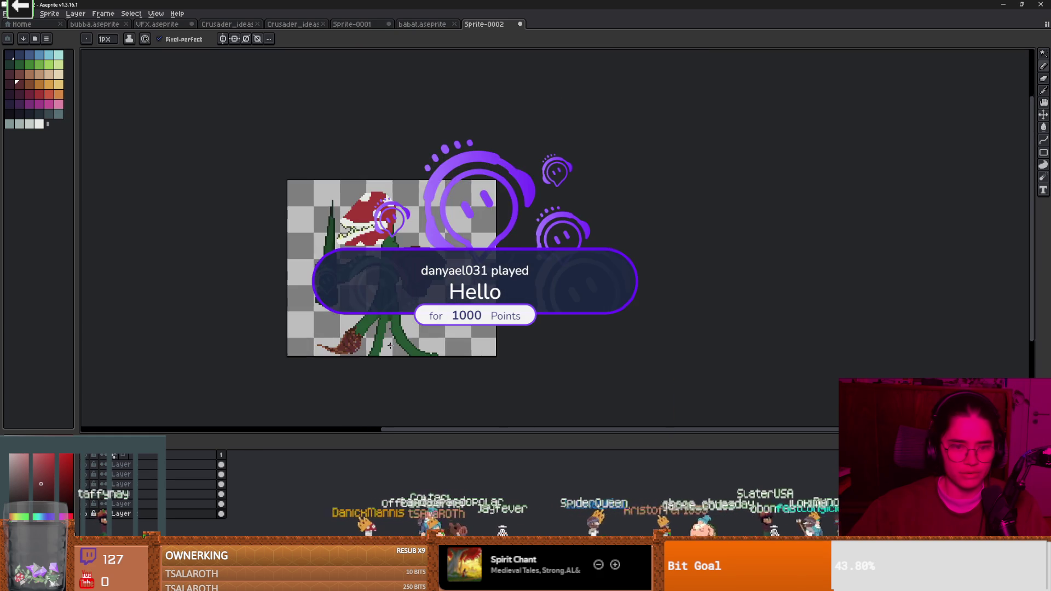
pyautogui.scroll(3, 389, 345)
pyautogui.scroll(-1, 383, 344)
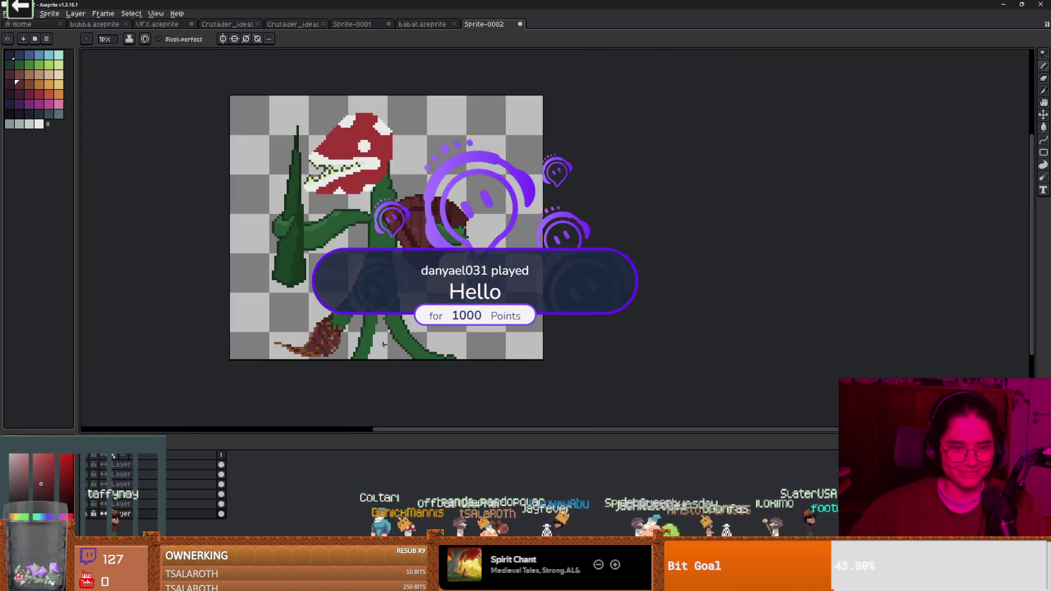
pyautogui.scroll(1, 384, 344)
# Step: Erase the end of the lower-right root and outline a new tuft in dark brown
pyautogui.press('e')
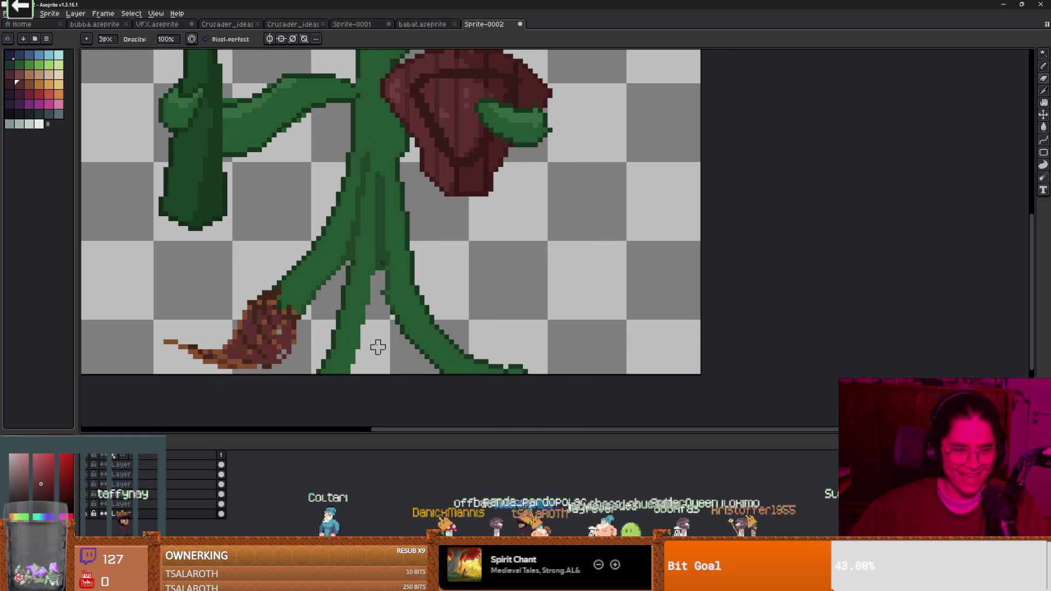
pyautogui.press('b')
pyautogui.press('e')
pyautogui.moveTo(427, 389)
pyautogui.mouseDown()
pyautogui.moveTo(389, 375)
pyautogui.moveTo(460, 350)
pyautogui.mouseUp()
pyautogui.press('b')
pyautogui.keyDown('alt'); pyautogui.click(279, 342); pyautogui.keyUp('alt')
pyautogui.moveTo(422, 306)
pyautogui.mouseDown()
pyautogui.moveTo(418, 328)
pyautogui.moveTo(470, 341)
pyautogui.moveTo(496, 368)
pyautogui.moveTo(421, 312)
pyautogui.mouseUp()
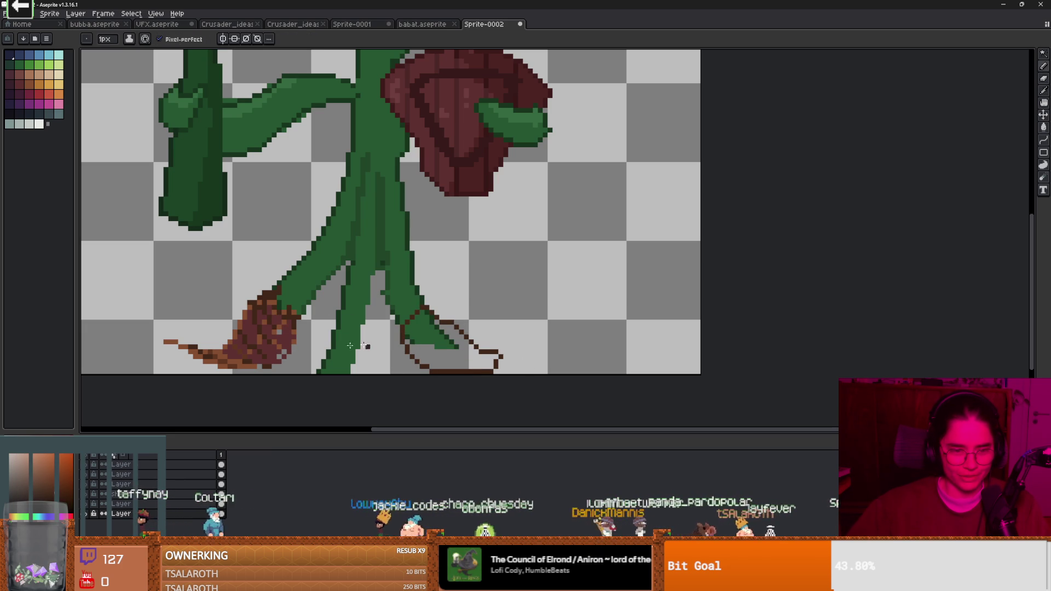
# Step: Fill the right tuft with maroon, including all leftover and stray green pixels
pyautogui.press('g')
pyautogui.click(16, 82)
pyautogui.click(433, 352)
pyautogui.scroll(3, 424, 312)
pyautogui.click(423, 312)
pyautogui.click(385, 315)
pyautogui.click(372, 316)
pyautogui.click(372, 302)
pyautogui.click(451, 264)
pyautogui.click(438, 257)
pyautogui.click(425, 238)
pyautogui.click(465, 290)
pyautogui.click(477, 303)
pyautogui.click(492, 318)
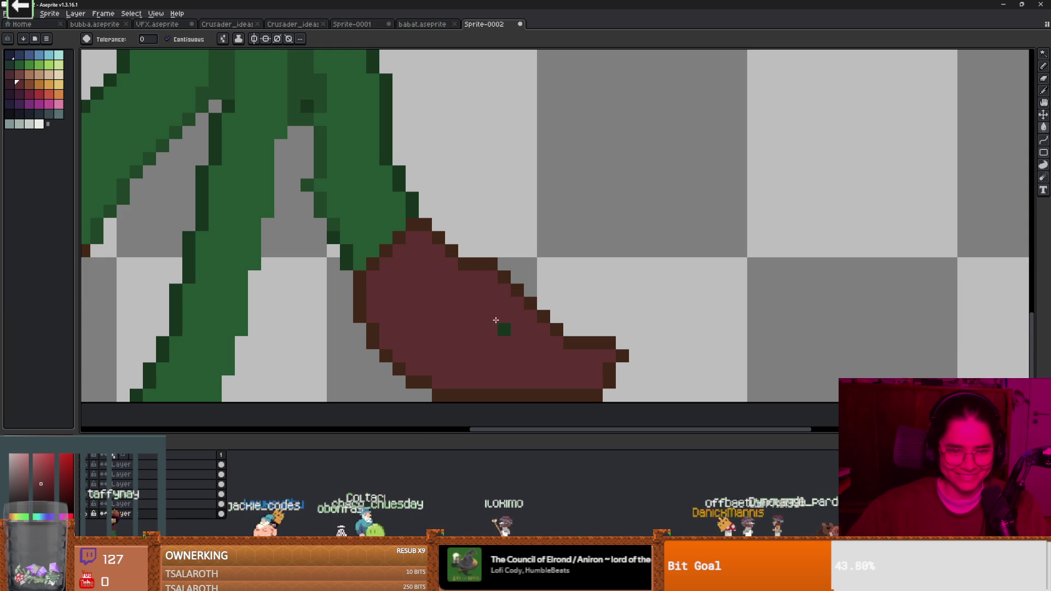
pyautogui.click(504, 329)
pyautogui.scroll(-4, 495, 323)
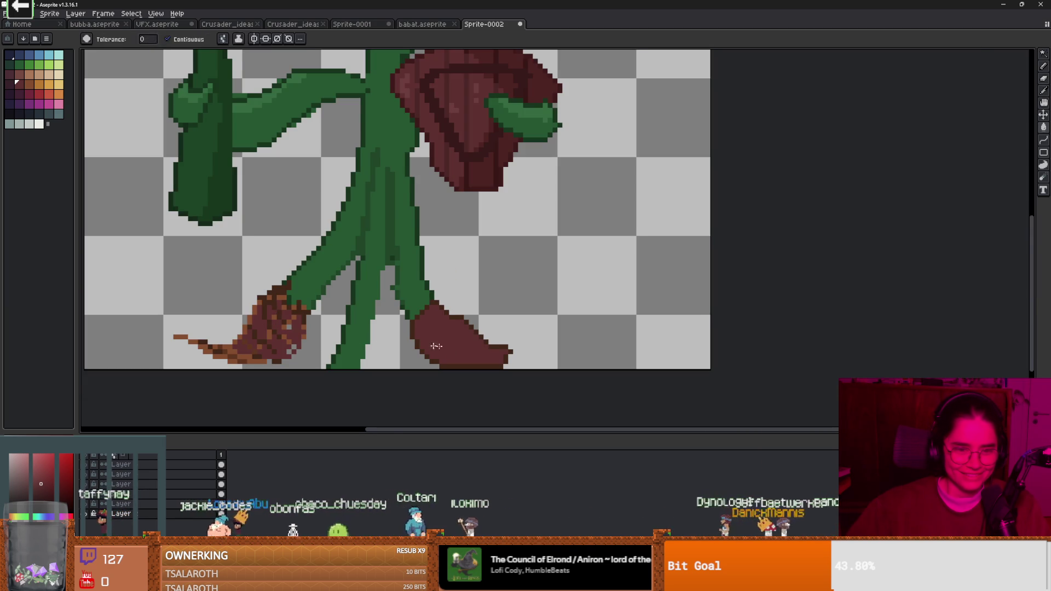
# Step: Paint lighter brown diagonal crosshatch stripes across the right tuft
pyautogui.press('b')
pyautogui.scroll(1, 440, 320)
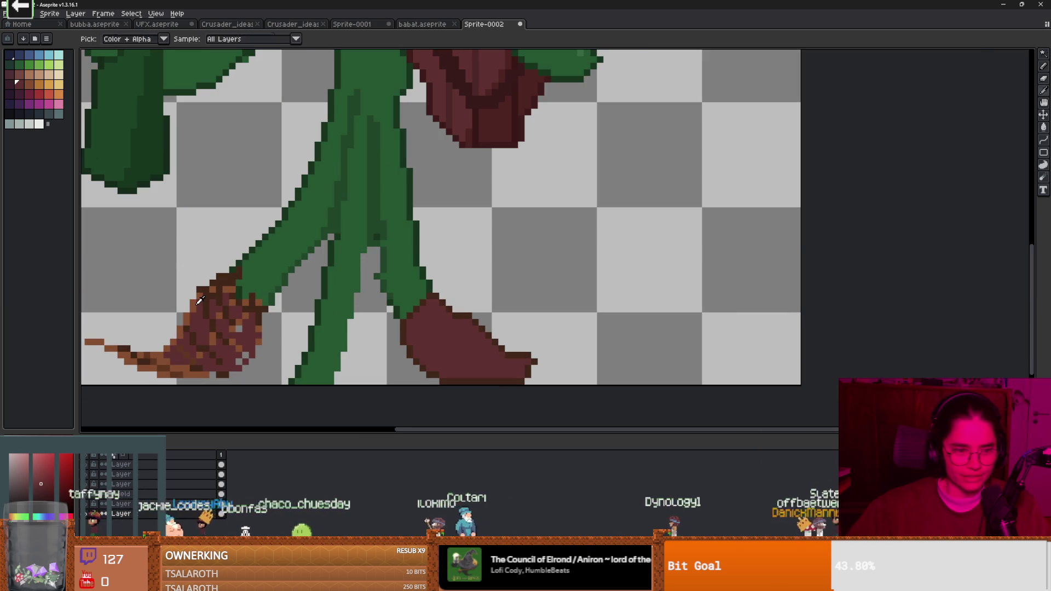
pyautogui.keyDown('alt'); pyautogui.click(468, 335); pyautogui.keyUp('alt')
pyautogui.moveTo(416, 310); pyautogui.dragTo(499, 378)
pyautogui.moveTo(432, 306)
pyautogui.mouseDown()
pyautogui.moveTo(514, 357)
pyautogui.moveTo(520, 372)
pyautogui.mouseUp()
pyautogui.moveTo(438, 301); pyautogui.dragTo(416, 324)
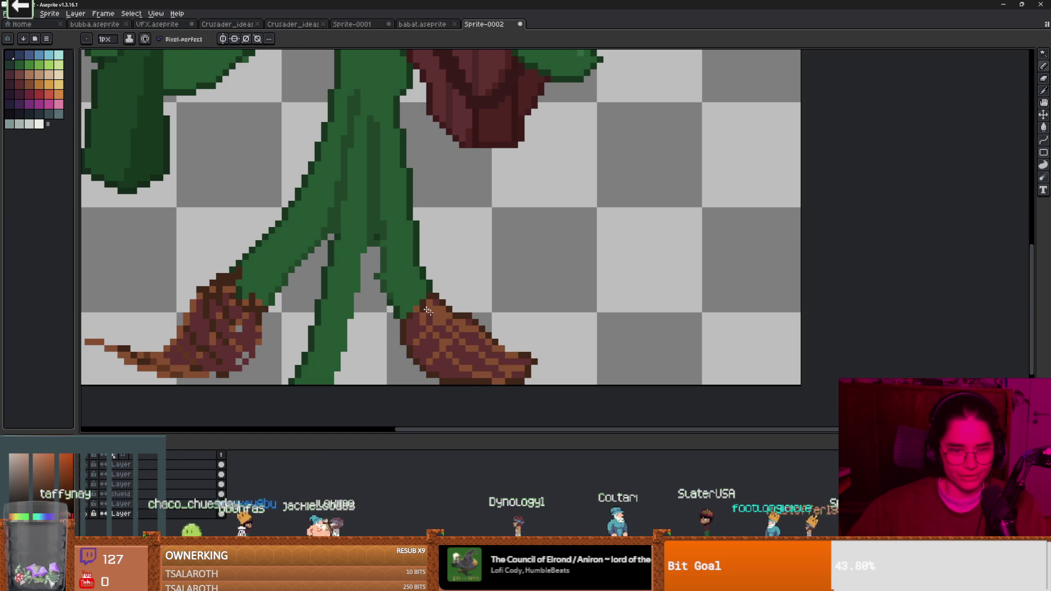
pyautogui.scroll(-2, 450, 345)
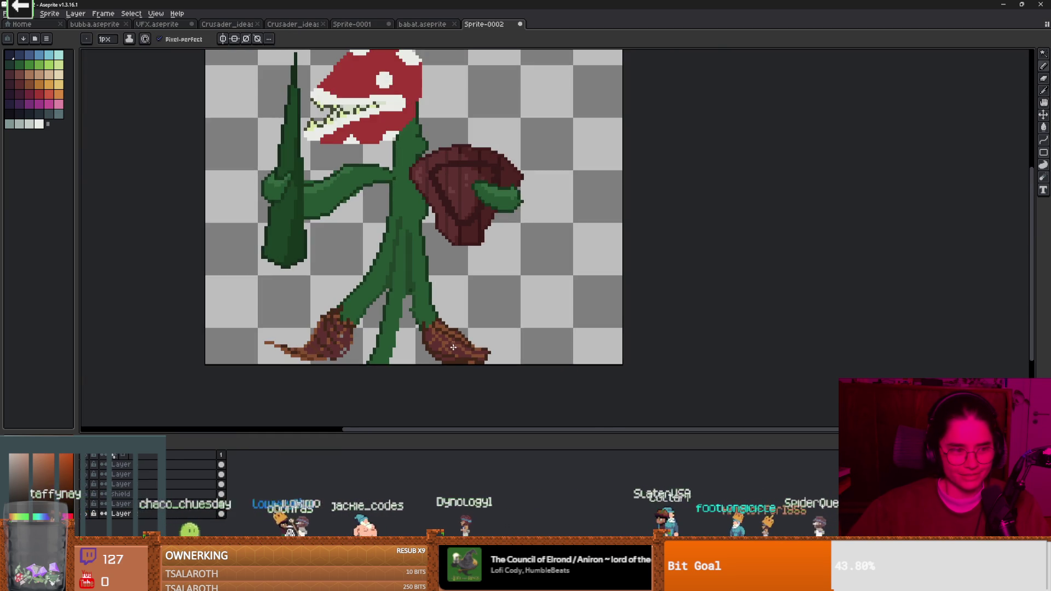
pyautogui.scroll(1, 450, 346)
pyautogui.scroll(-1, 449, 346)
pyautogui.scroll(3, 377, 270)
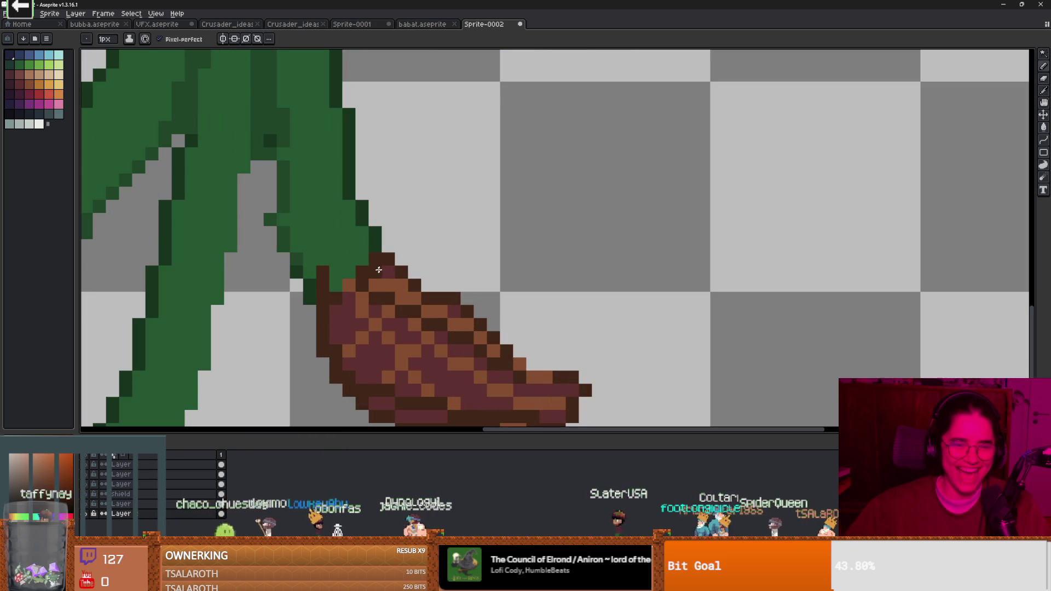
# Step: Undo an erase at the leg-tuft join and patch the leg's holes with sampled green
pyautogui.press('i')
pyautogui.press('e')
pyautogui.moveTo(328, 254)
pyautogui.mouseDown()
pyautogui.moveTo(321, 274)
pyautogui.moveTo(340, 265)
pyautogui.moveTo(375, 272)
pyautogui.mouseUp()
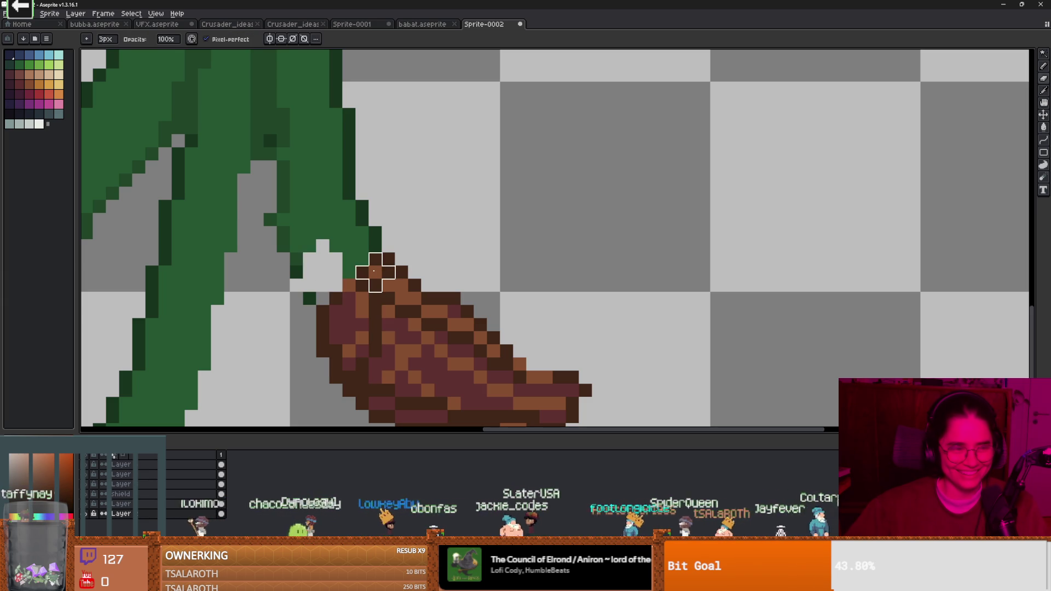
pyautogui.hotkey('ctrl', 'z')
pyautogui.press('i')
pyautogui.click(322, 229)
pyautogui.press('b')
pyautogui.click(309, 232)
pyautogui.click(335, 233)
pyautogui.scroll(-2, 374, 279)
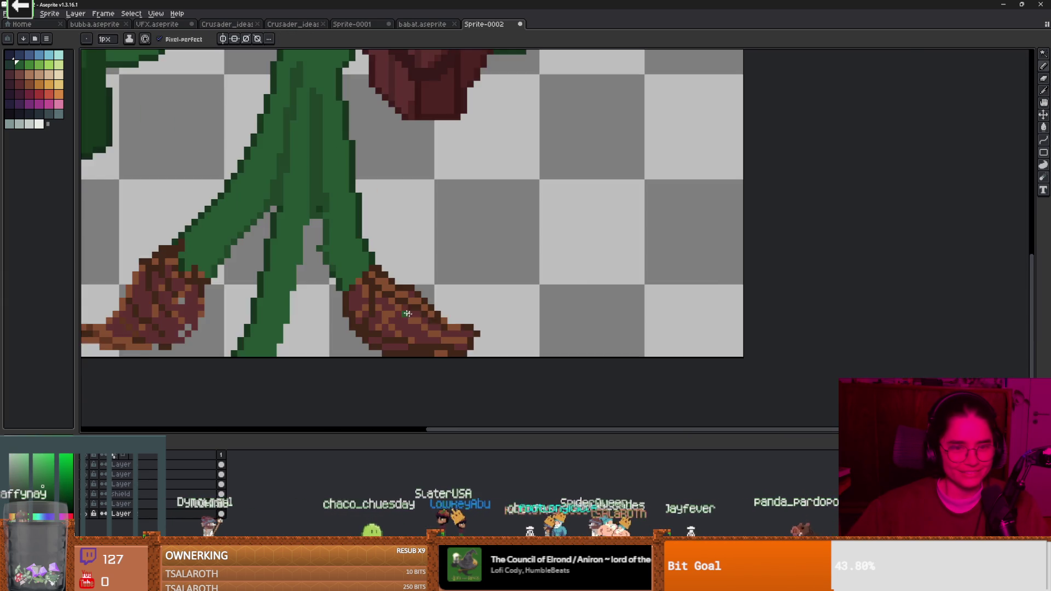
pyautogui.scroll(1, 392, 309)
# Step: Sample the tuft's brown and paint extra brown pixels onto the left root tuft
pyautogui.keyDown('alt'); pyautogui.click(340, 270); pyautogui.keyUp('alt')
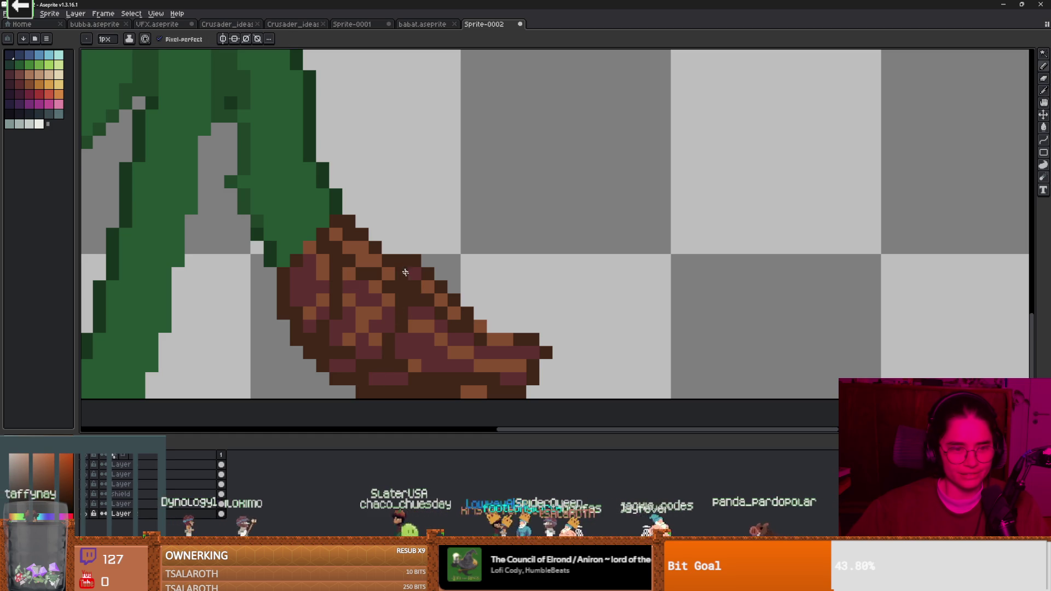
pyautogui.scroll(-3, 440, 372)
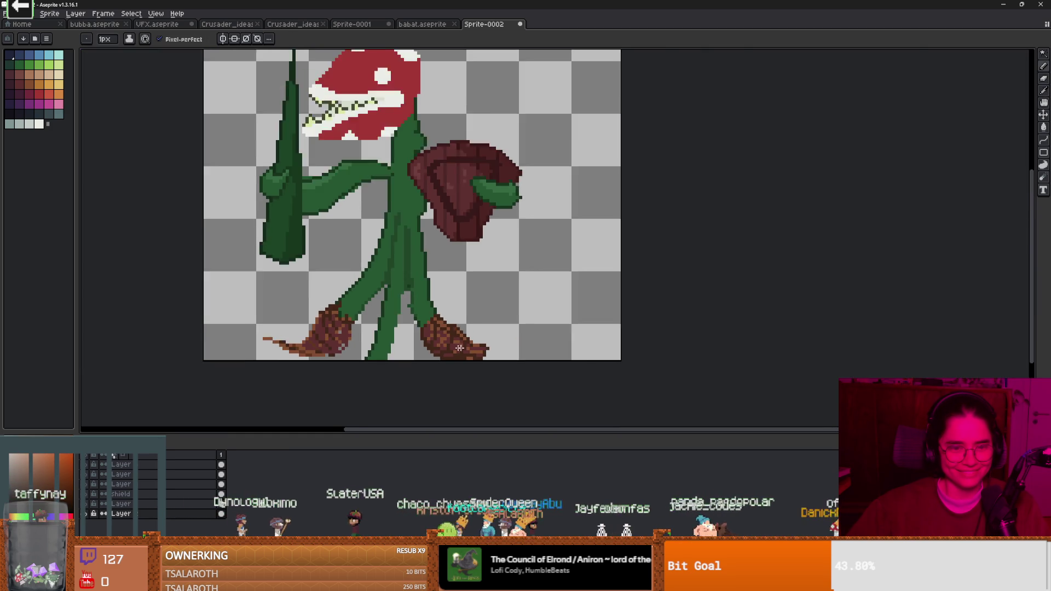
pyautogui.scroll(2, 356, 337)
pyautogui.moveTo(375, 355); pyautogui.dragTo(375, 326)
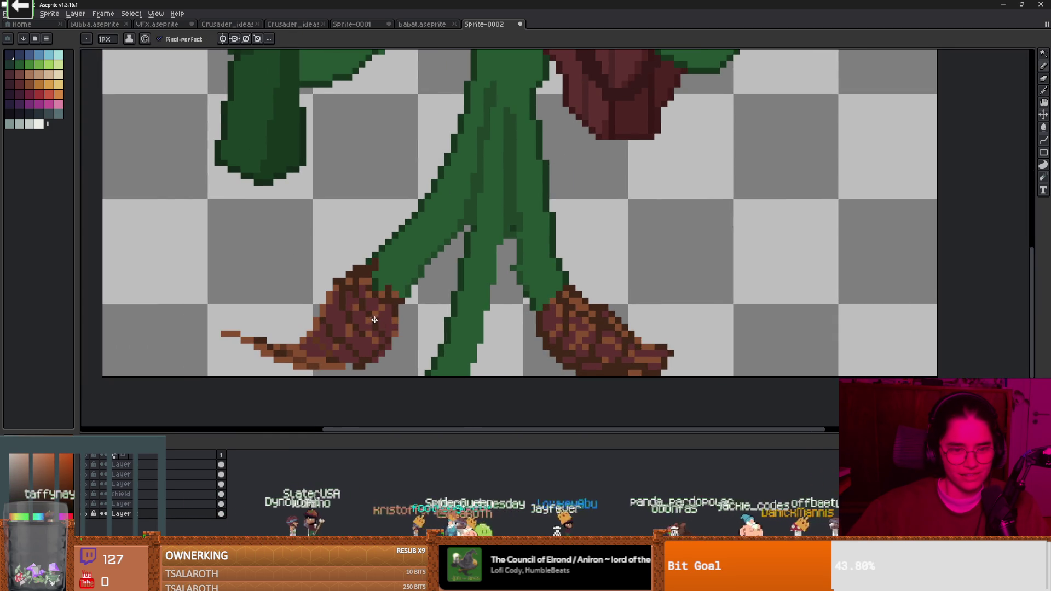
pyautogui.click(372, 318)
pyautogui.scroll(-3, 440, 347)
pyautogui.scroll(1, 440, 348)
pyautogui.scroll(-1, 440, 347)
pyautogui.scroll(2, 440, 348)
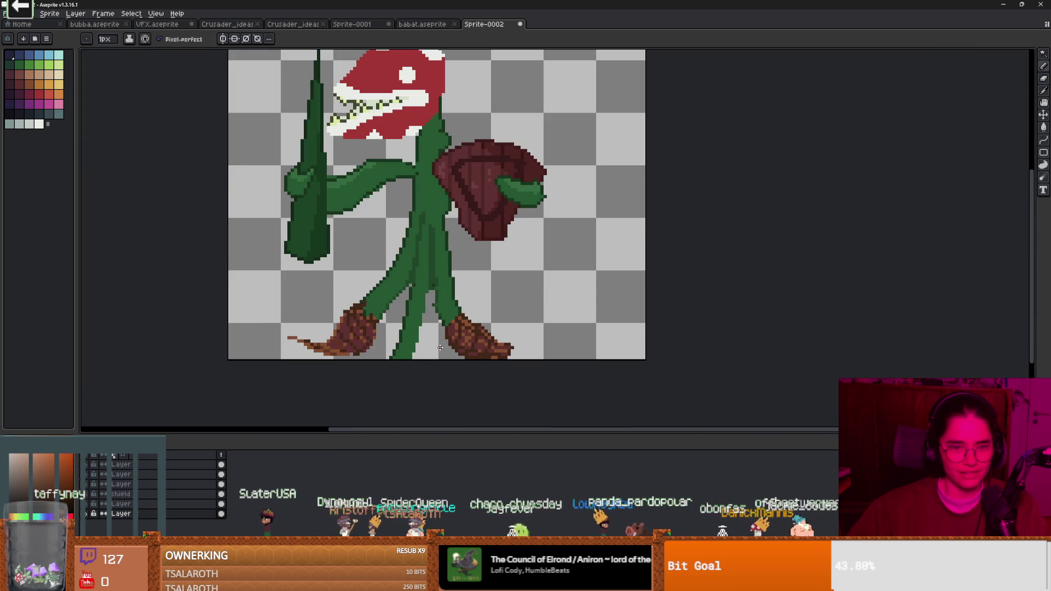
pyautogui.scroll(-1, 442, 348)
pyautogui.scroll(1, 454, 356)
pyautogui.scroll(-1, 455, 359)
pyautogui.scroll(-1, 456, 358)
pyautogui.scroll(1, 452, 350)
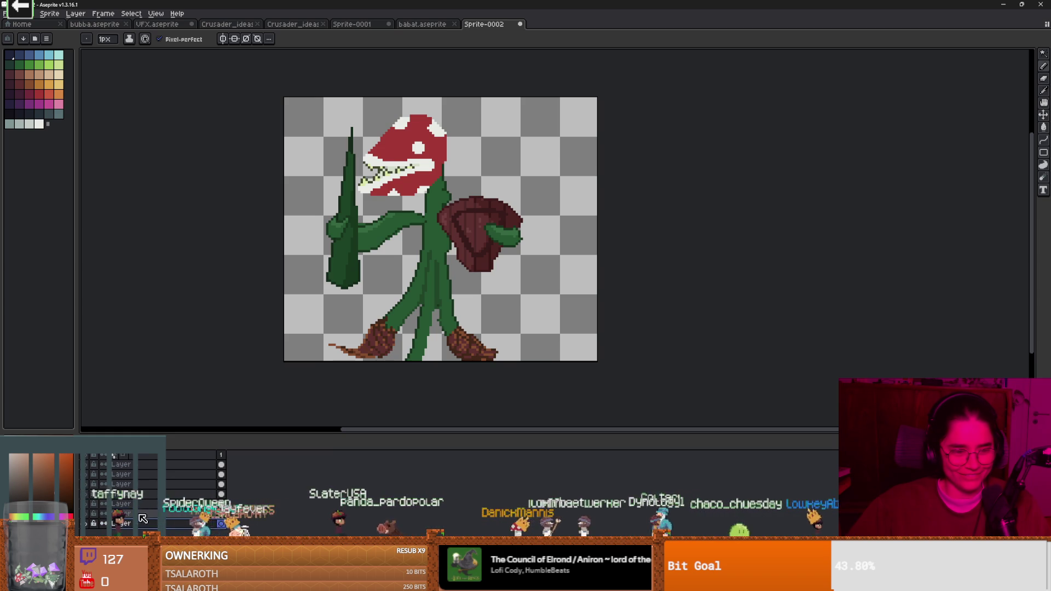
# Step: Add a new layer and draw a wavy 5px ground line across the canvas
pyautogui.rightClick(143, 479)
pyautogui.moveTo(191, 501)
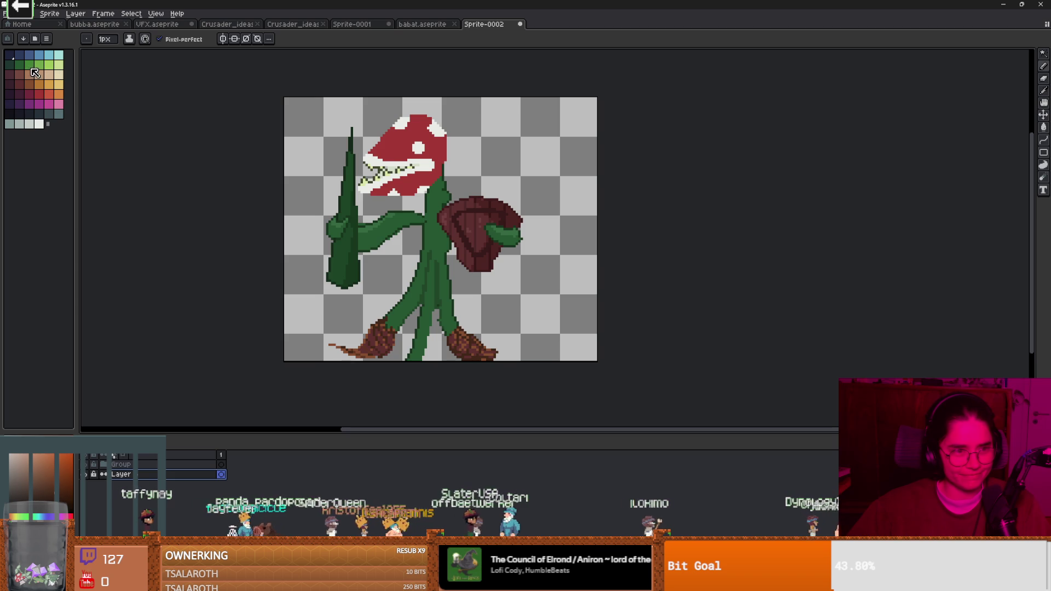
pyautogui.click(19, 84)
pyautogui.press('+')
pyautogui.press('+')
pyautogui.press('+')
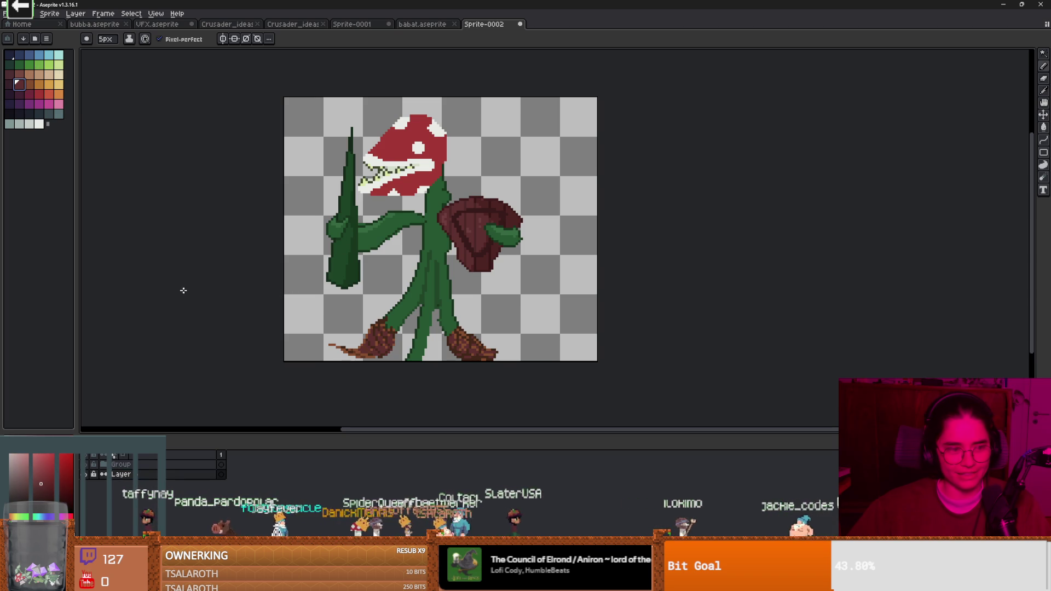
pyautogui.moveTo(187, 290); pyautogui.dragTo(651, 290)
# Step: Fill the ground below the line, fill the sky blue, and save
pyautogui.press('g')
pyautogui.scroll(-5, 545, 305)
pyautogui.scroll(5, 546, 305)
pyautogui.click(546, 307)
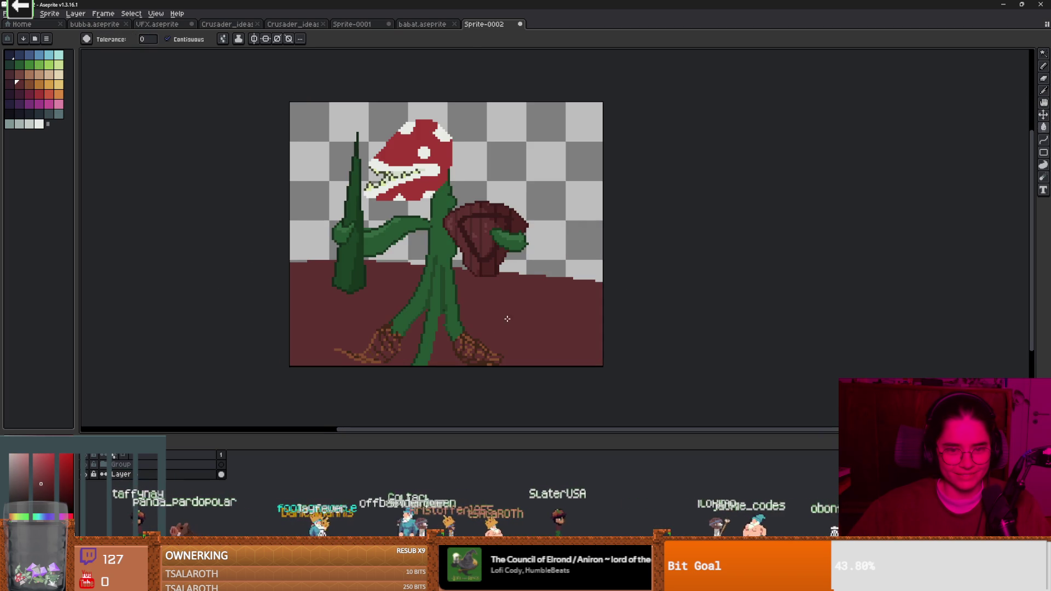
pyautogui.click(39, 55)
pyautogui.click(305, 181)
pyautogui.scroll(-4, 338, 292)
pyautogui.scroll(5, 338, 292)
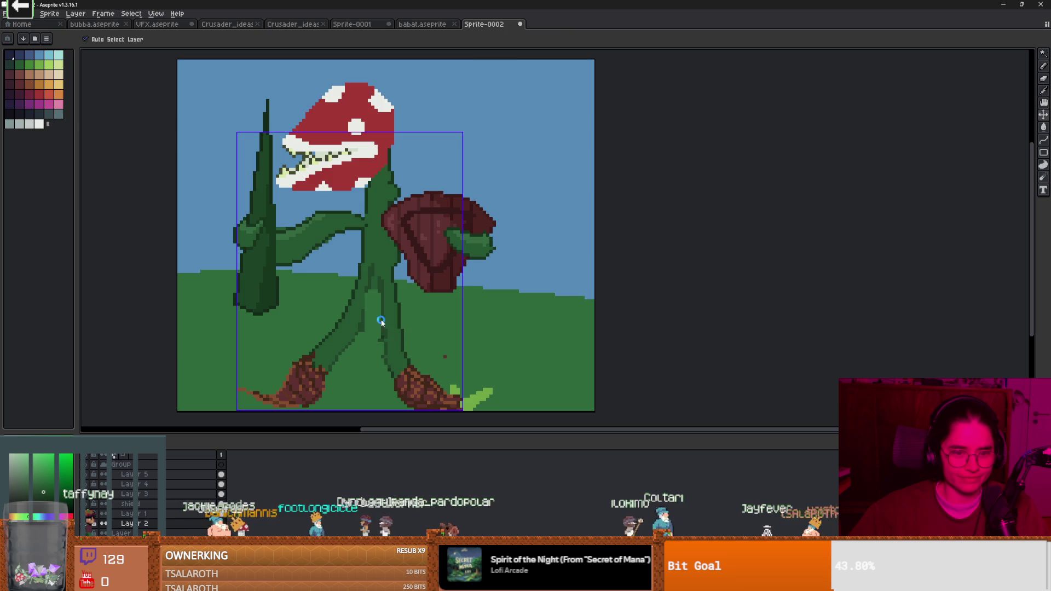
pyautogui.hotkey('ctrl', 's')
# Step: Draw short dark-green shading lines down the plant's stem
pyautogui.click(533, 350)
pyautogui.scroll(2, 343, 299)
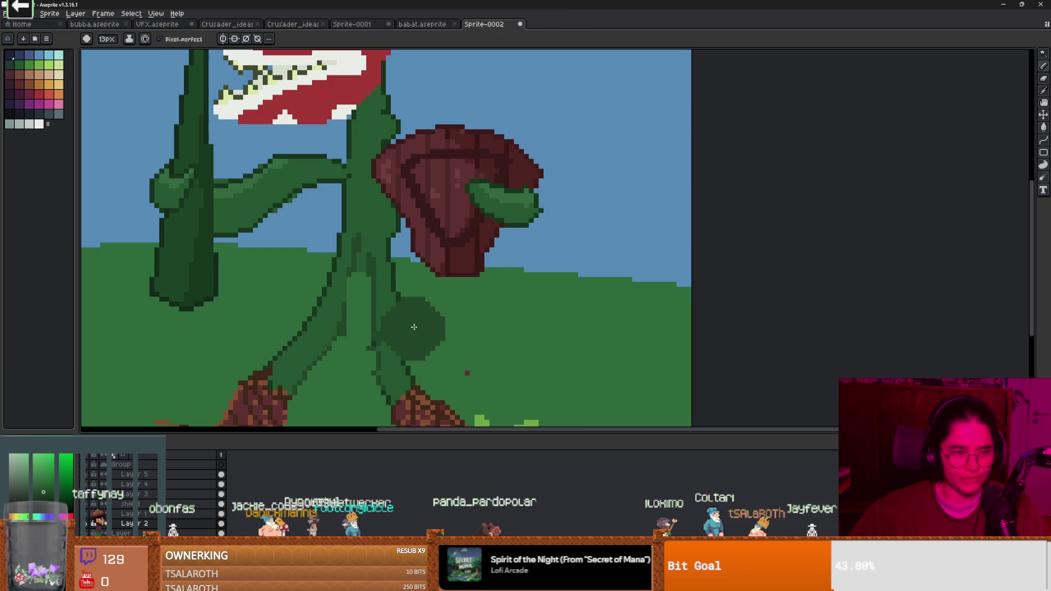
pyautogui.scroll(3, 344, 306)
pyautogui.press('alt')
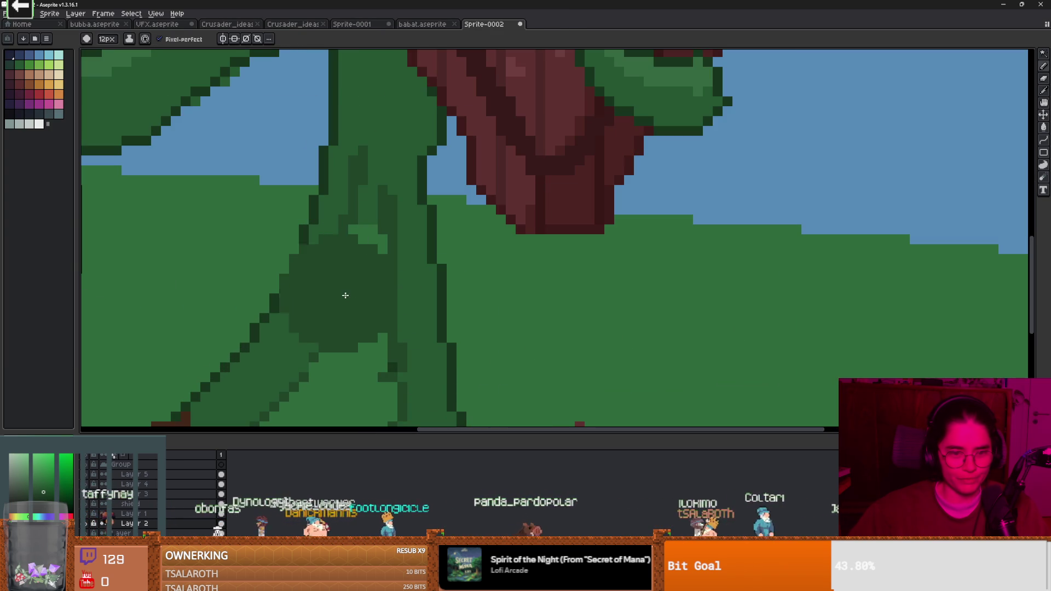
pyautogui.moveTo(343, 283); pyautogui.dragTo(370, 229)
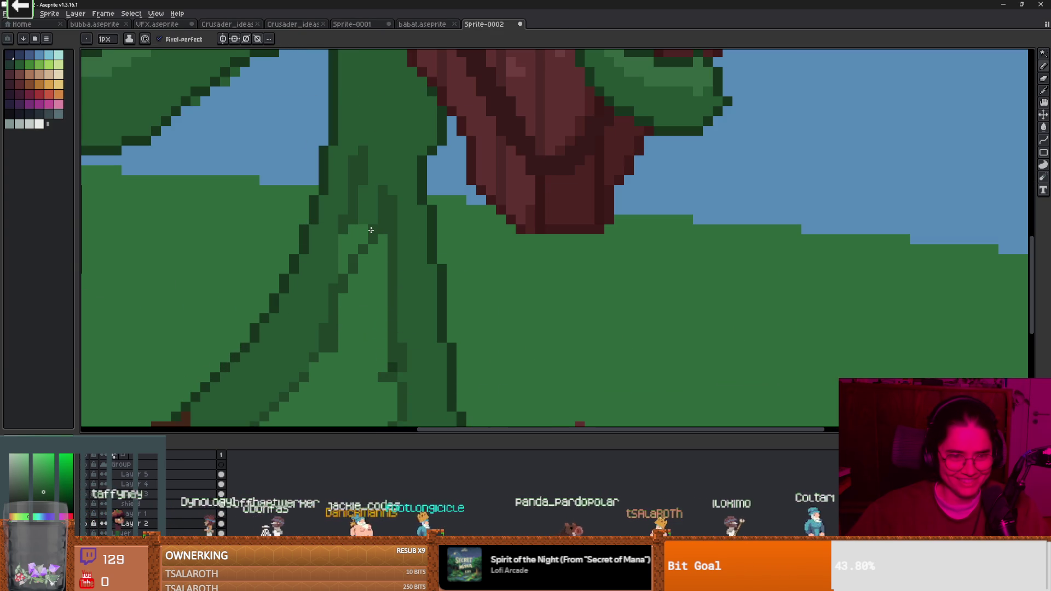
pyautogui.keyDown('alt'); pyautogui.click(377, 158); pyautogui.keyUp('alt')
pyautogui.moveTo(370, 147)
pyautogui.mouseDown()
pyautogui.moveTo(363, 136)
pyautogui.moveTo(352, 235)
pyautogui.moveTo(370, 223)
pyautogui.mouseUp()
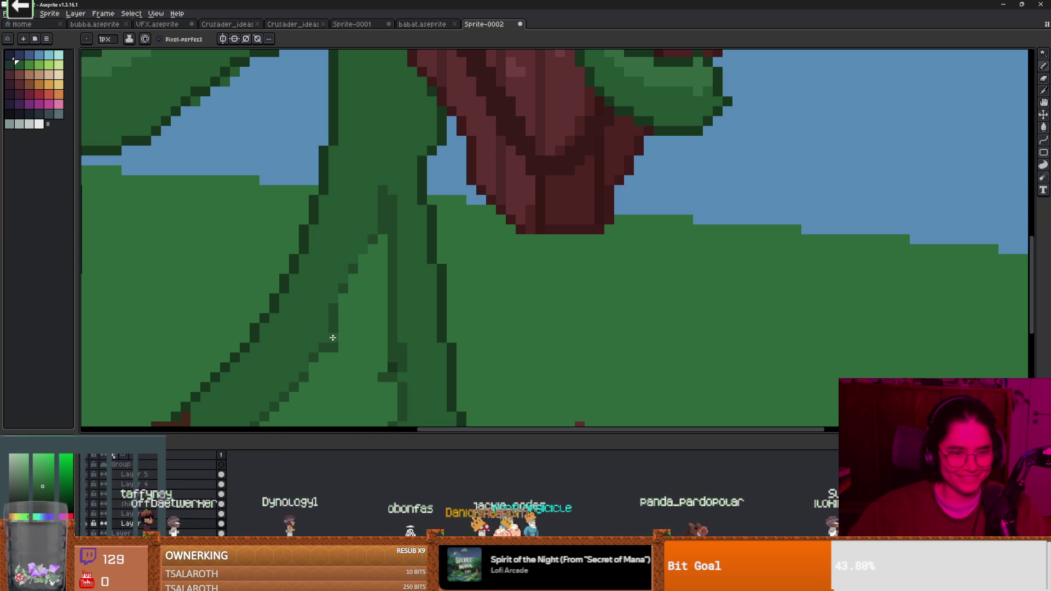
# Step: Add a diagonal line of the stem's dark green along the stem
pyautogui.press('e')
pyautogui.keyDown('alt'); pyautogui.click(340, 300); pyautogui.keyUp('alt')
pyautogui.press('b')
pyautogui.moveTo(342, 291); pyautogui.dragTo(372, 239)
pyautogui.keyDown('alt'); pyautogui.click(386, 200); pyautogui.keyUp('alt')
# Step: Paint a short lighter-green stroke and extra light pixels on the stem
pyautogui.scroll(-3, 401, 268)
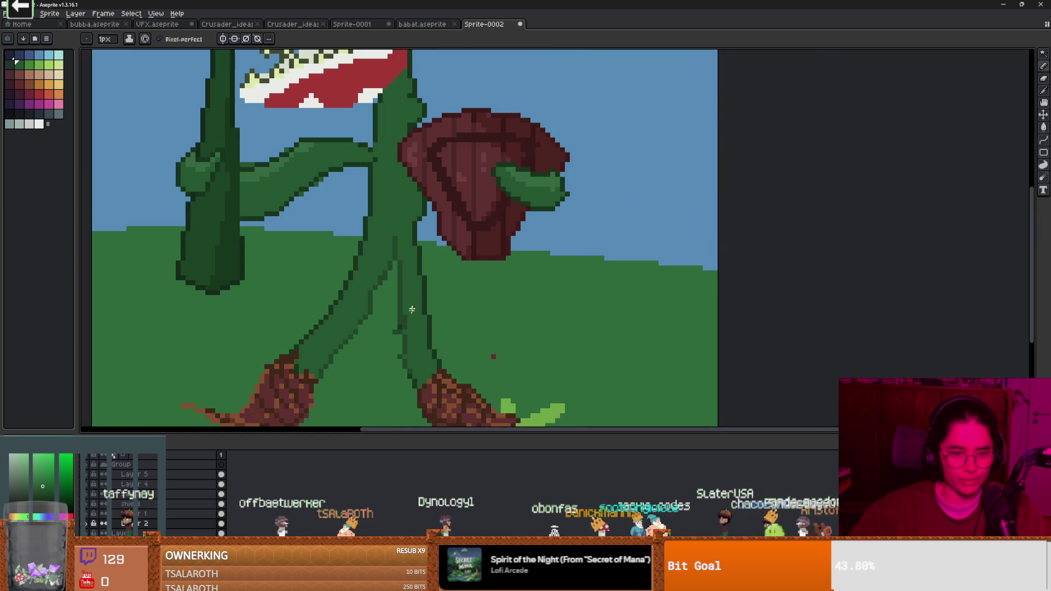
pyautogui.scroll(3, 400, 268)
pyautogui.press('alt')
pyautogui.moveTo(400, 309); pyautogui.dragTo(399, 335)
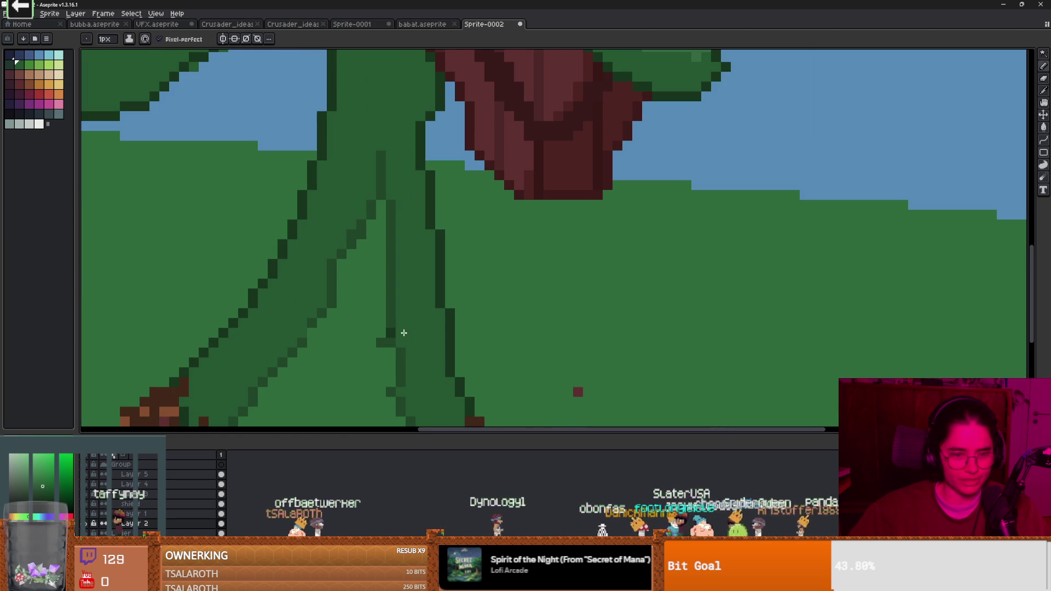
pyautogui.keyDown('alt'); pyautogui.click(399, 313); pyautogui.keyUp('alt')
pyautogui.scroll(-3, 392, 332)
pyautogui.scroll(2, 389, 339)
# Step: Paint-bucket the light-green sprout beside the right root with grass green
pyautogui.press('e')
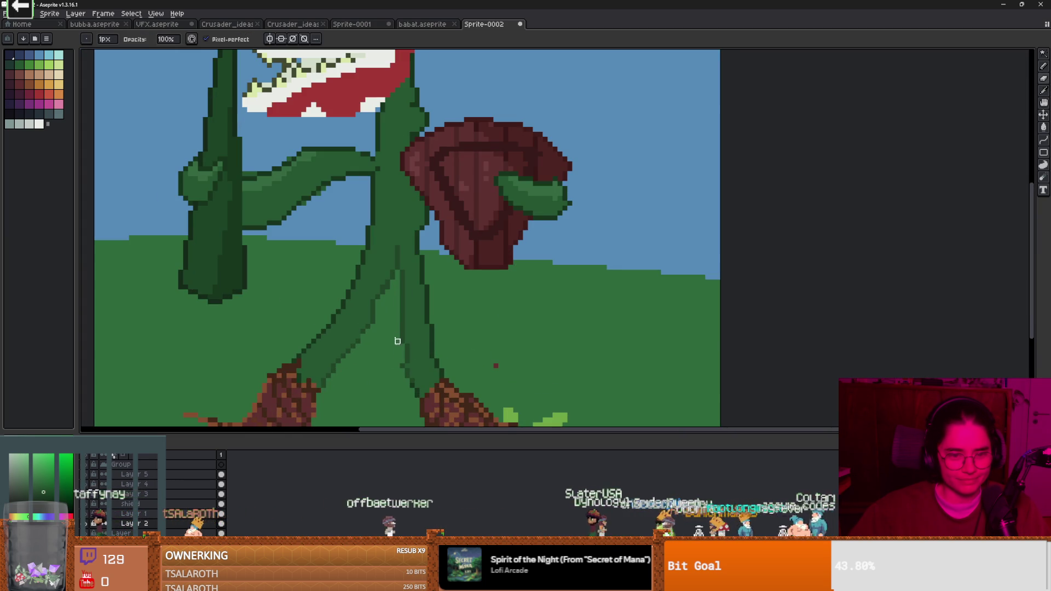
pyautogui.scroll(-1, 526, 367)
pyautogui.moveTo(501, 367); pyautogui.dragTo(416, 290)
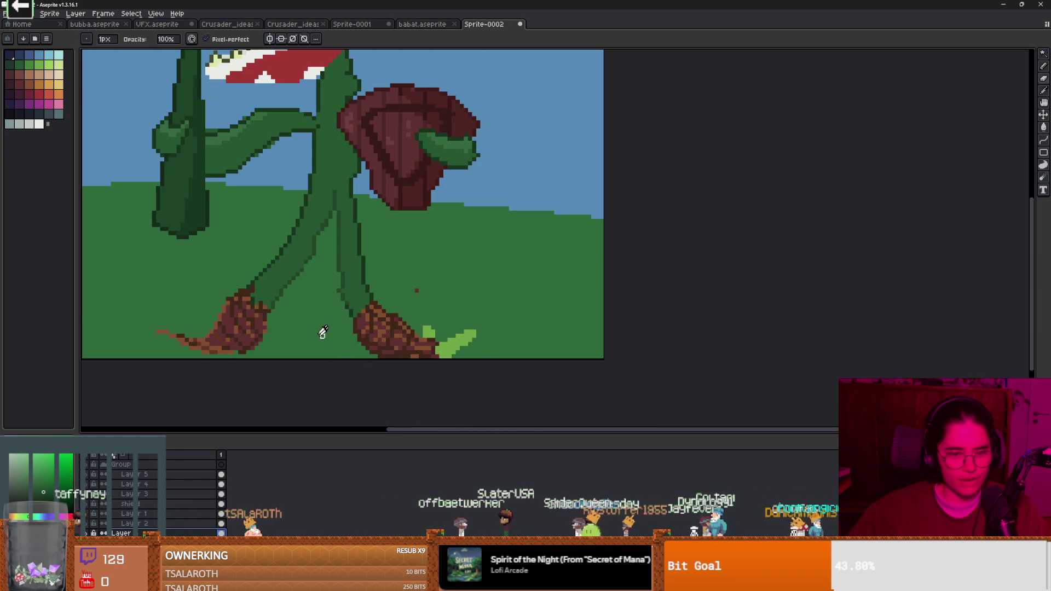
pyautogui.press('g')
pyautogui.click(468, 353)
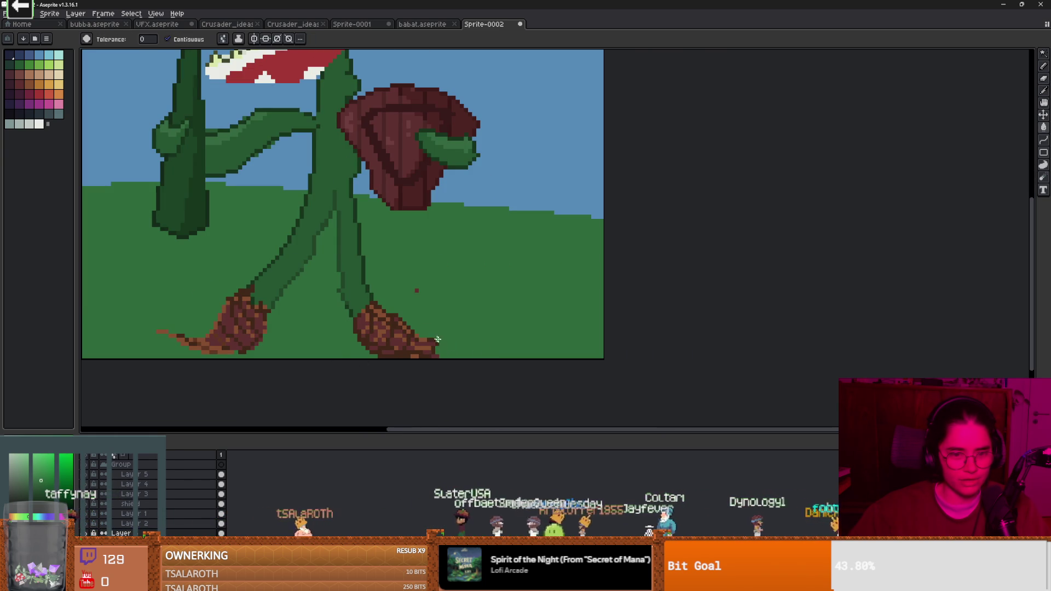
pyautogui.press('b')
pyautogui.press('e')
pyautogui.scroll(-4, 385, 310)
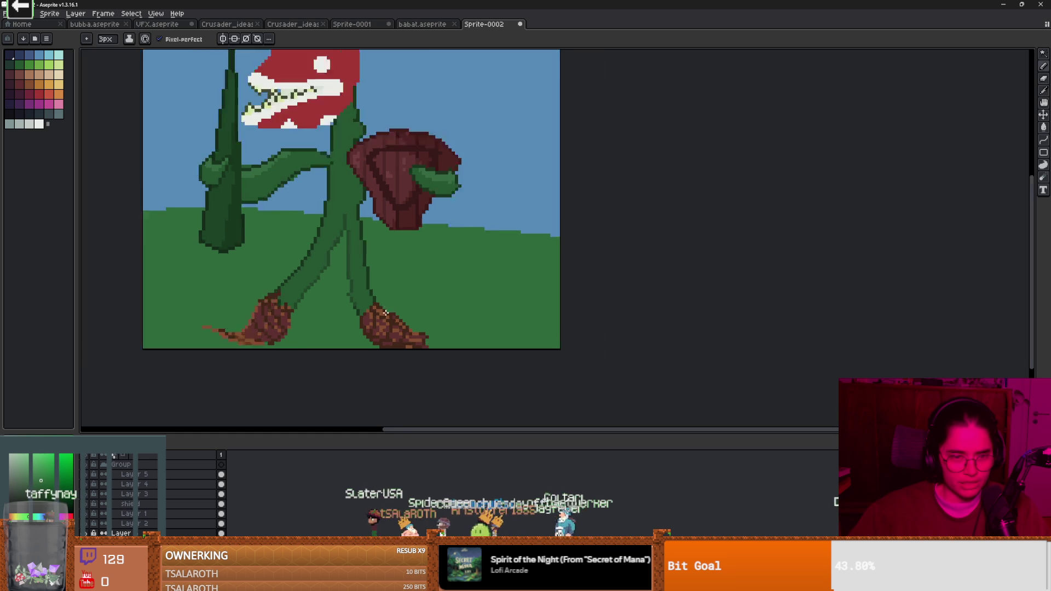
pyautogui.scroll(3, 416, 329)
pyautogui.scroll(-1, 444, 354)
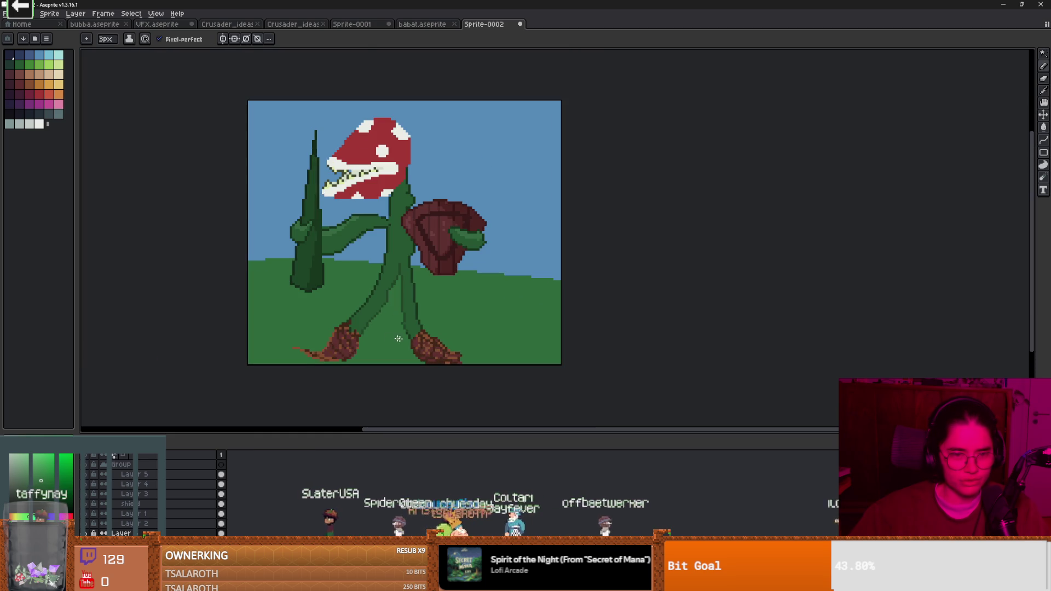
pyautogui.scroll(3, 410, 342)
pyautogui.scroll(-1, 421, 344)
pyautogui.scroll(2, 430, 350)
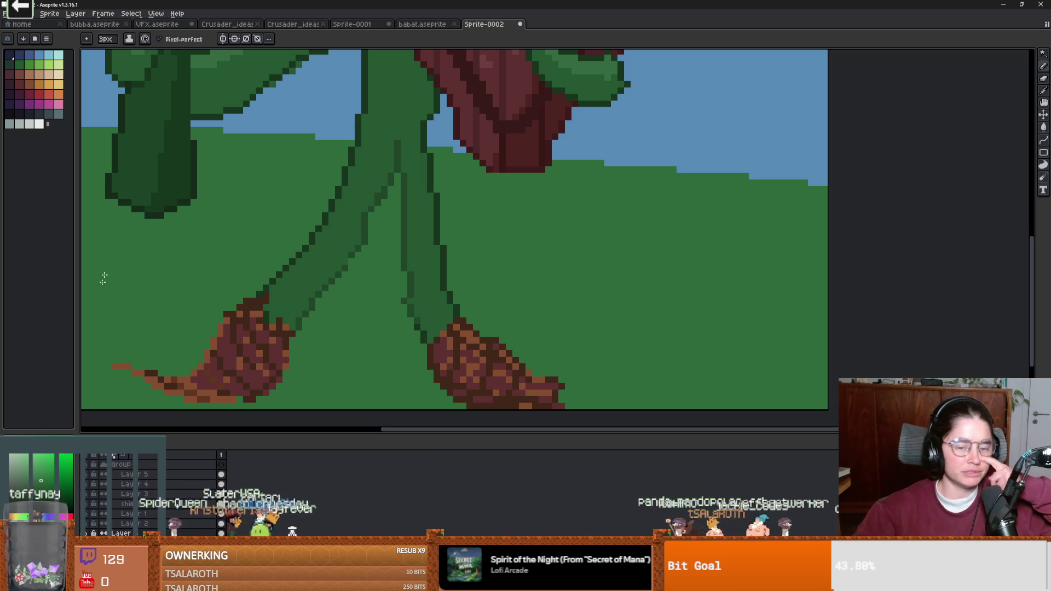
pyautogui.scroll(-3, 280, 327)
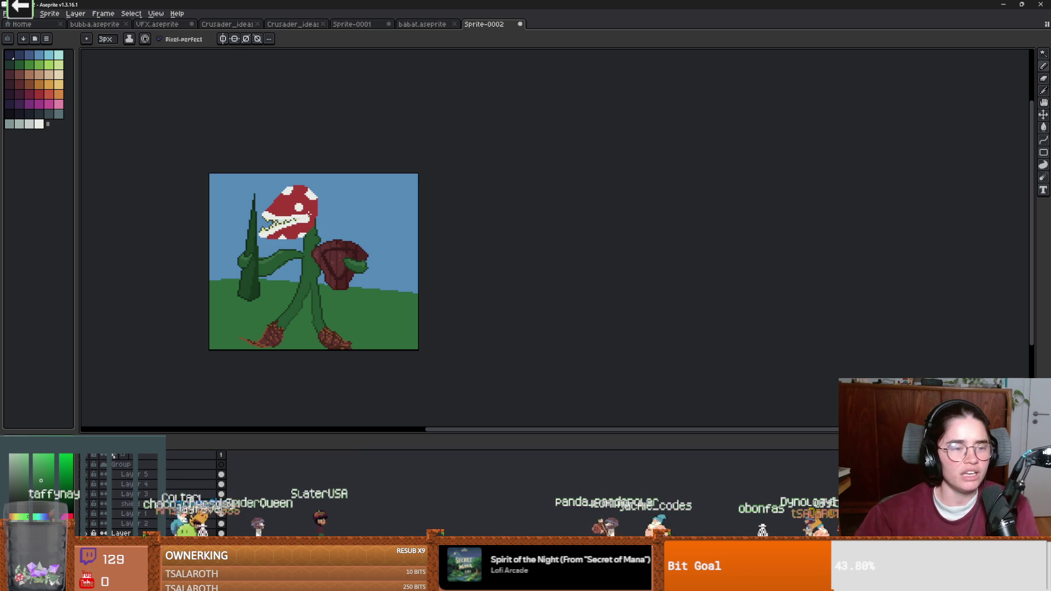
pyautogui.scroll(3, 329, 235)
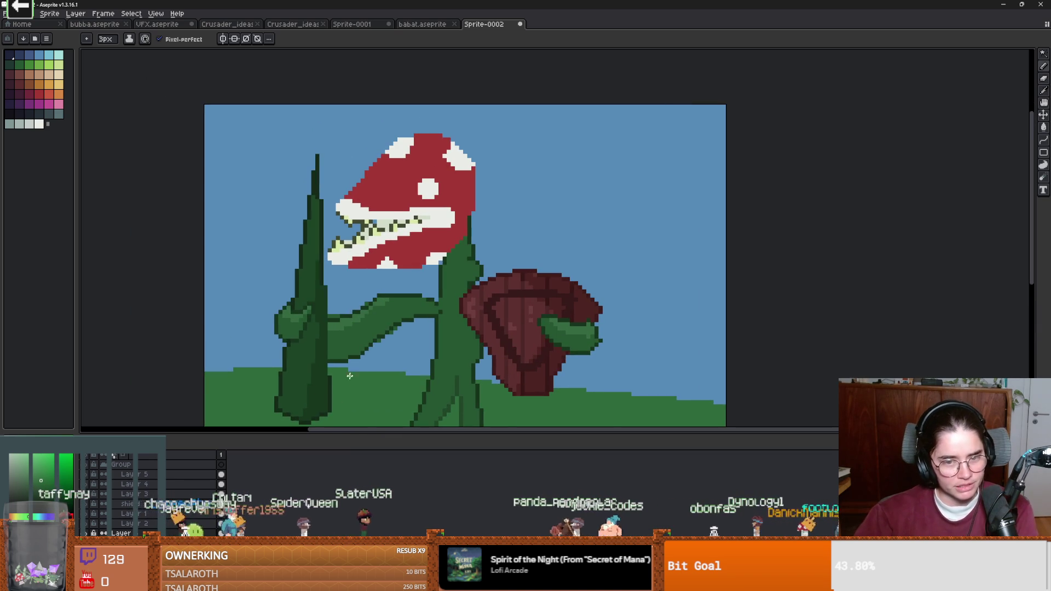
pyautogui.scroll(-3, 476, 356)
pyautogui.scroll(2, 475, 356)
pyautogui.scroll(-2, 529, 298)
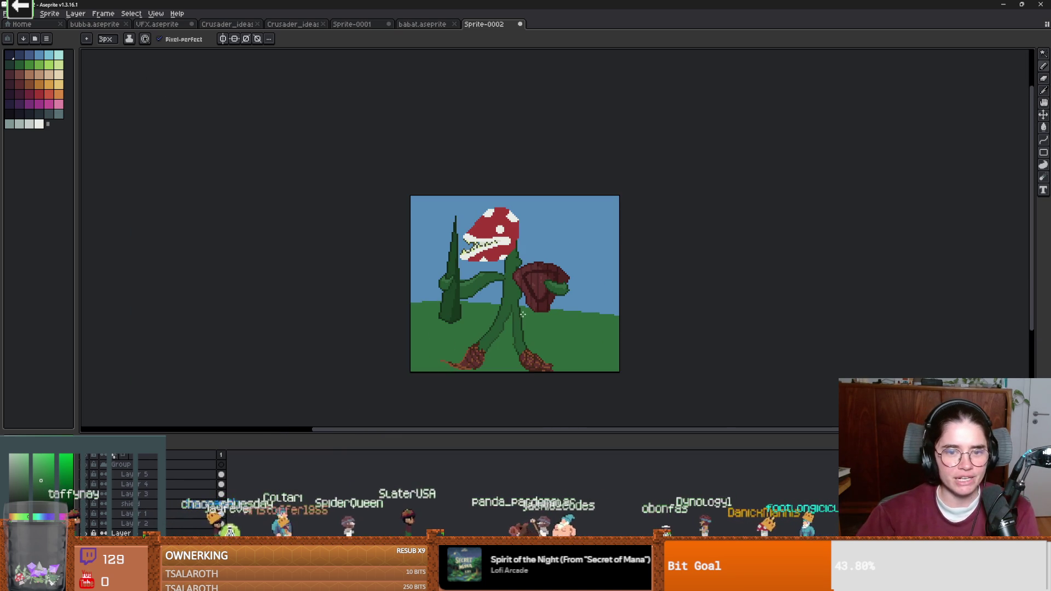
pyautogui.scroll(3, 551, 313)
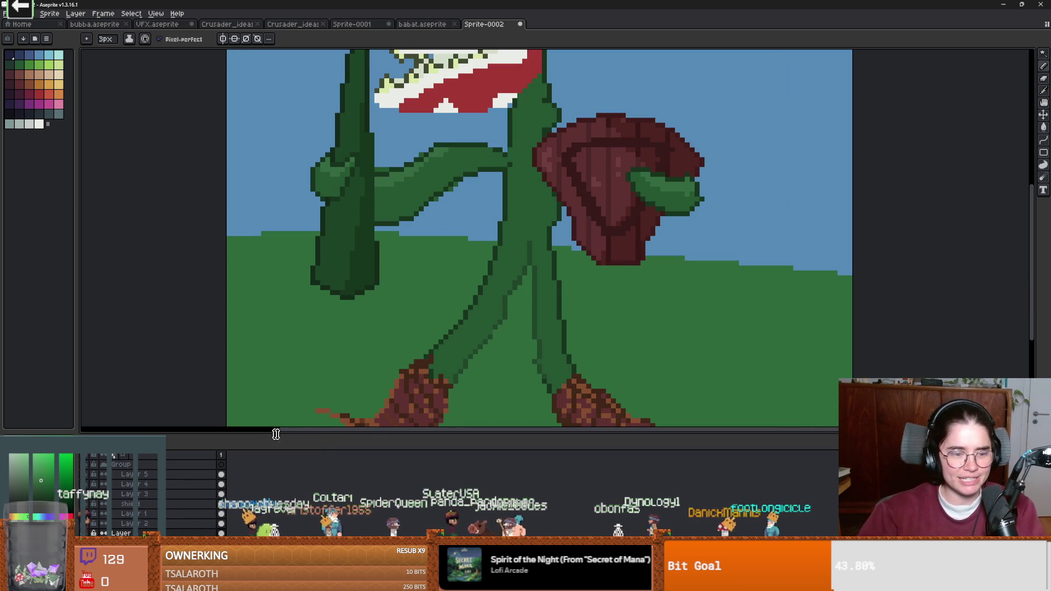
pyautogui.scroll(1, 490, 323)
pyautogui.scroll(-4, 487, 327)
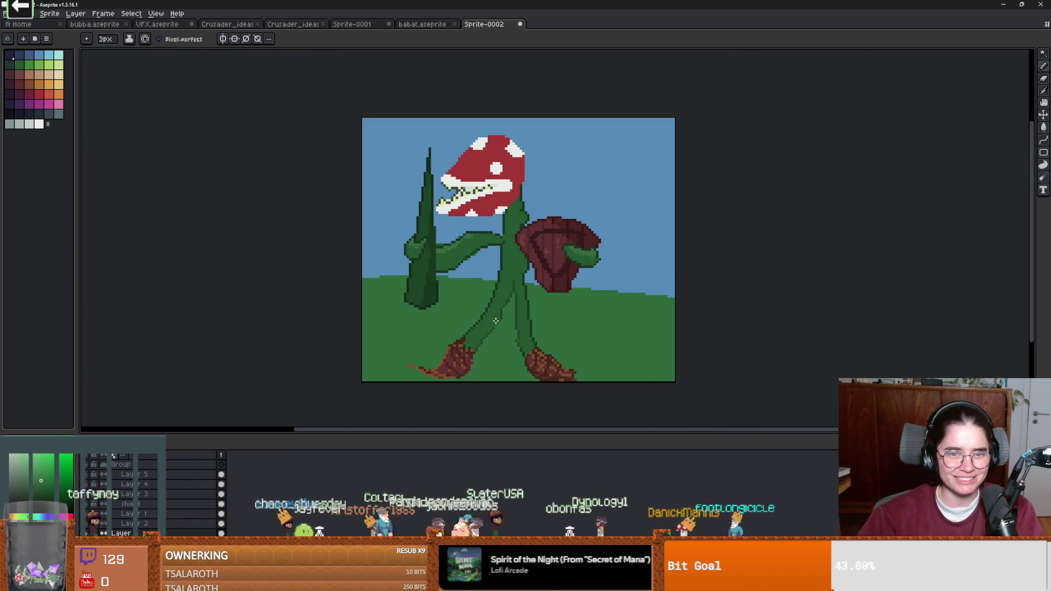
pyautogui.scroll(3, 491, 332)
pyautogui.scroll(1, 491, 332)
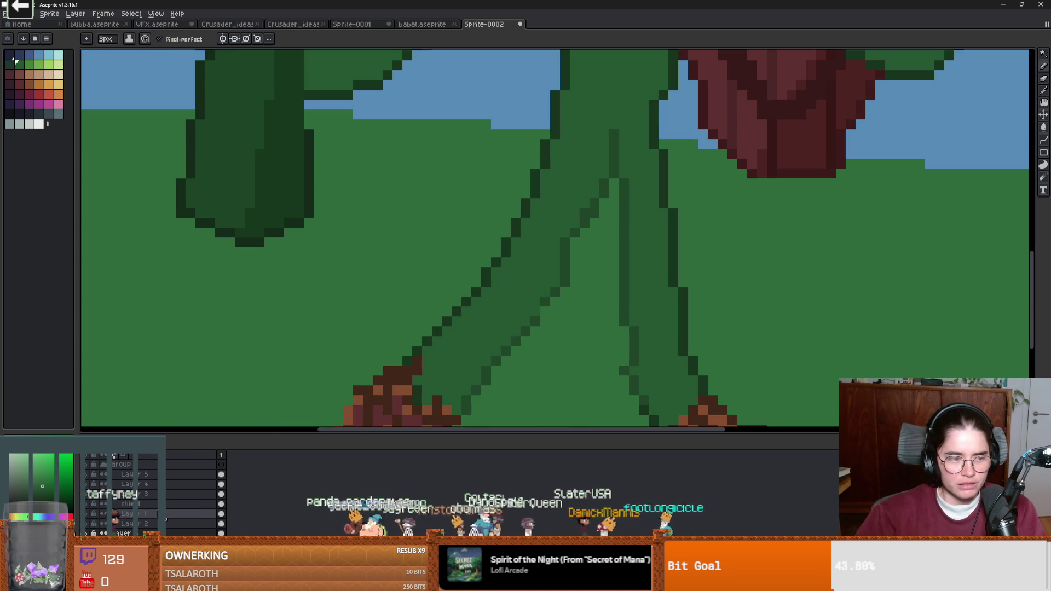
# Step: On Layer 1, dot 1px light-green highlights along the stem's edges
pyautogui.click(148, 513)
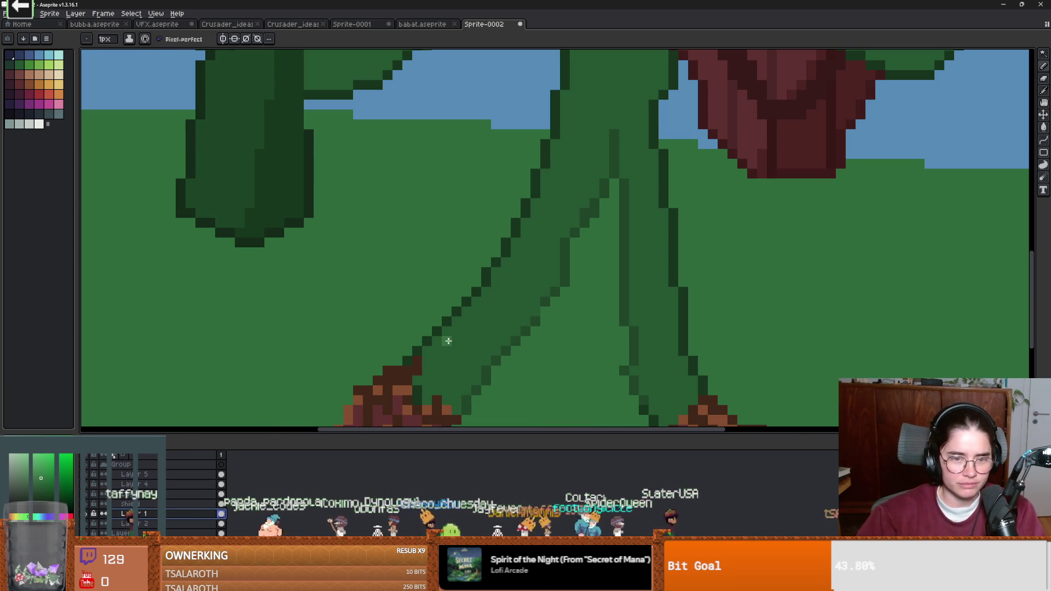
pyautogui.click(446, 331)
pyautogui.press('-')
pyautogui.press('-')
pyautogui.scroll(-1, 530, 314)
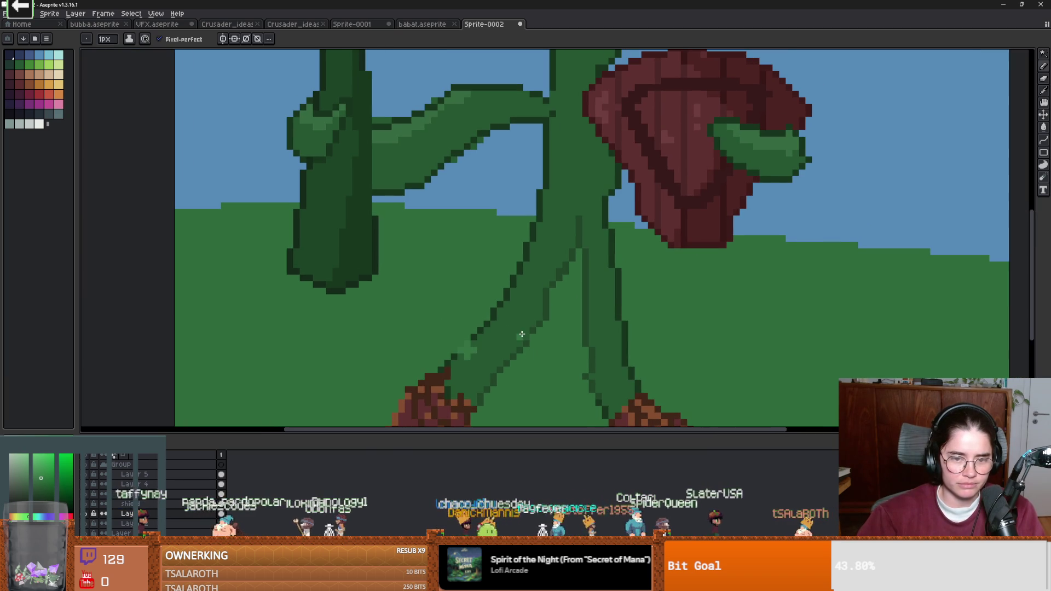
pyautogui.scroll(-2, 549, 307)
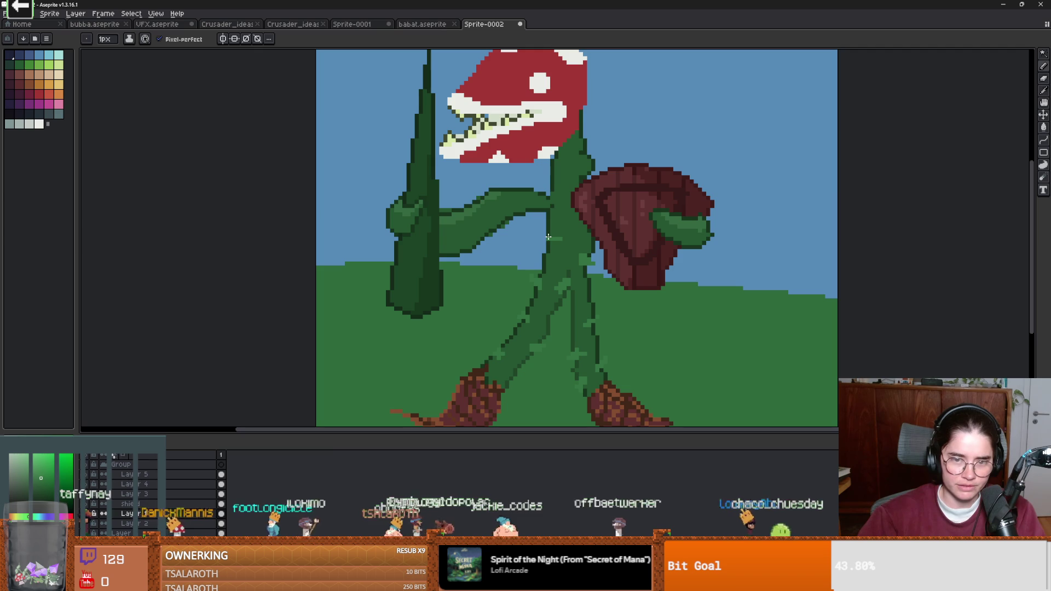
pyautogui.scroll(1, 547, 241)
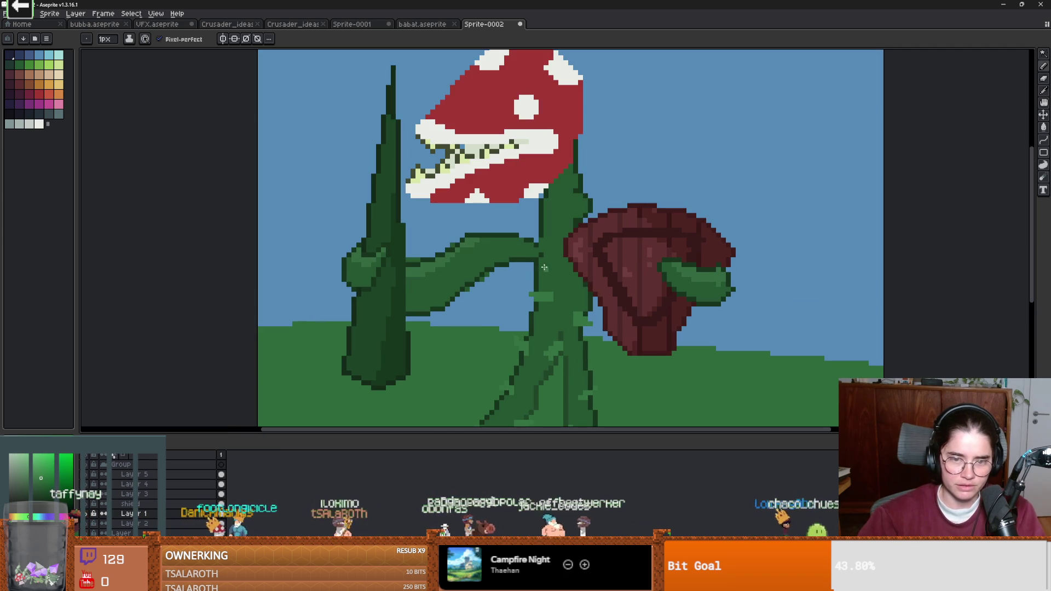
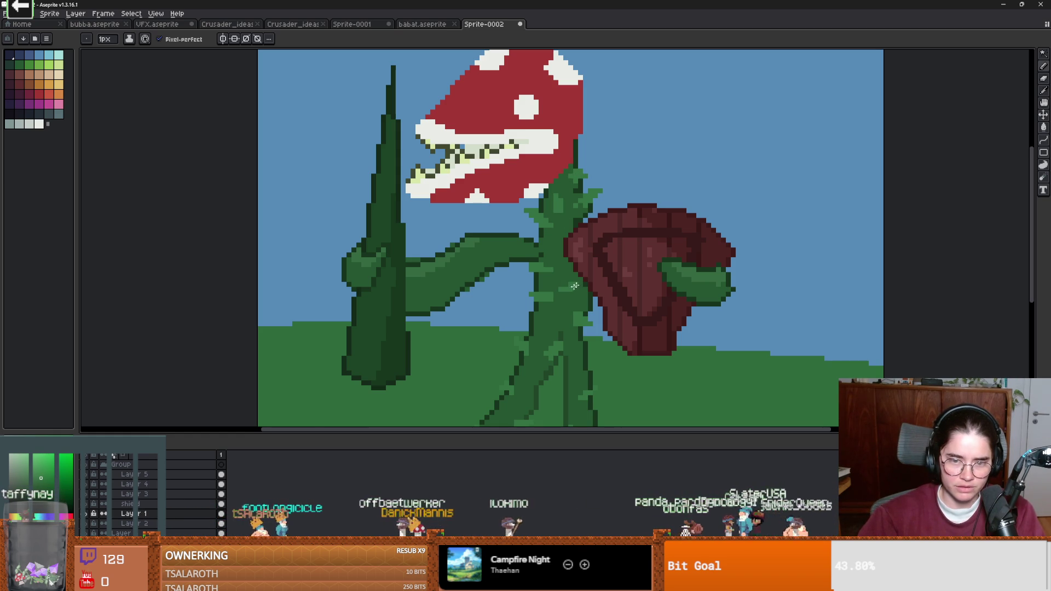
# Step: Sample a green from the piranha plant's stem as the drawing colour
pyautogui.scroll(-1, 569, 289)
pyautogui.scroll(3, 559, 348)
pyautogui.press('alt')
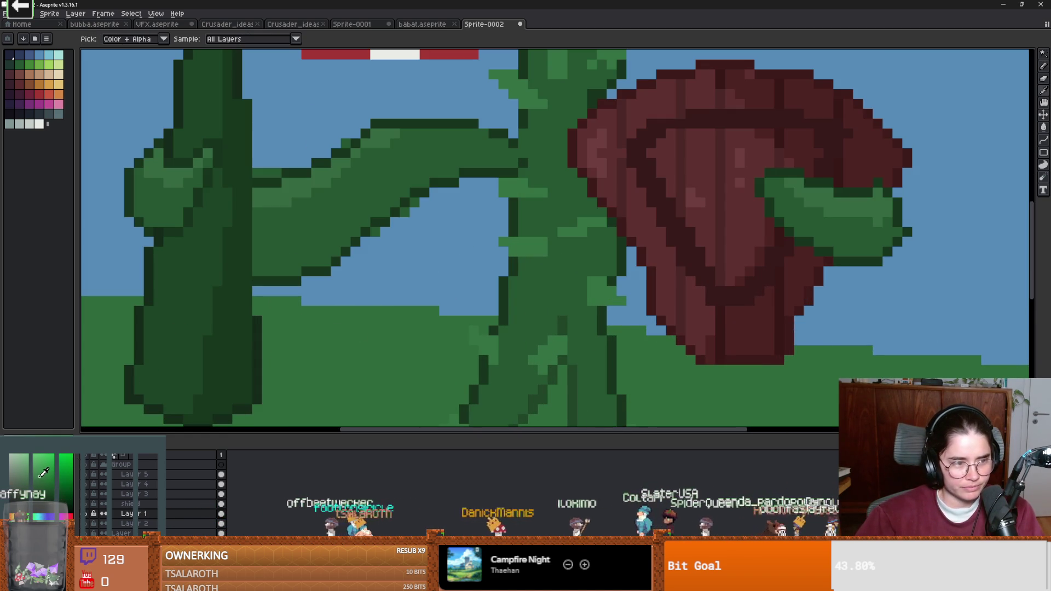
pyautogui.scroll(-3, 300, 244)
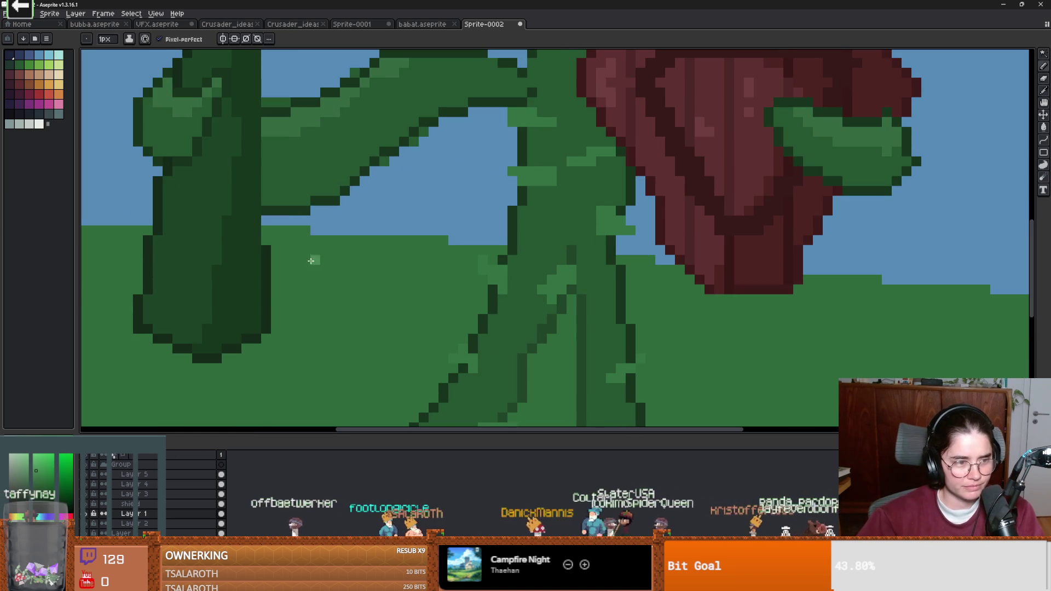
pyautogui.scroll(-4, 532, 335)
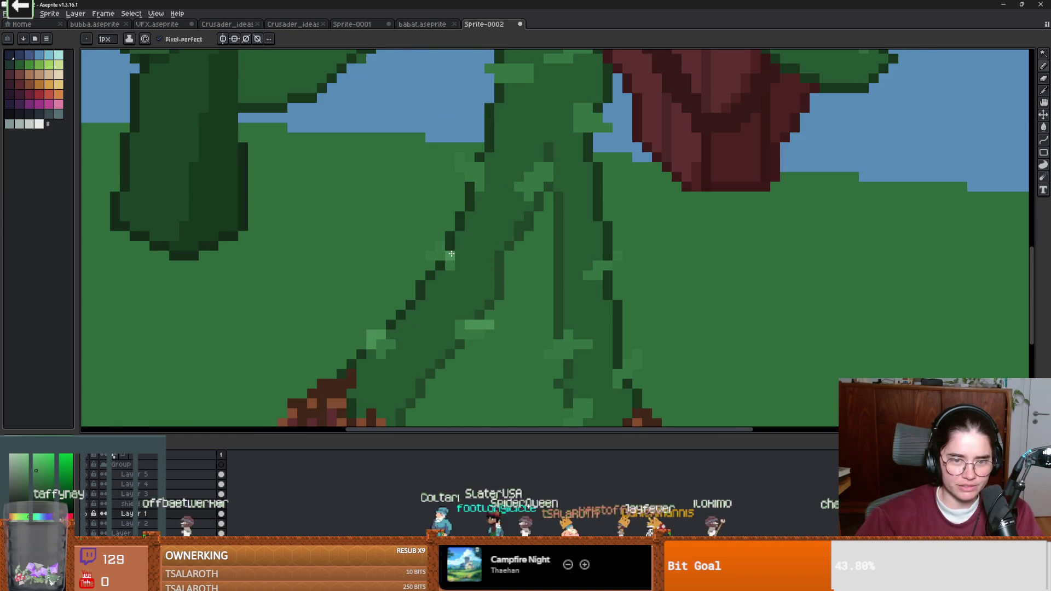
# Step: Add four light-green highlight pixels along the piranha plant's stem
pyautogui.click(430, 255)
pyautogui.click(518, 186)
pyautogui.click(540, 167)
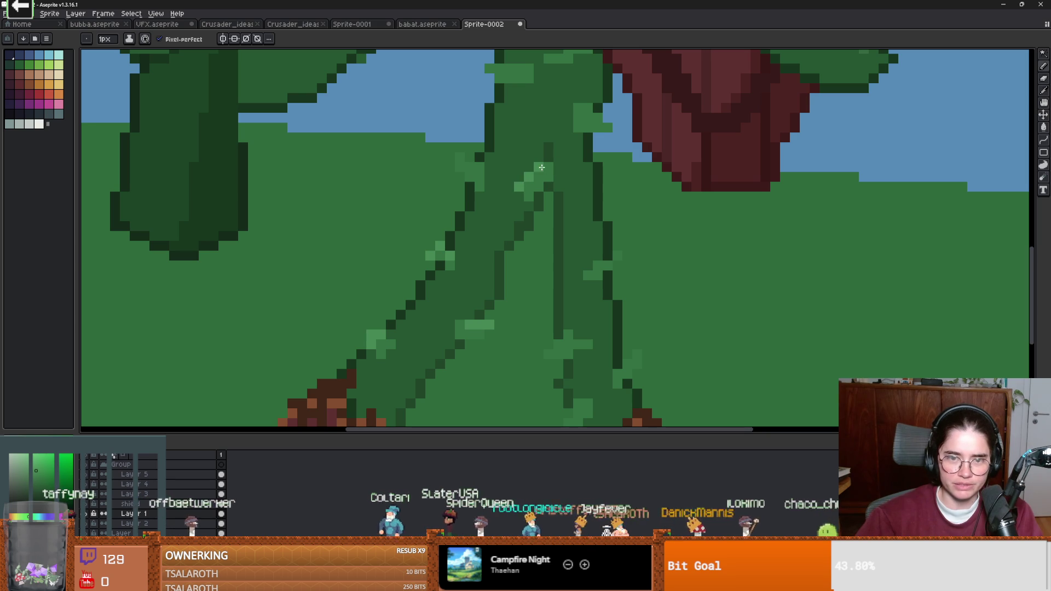
pyautogui.click(479, 176)
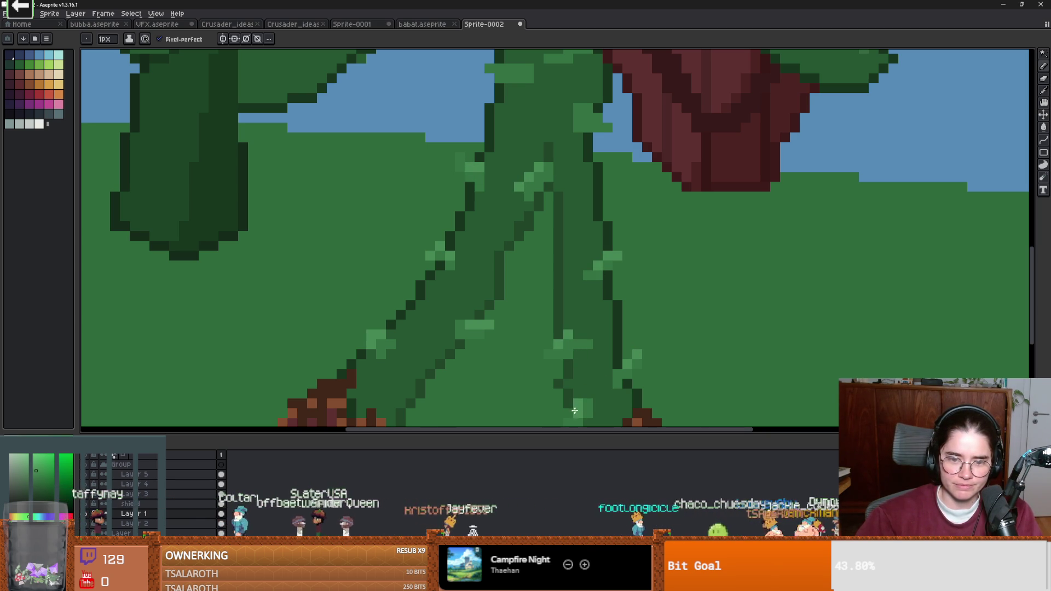
pyautogui.scroll(-3, 620, 297)
pyautogui.scroll(3, 621, 245)
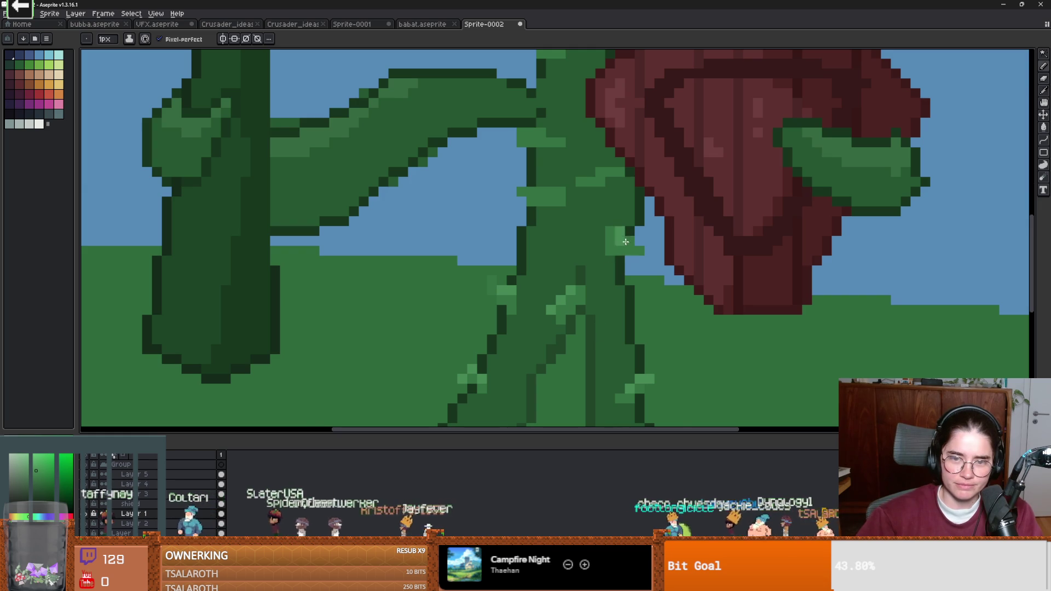
pyautogui.scroll(-2, 624, 274)
pyautogui.scroll(2, 560, 261)
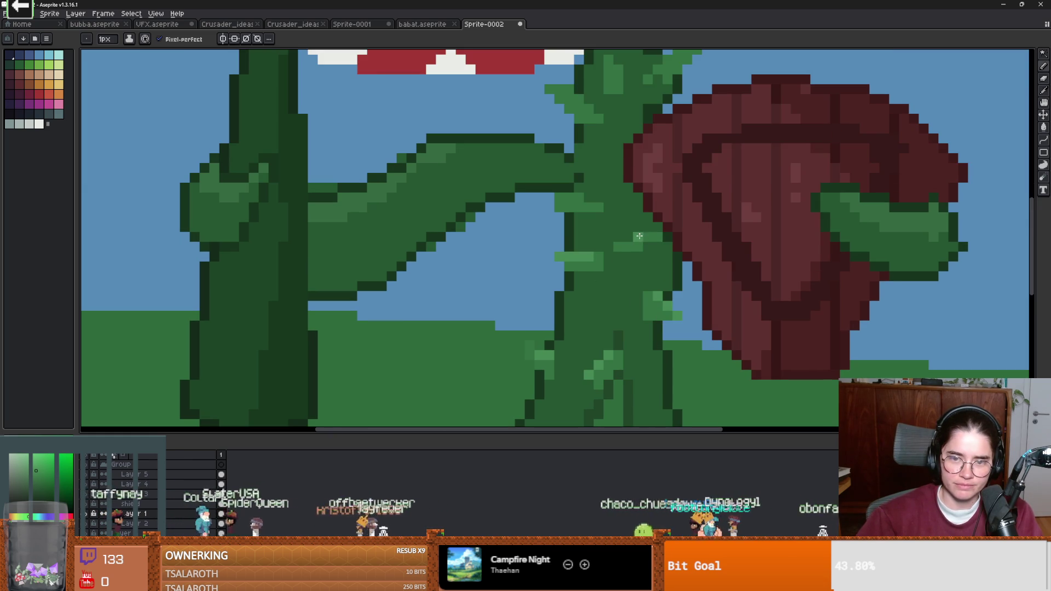
pyautogui.scroll(2, 578, 250)
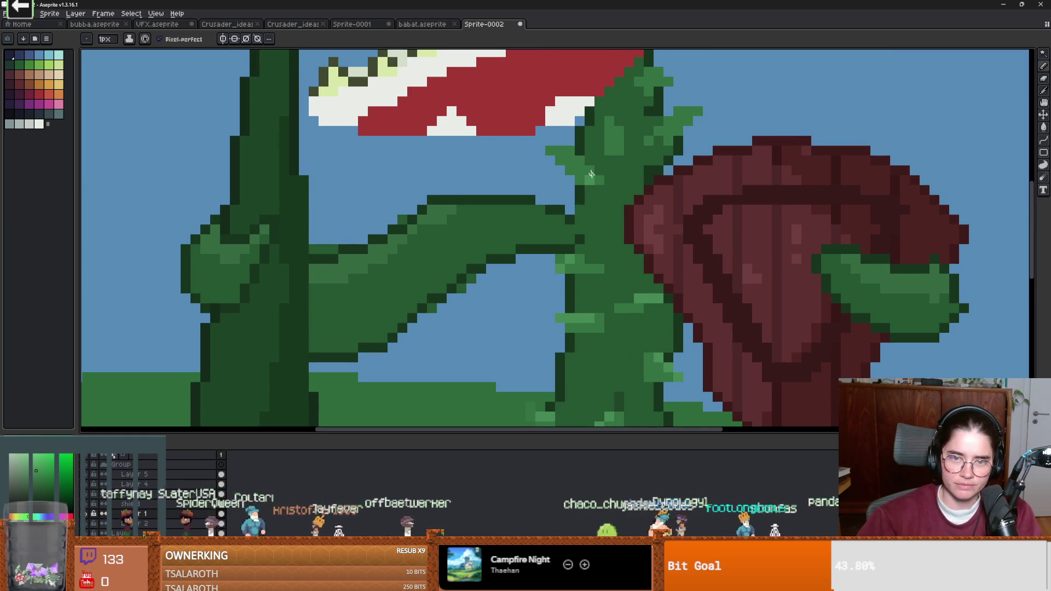
pyautogui.scroll(2, 597, 184)
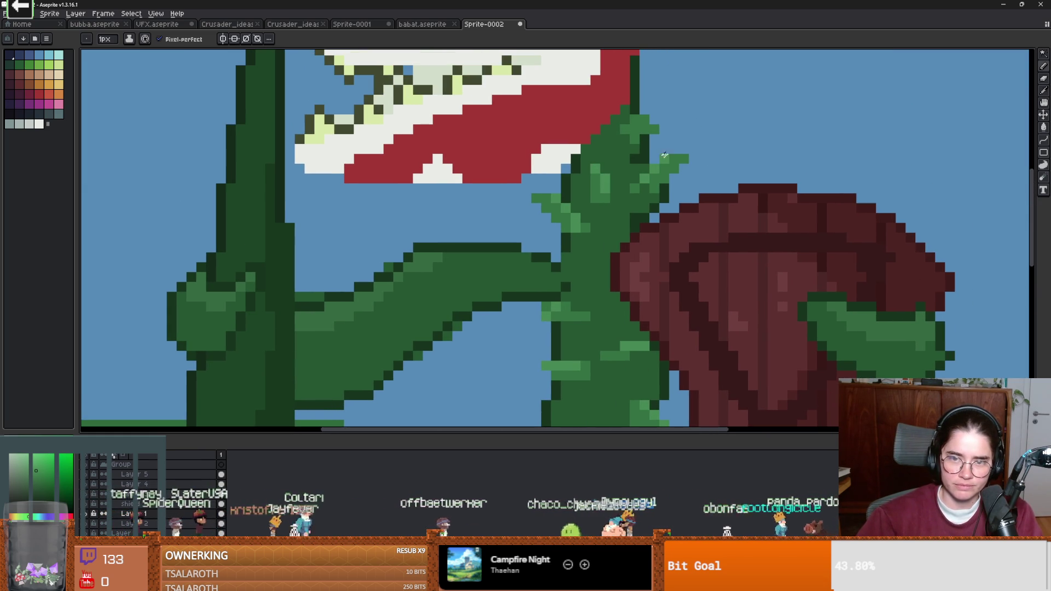
pyautogui.scroll(-5, 610, 271)
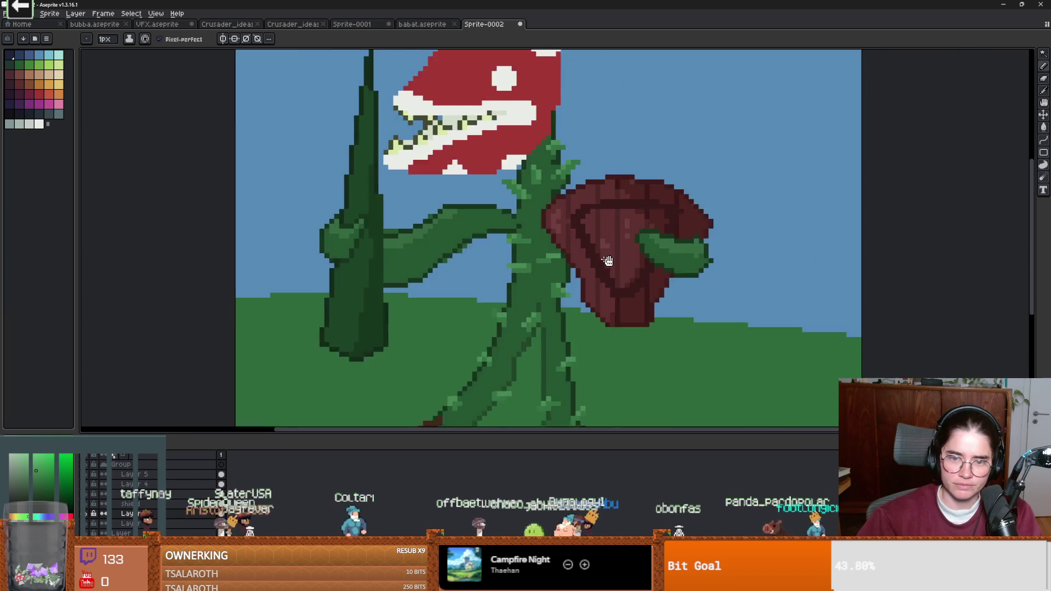
pyautogui.scroll(-1, 611, 270)
pyautogui.scroll(2, 609, 271)
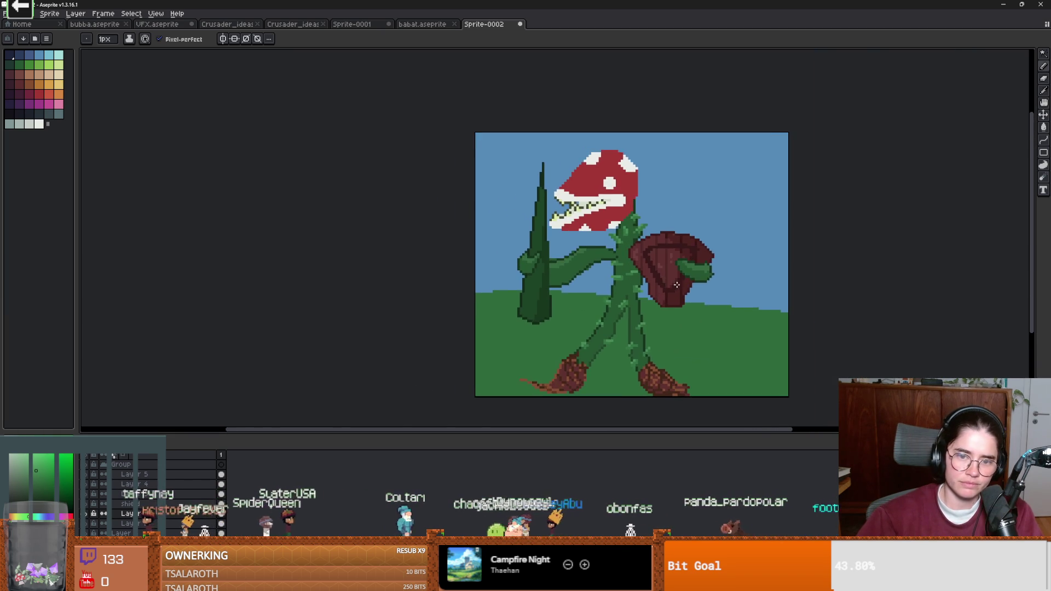
pyautogui.scroll(-1, 638, 280)
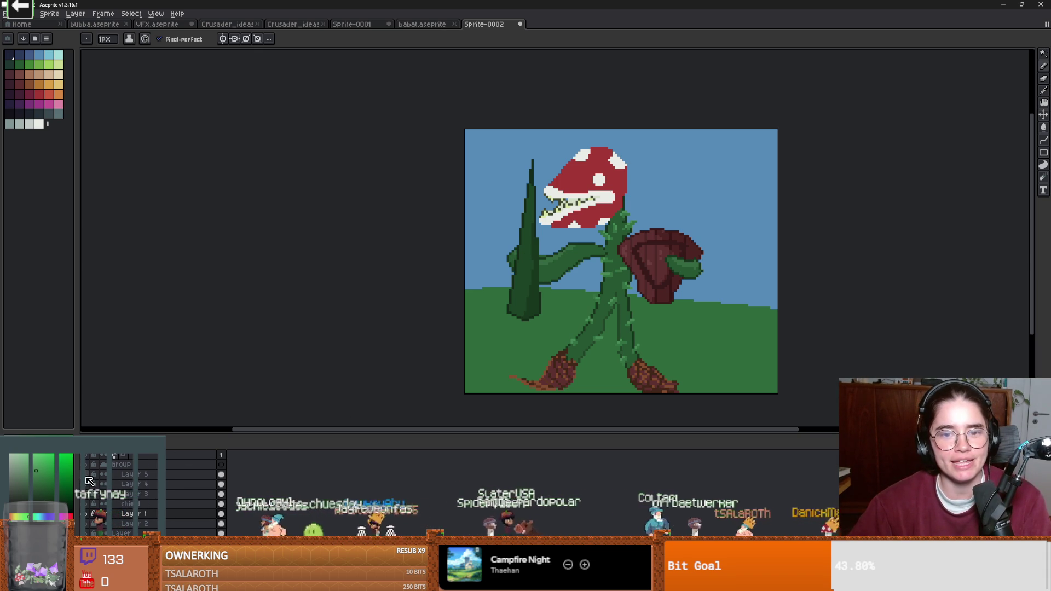
# Step: Hide and reshow the shield layer and Layer 1 to check each layer's contents
pyautogui.click(89, 503)
pyautogui.click(90, 501)
pyautogui.click(89, 504)
pyautogui.click(90, 504)
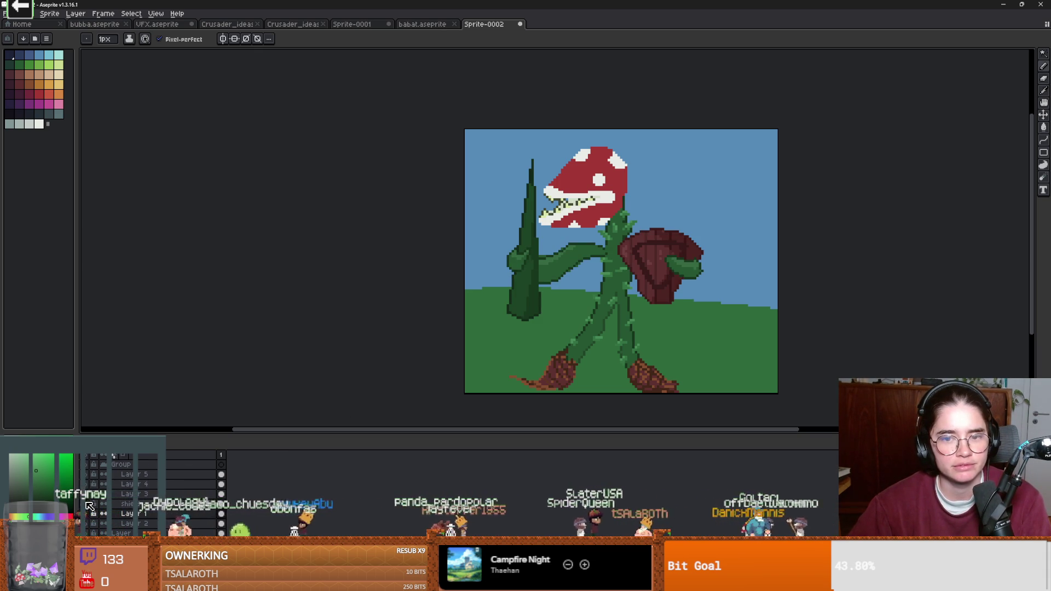
pyautogui.click(89, 515)
pyautogui.click(89, 515)
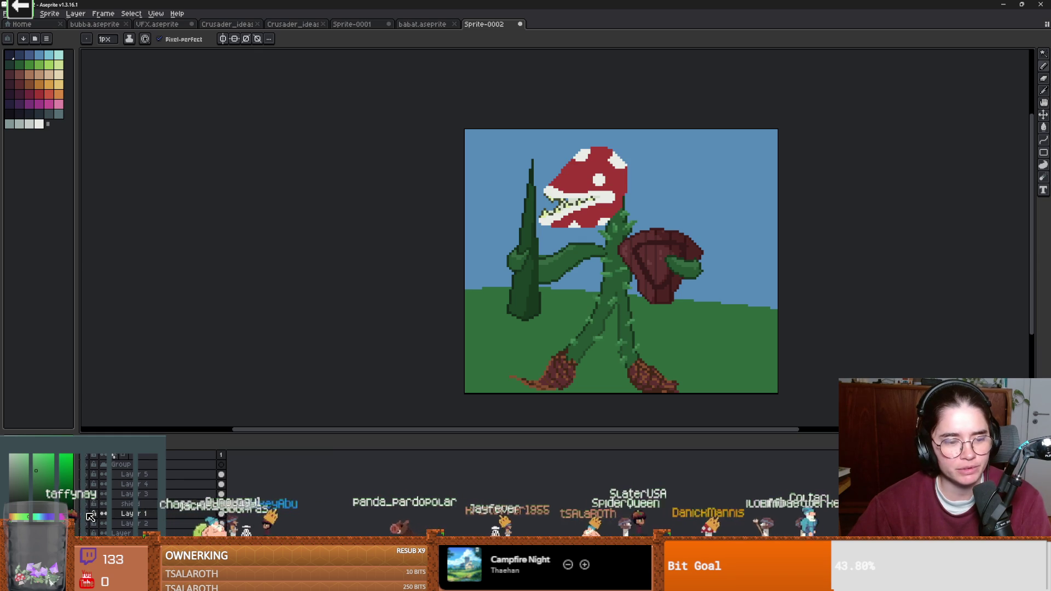
pyautogui.click(90, 515)
pyautogui.click(89, 515)
# Step: Zoom in on the head and pick the dark maroon palette swatch
pyautogui.scroll(2, 581, 279)
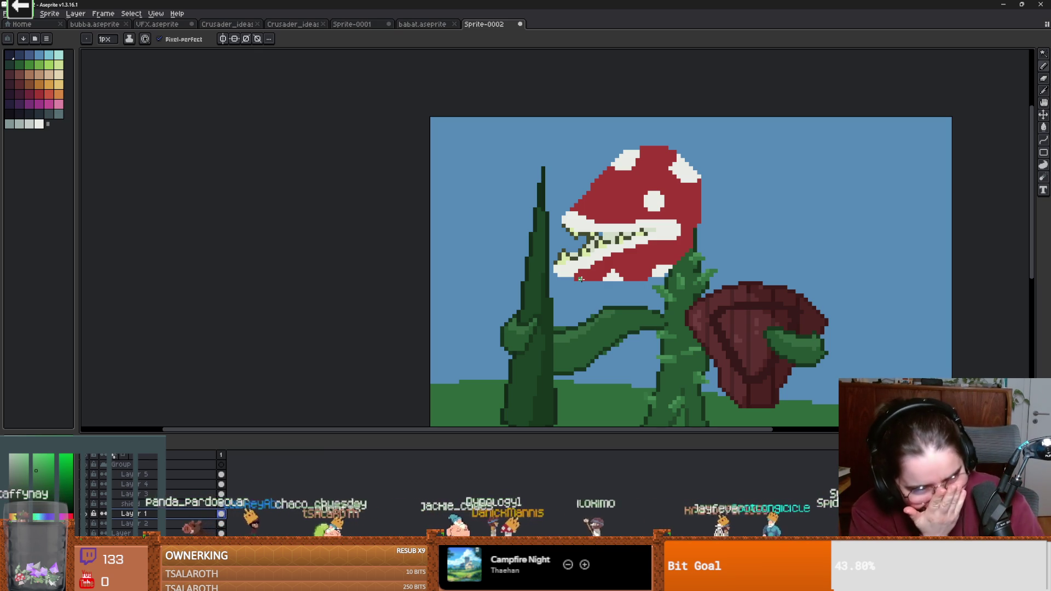
pyautogui.scroll(2, 658, 218)
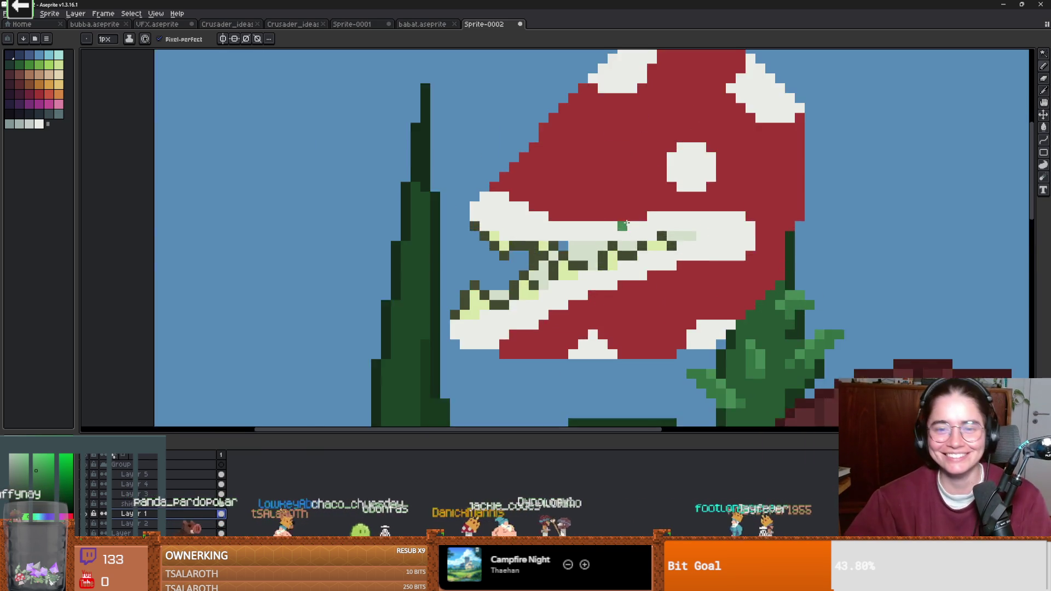
pyautogui.scroll(1, 567, 244)
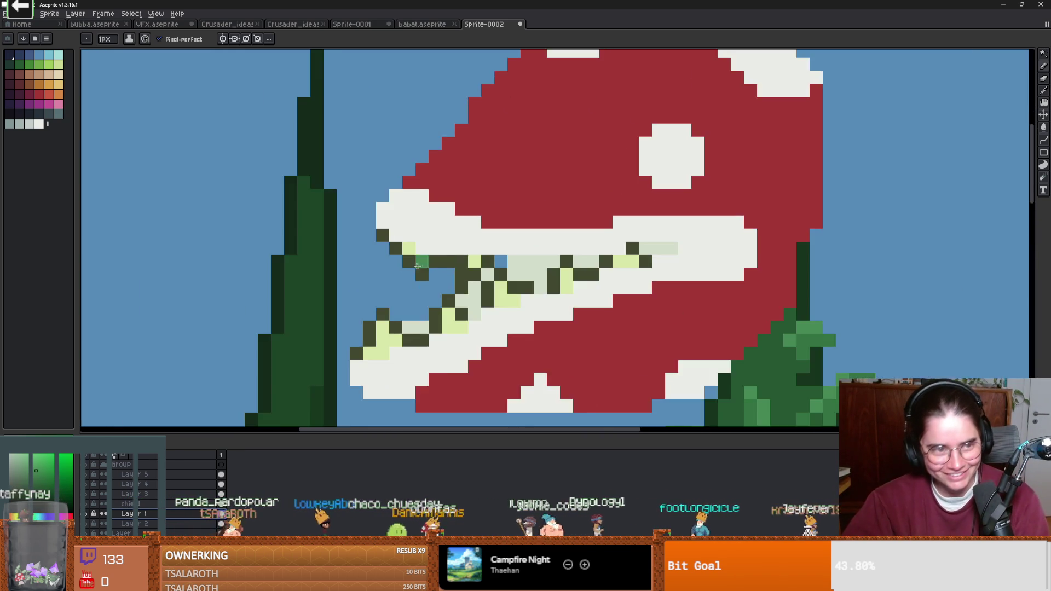
pyautogui.scroll(-3, 394, 246)
pyautogui.scroll(2, 454, 215)
pyautogui.click(29, 94)
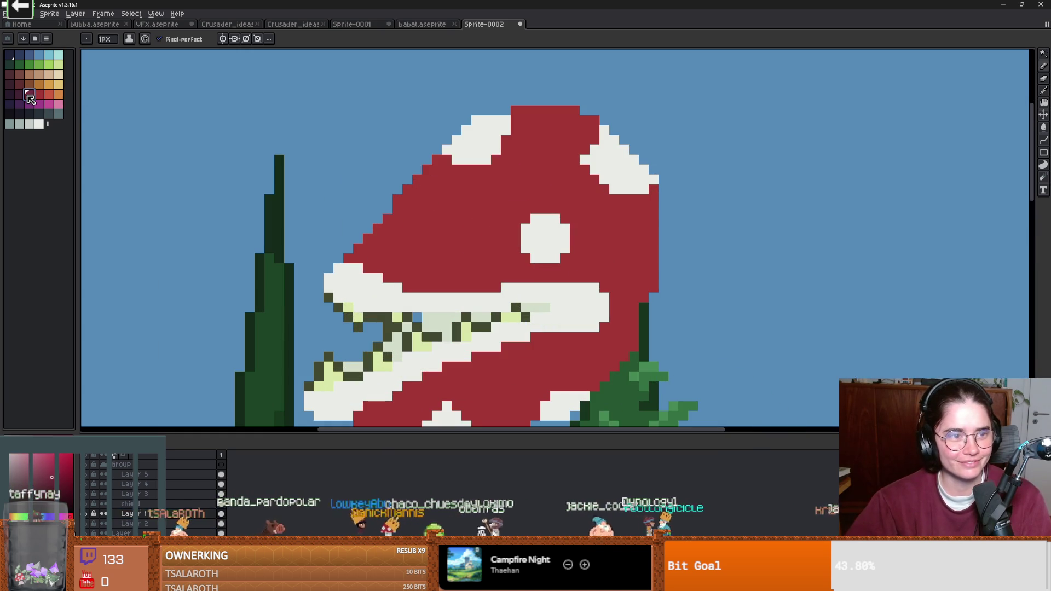
# Step: Draw dark maroon outline pixels along the head's upper-left and top edges
pyautogui.click(338, 257)
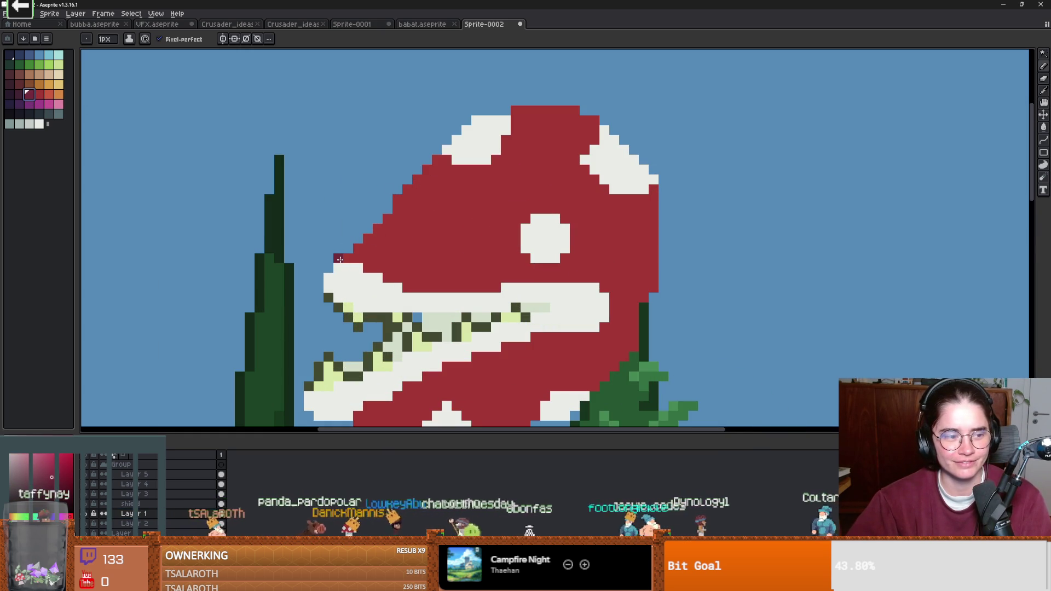
pyautogui.moveTo(352, 247)
pyautogui.mouseDown()
pyautogui.moveTo(409, 180)
pyautogui.moveTo(437, 173)
pyautogui.mouseUp()
pyautogui.click(474, 180)
pyautogui.moveTo(417, 169); pyautogui.dragTo(436, 150)
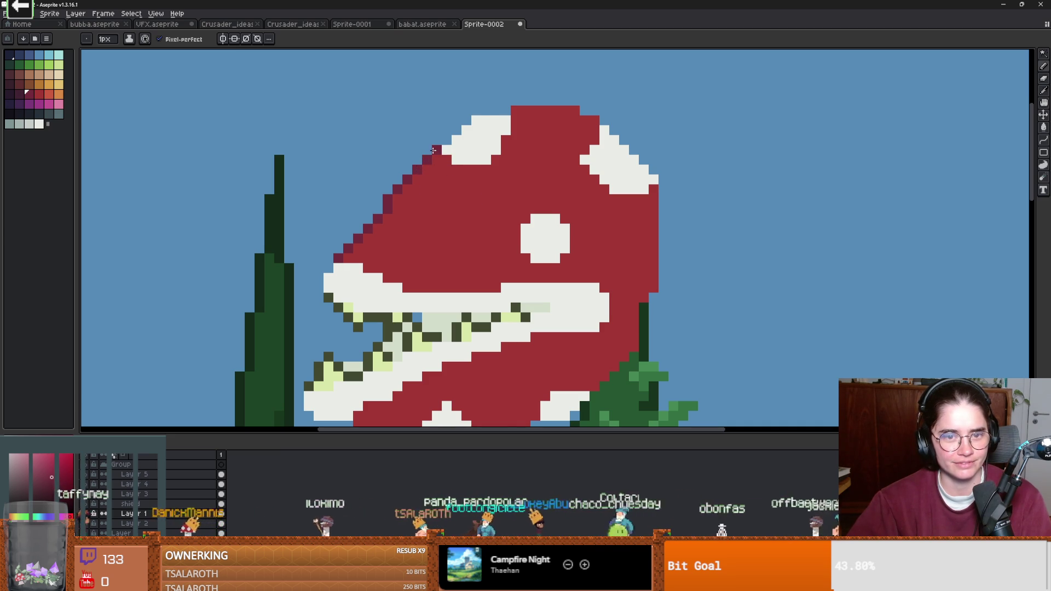
pyautogui.moveTo(508, 111)
pyautogui.mouseDown()
pyautogui.moveTo(475, 111)
pyautogui.moveTo(447, 140)
pyautogui.mouseUp()
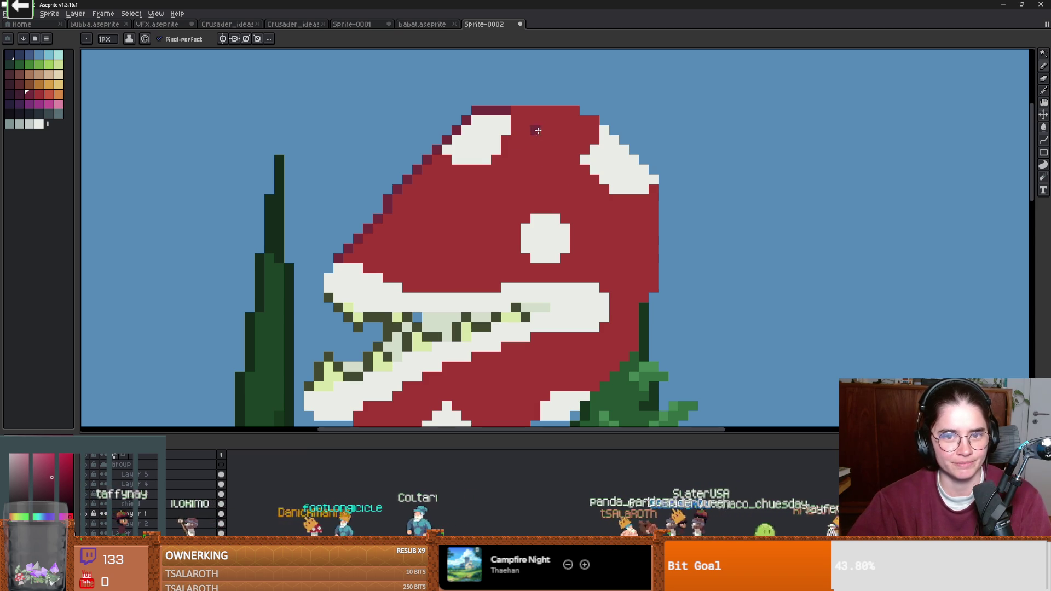
pyautogui.moveTo(509, 101)
pyautogui.mouseDown()
pyautogui.moveTo(591, 110)
pyautogui.moveTo(654, 168)
pyautogui.moveTo(665, 286)
pyautogui.moveTo(607, 260)
pyautogui.moveTo(446, 277)
pyautogui.mouseUp()
# Step: Extend the dark maroon outline along the underside of the head
pyautogui.scroll(-5, 656, 279)
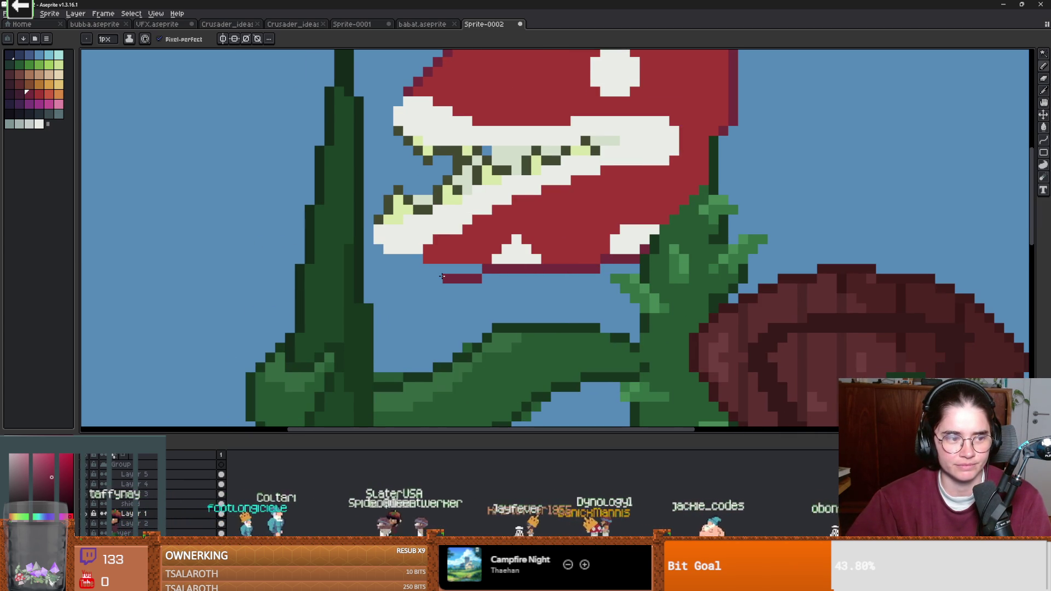
pyautogui.click(438, 278)
pyautogui.keyDown('alt'); pyautogui.click(481, 257); pyautogui.keyUp('alt')
pyautogui.moveTo(462, 268); pyautogui.dragTo(424, 269)
pyautogui.keyDown('alt'); pyautogui.click(449, 278); pyautogui.keyUp('alt')
pyautogui.click(419, 270)
pyautogui.scroll(-3, 526, 267)
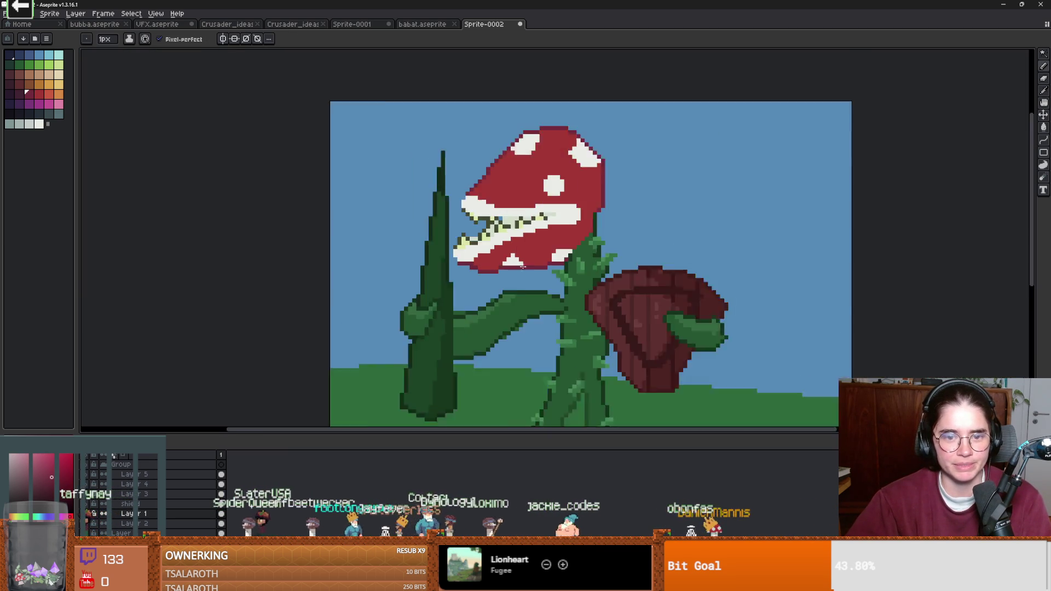
pyautogui.scroll(3, 527, 267)
pyautogui.keyDown('alt'); pyautogui.click(396, 249); pyautogui.keyUp('alt')
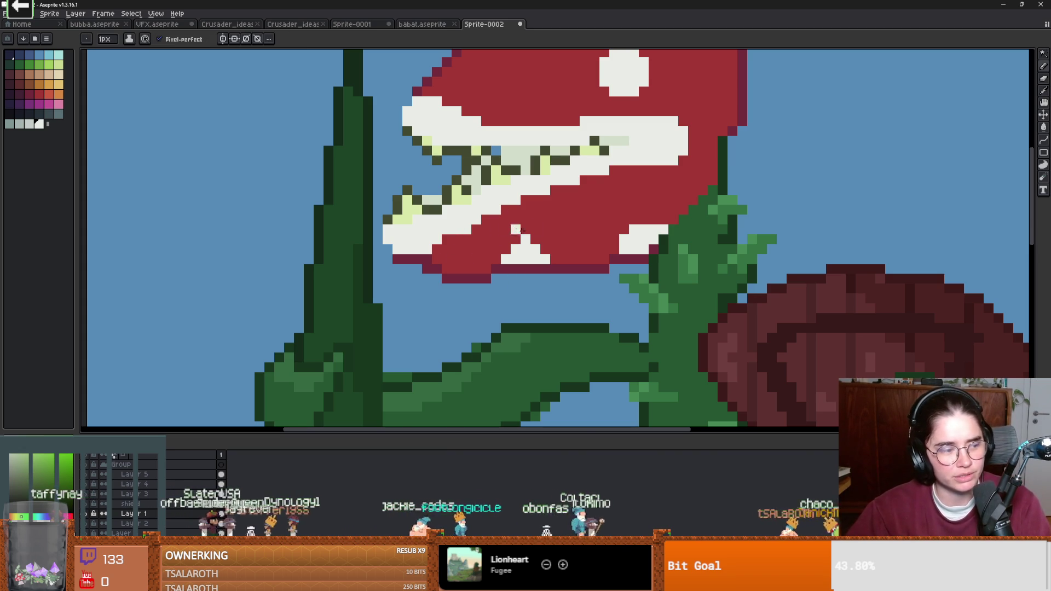
pyautogui.scroll(4, 553, 235)
pyautogui.scroll(-4, 550, 237)
pyautogui.scroll(2, 281, 345)
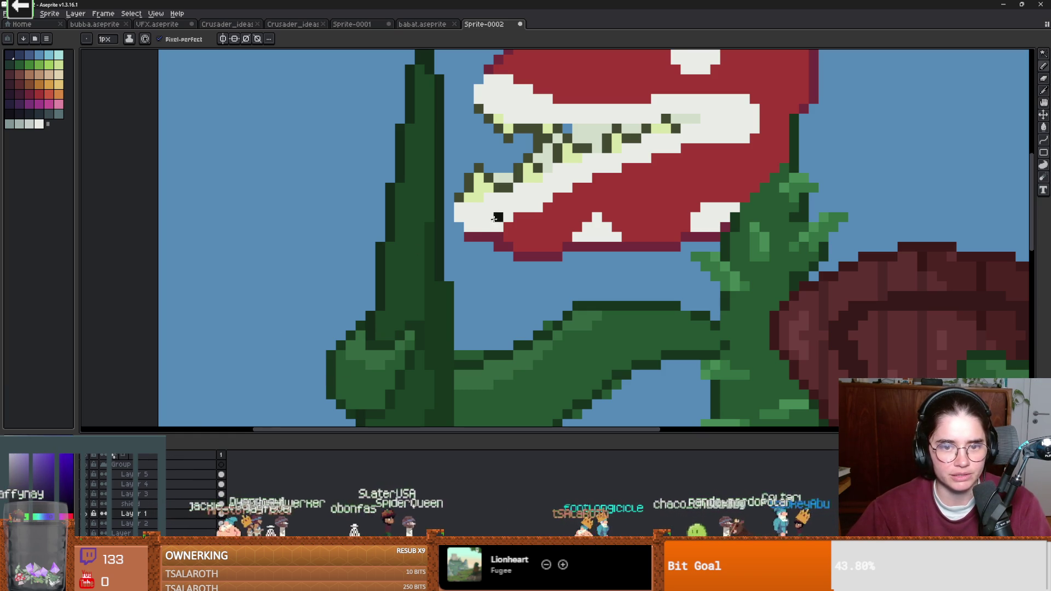
# Step: Paint a few black pixels along the piranha plant's lower lip
pyautogui.moveTo(498, 237); pyautogui.dragTo(470, 236)
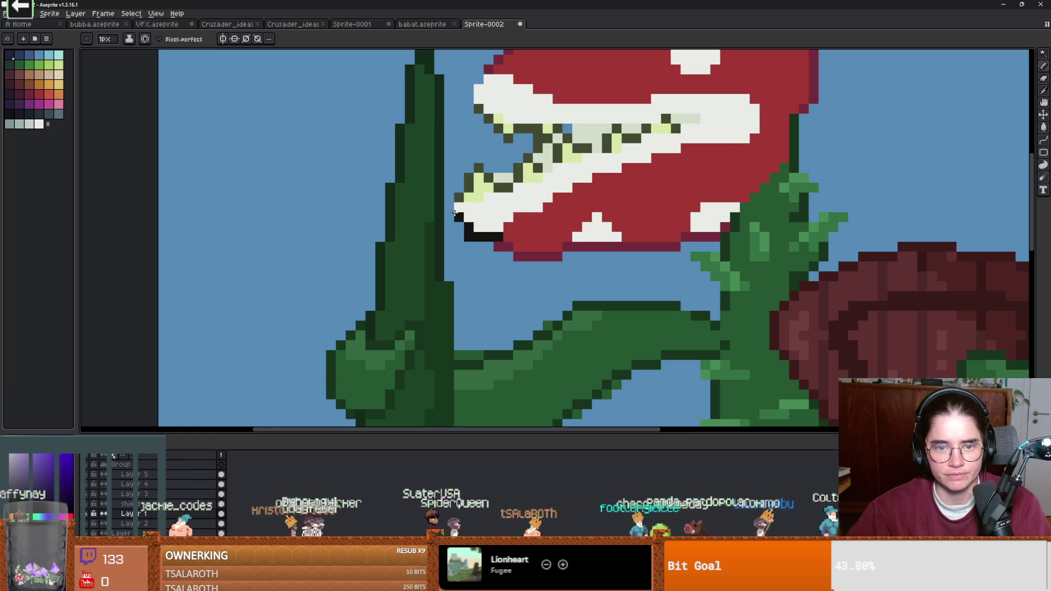
pyautogui.click(458, 207)
pyautogui.scroll(-2, 460, 208)
pyautogui.scroll(2, 476, 175)
pyautogui.click(485, 158)
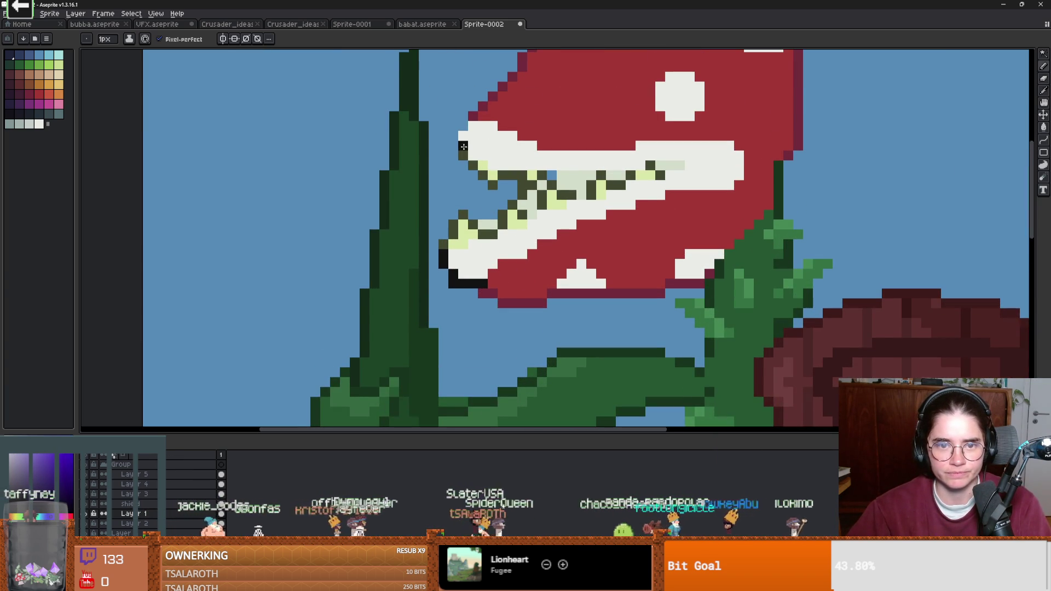
pyautogui.scroll(-4, 457, 135)
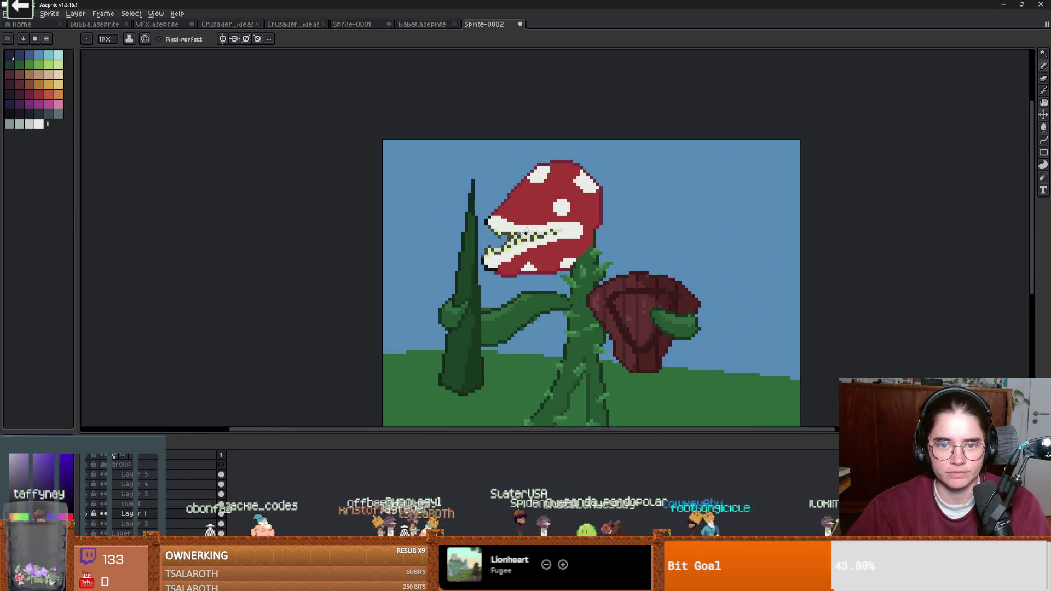
pyautogui.scroll(2, 545, 201)
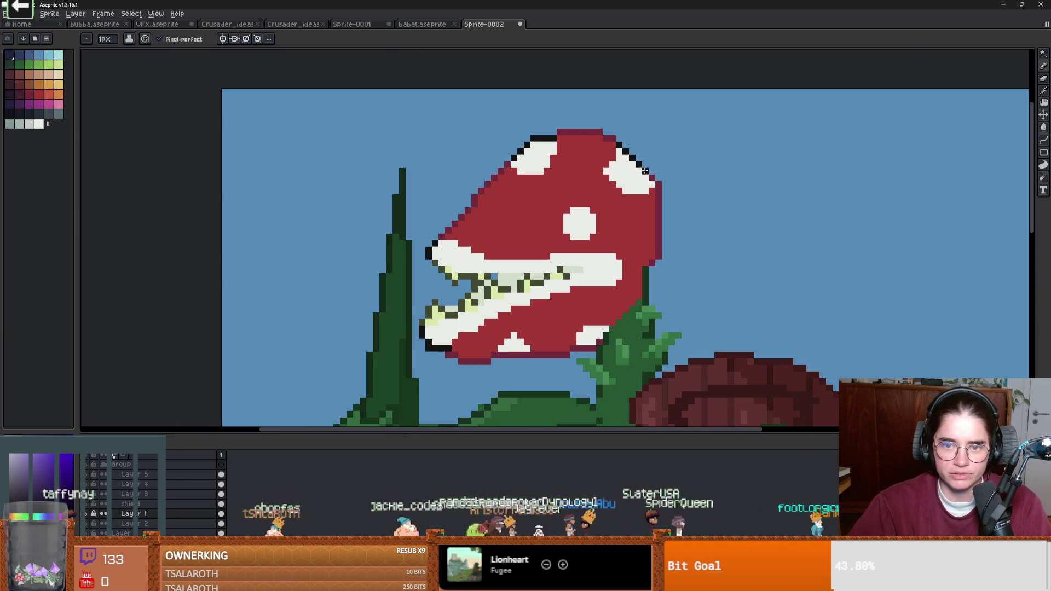
pyautogui.scroll(-3, 695, 219)
pyautogui.scroll(1, 697, 221)
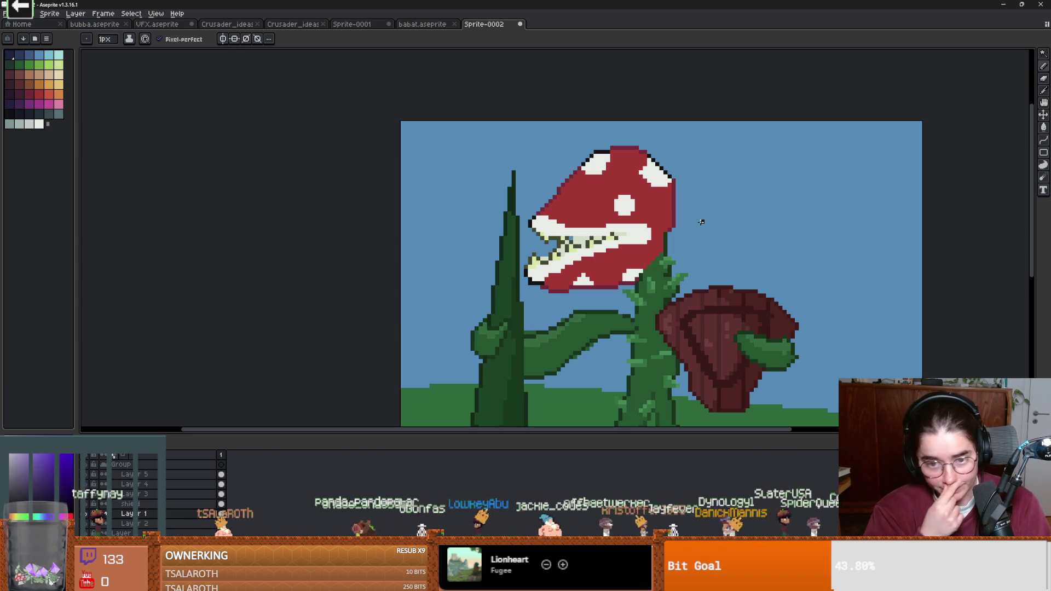
pyautogui.scroll(-2, 695, 235)
pyautogui.scroll(1, 606, 349)
pyautogui.moveTo(682, 344); pyautogui.dragTo(635, 281)
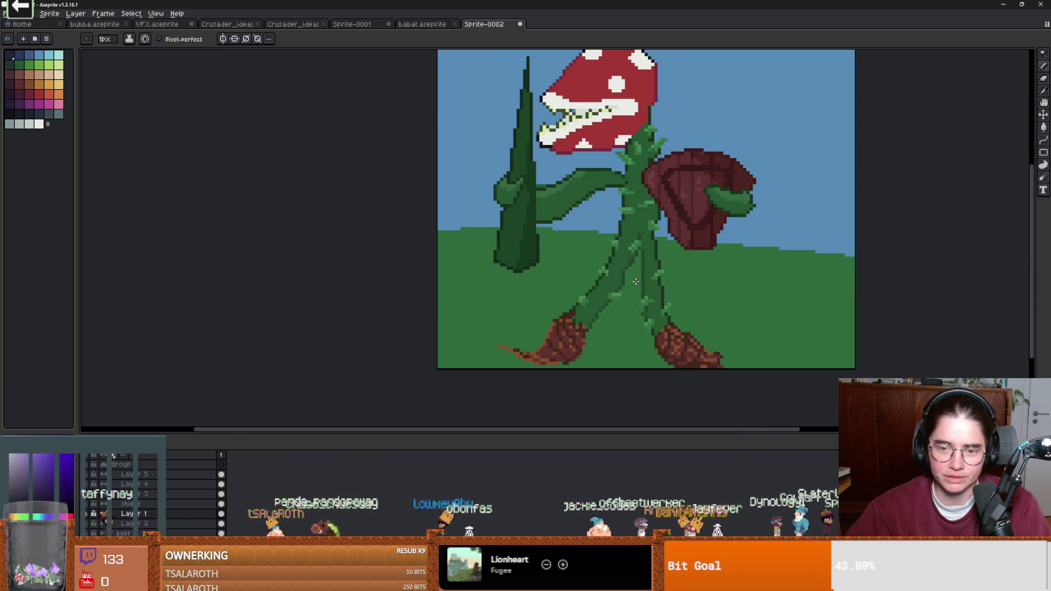
pyautogui.scroll(-1, 691, 229)
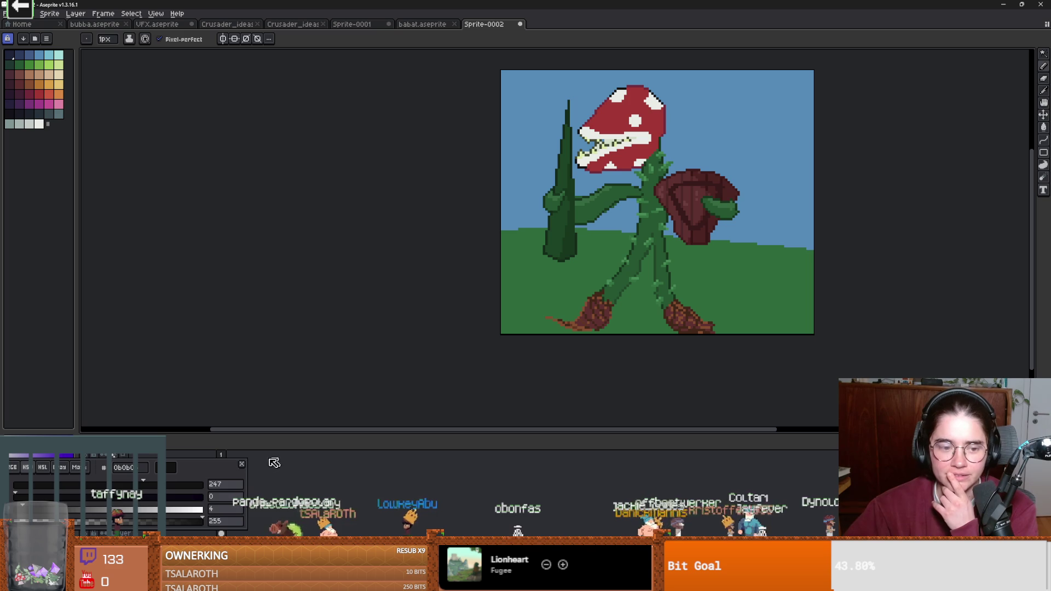
# Step: Close the colour popup and draw a short black line inside the mouth along the upper teeth
pyautogui.click(241, 464)
pyautogui.scroll(1, 740, 173)
pyautogui.scroll(-1, 723, 181)
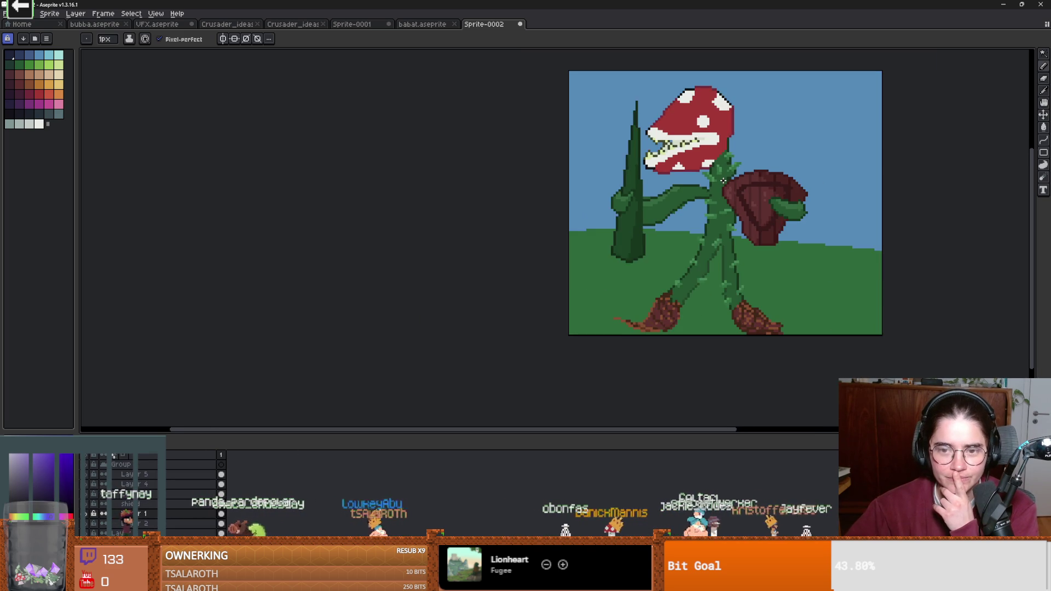
pyautogui.scroll(1, 723, 181)
pyautogui.scroll(-3, 619, 217)
pyautogui.scroll(3, 618, 217)
pyautogui.scroll(-1, 618, 217)
pyautogui.scroll(1, 617, 218)
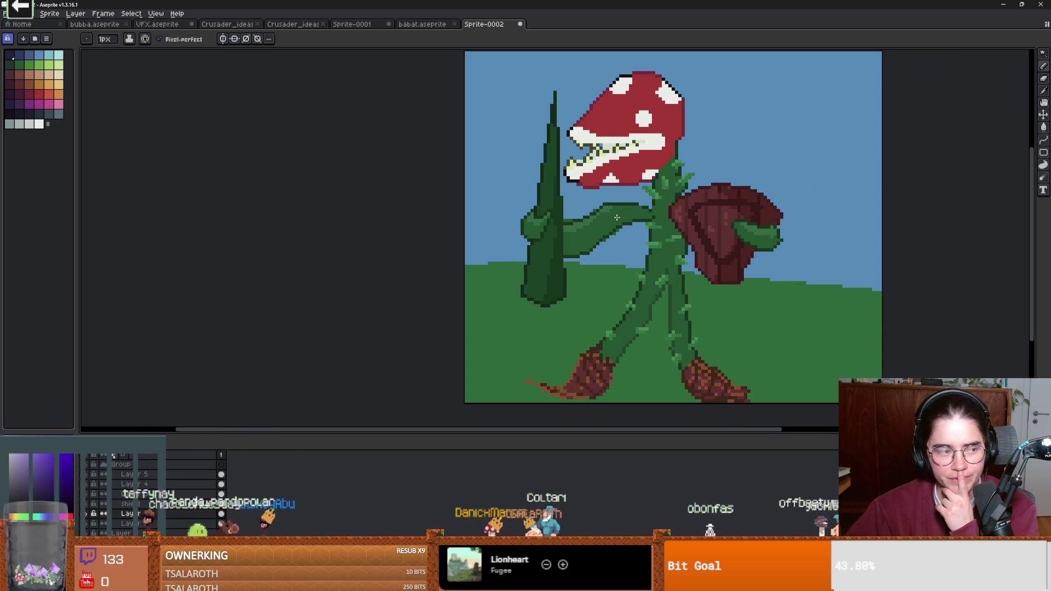
pyautogui.scroll(-1, 615, 217)
pyautogui.scroll(1, 616, 217)
pyautogui.scroll(1, 721, 239)
pyautogui.scroll(-1, 721, 239)
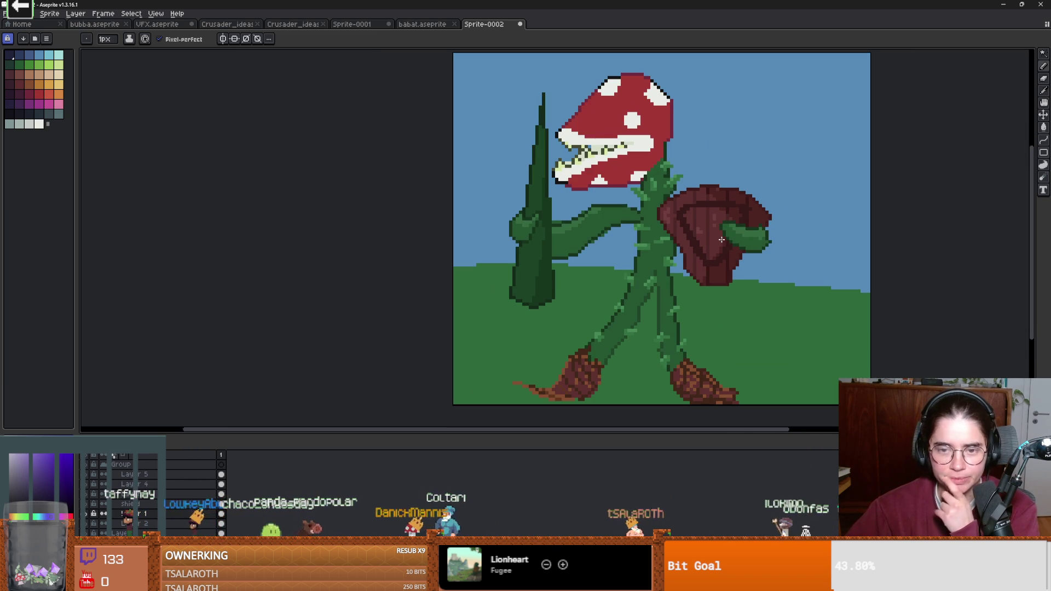
pyautogui.scroll(3, 679, 224)
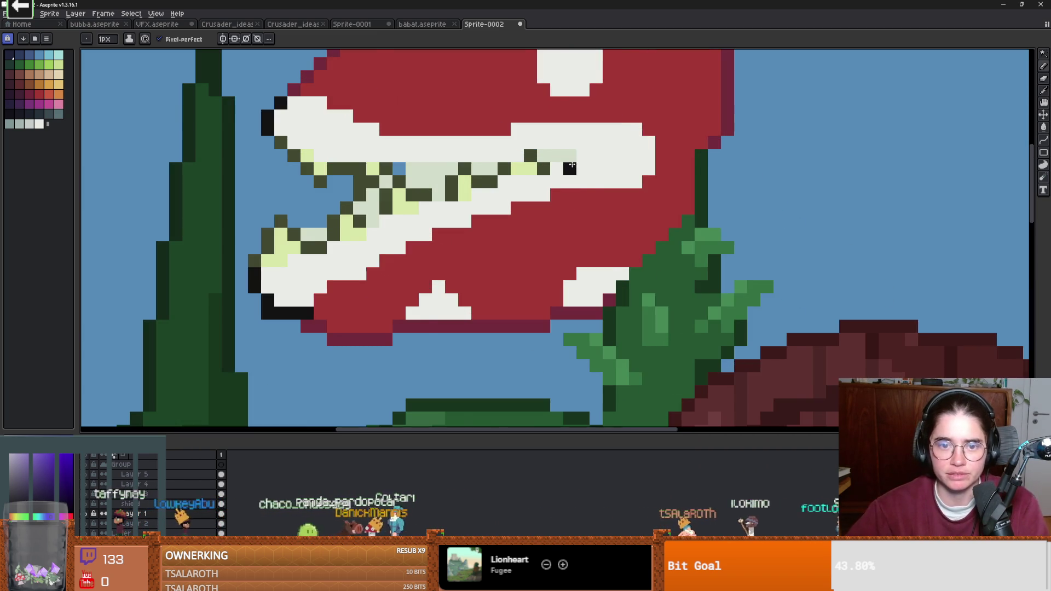
pyautogui.click(480, 173)
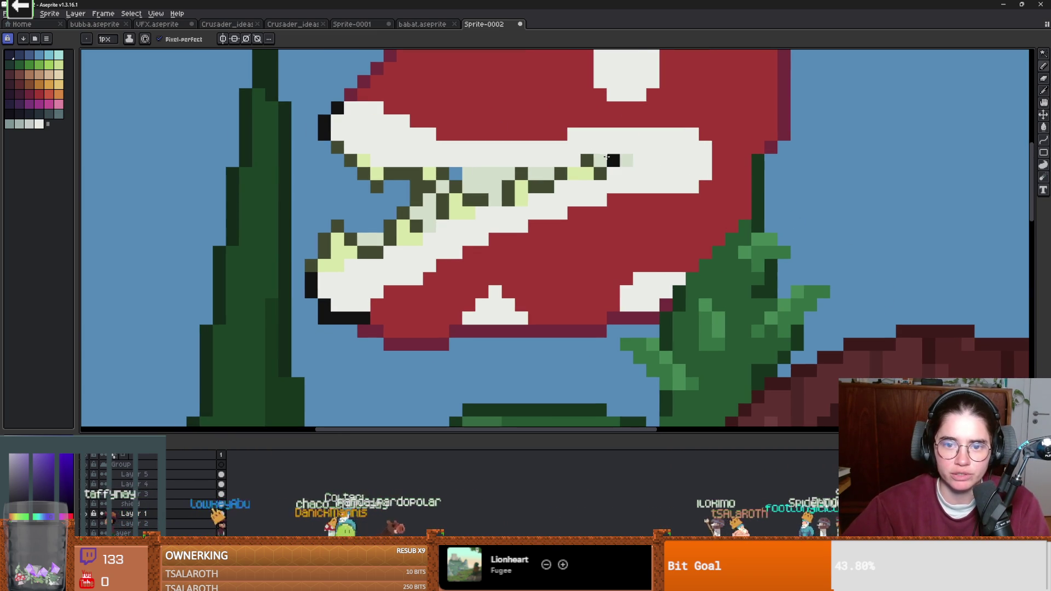
pyautogui.moveTo(598, 153); pyautogui.dragTo(628, 160)
pyautogui.scroll(-5, 605, 164)
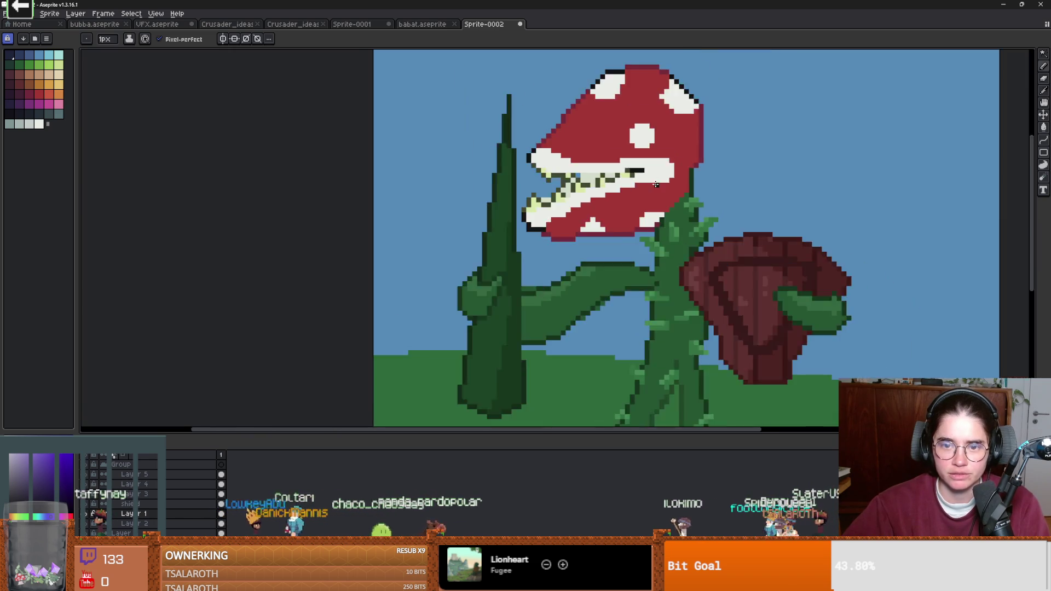
pyautogui.scroll(4, 605, 164)
pyautogui.scroll(-4, 602, 170)
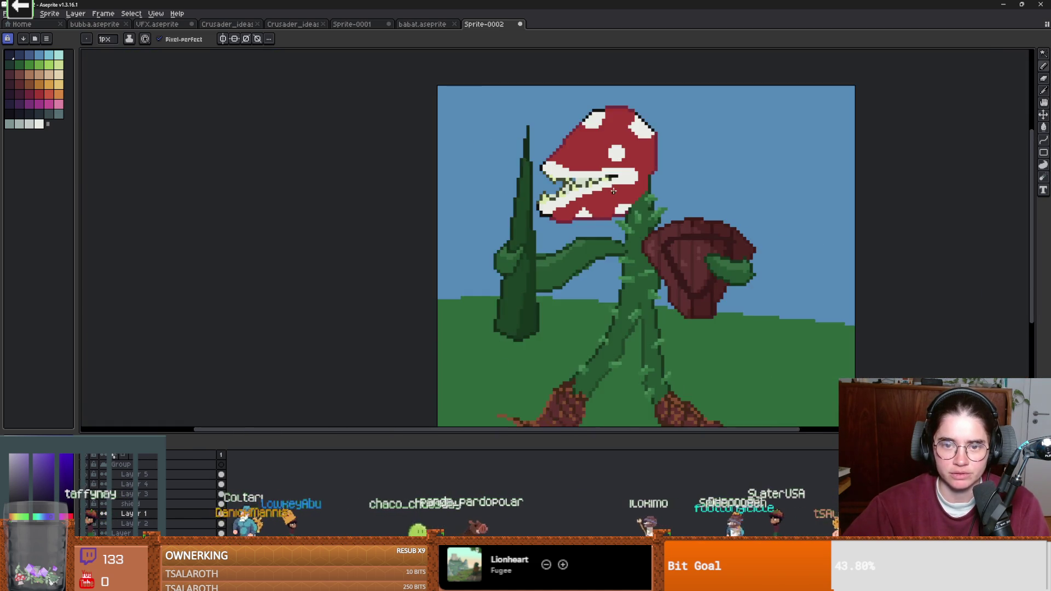
# Step: Sample a green from the plant and return to the Pencil
pyautogui.scroll(3, 584, 184)
pyautogui.scroll(1, 584, 183)
pyautogui.press('i')
pyautogui.click(575, 179)
pyautogui.press('b')
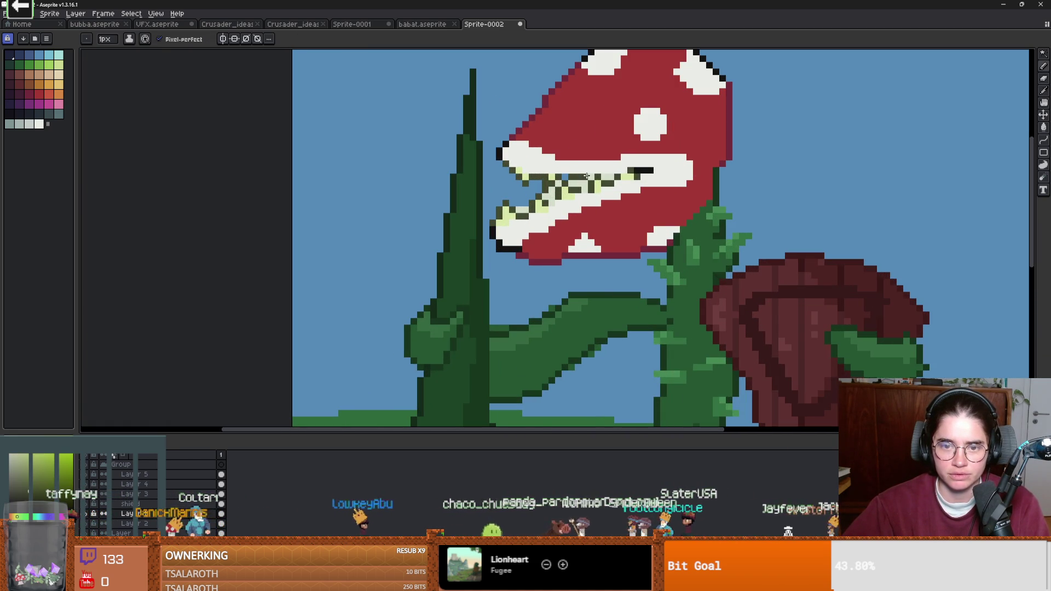
pyautogui.scroll(-2, 656, 202)
pyautogui.scroll(-2, 658, 201)
pyautogui.scroll(3, 664, 323)
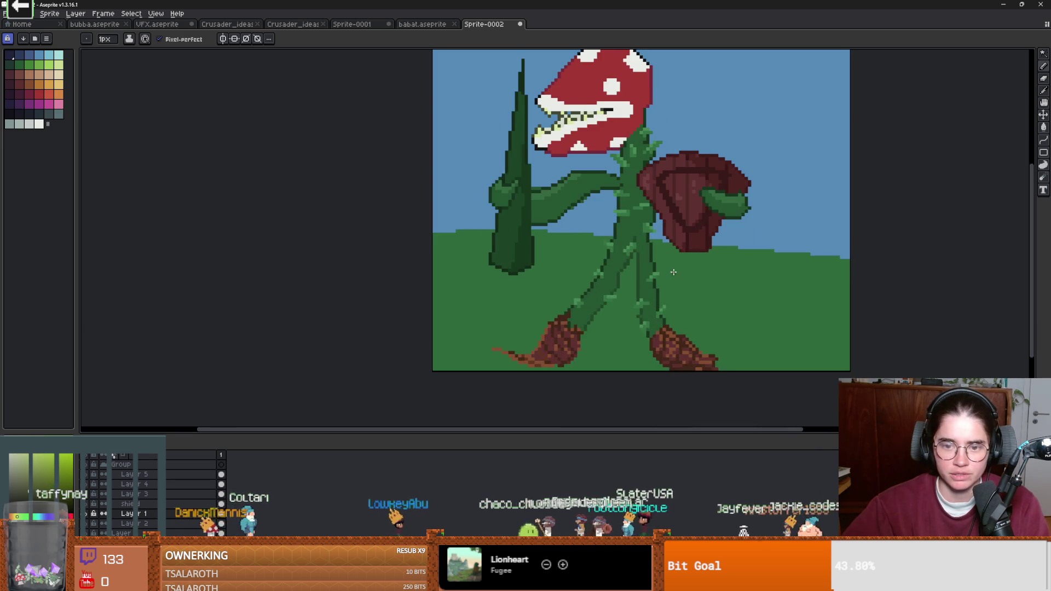
pyautogui.scroll(-1, 664, 322)
pyautogui.scroll(-2, 669, 310)
pyautogui.scroll(1, 670, 309)
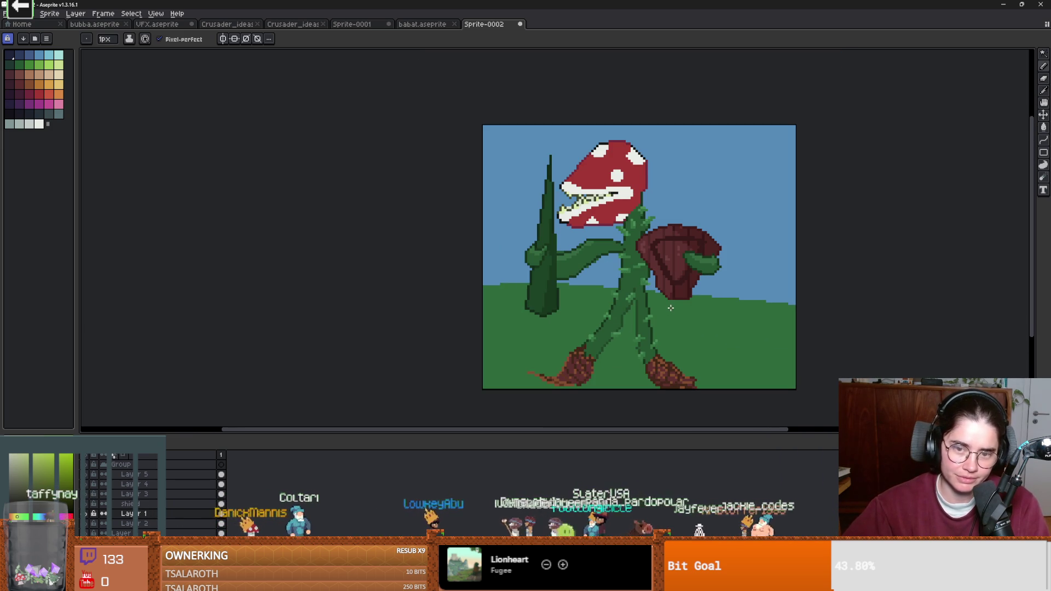
pyautogui.scroll(1, 669, 301)
pyautogui.scroll(-1, 383, 410)
# Step: On the bottom layer, flood-fill the blue sky and green grass with dark navy
pyautogui.hotkey('alt', 'Down')
pyautogui.hotkey('alt', 'Down')
pyautogui.press('i')
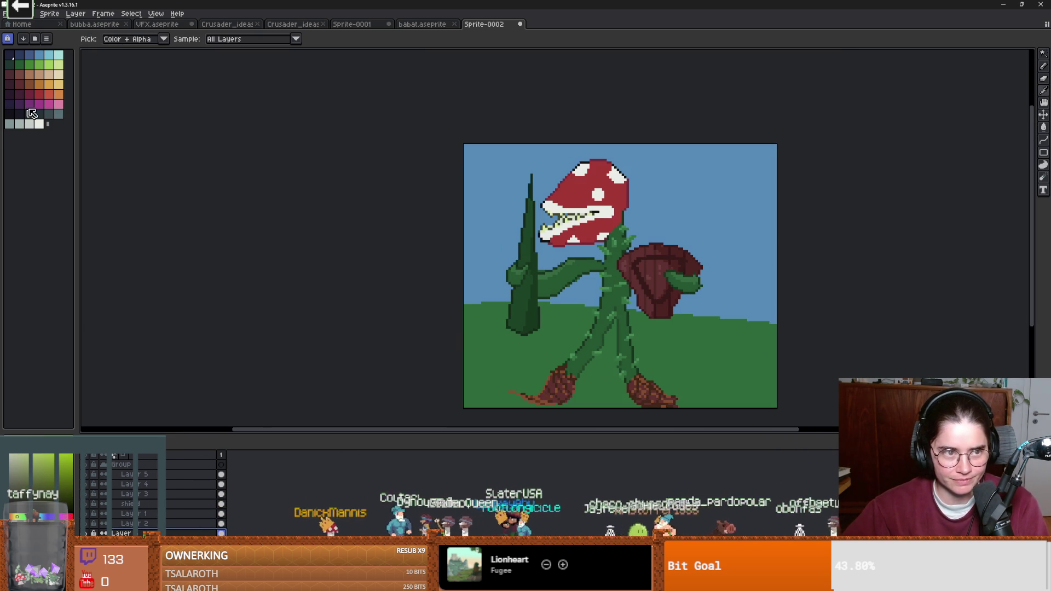
pyautogui.click(26, 113)
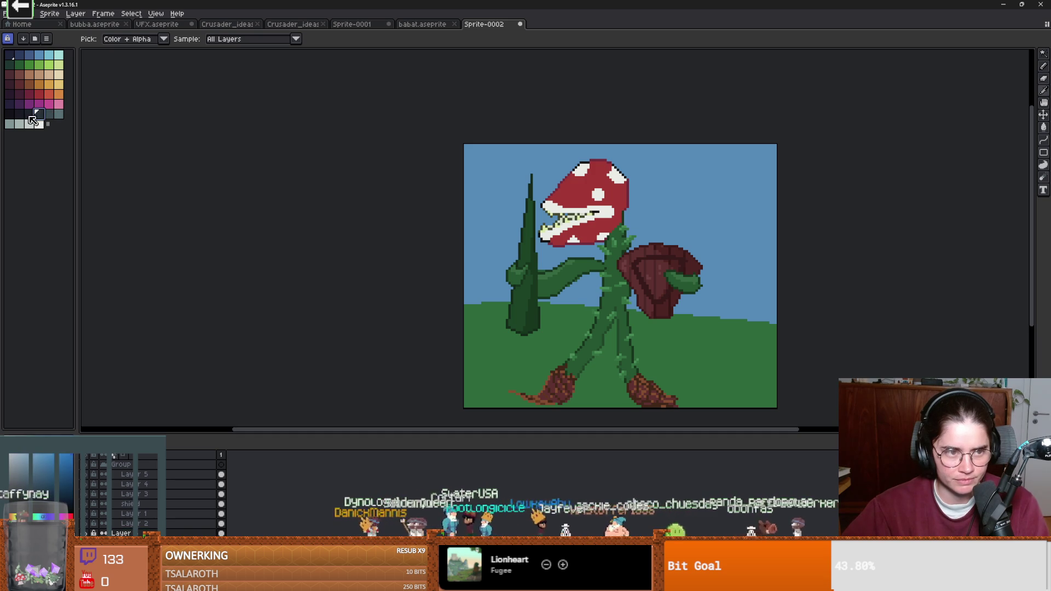
pyautogui.press('g')
pyautogui.click(492, 361)
pyautogui.click(492, 219)
pyautogui.scroll(-3, 524, 328)
pyautogui.scroll(2, 524, 328)
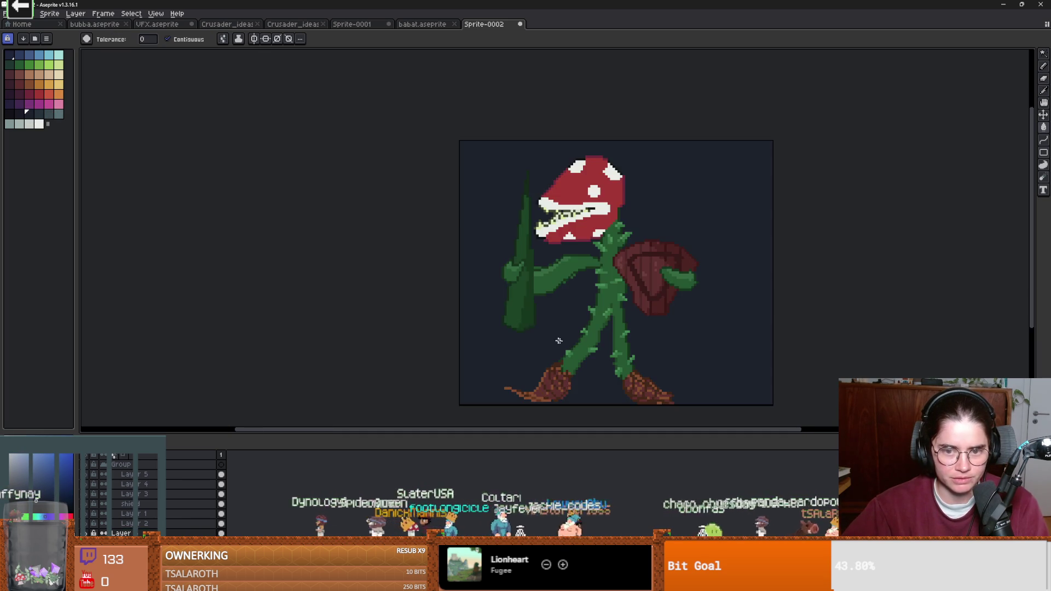
pyautogui.scroll(-1, 580, 328)
pyautogui.scroll(1, 584, 327)
pyautogui.moveTo(584, 327); pyautogui.dragTo(602, 328)
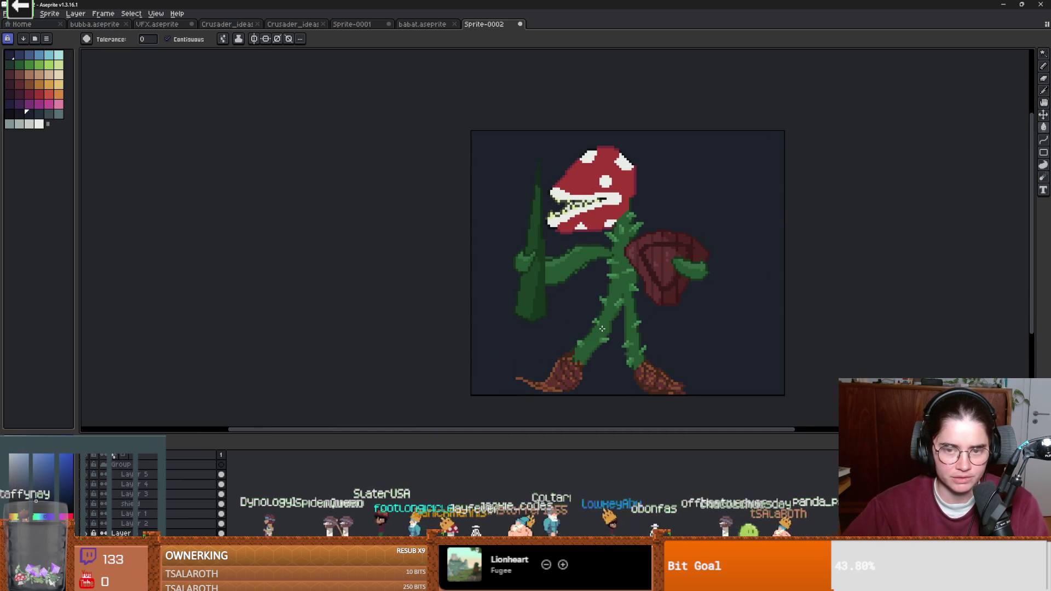
pyautogui.scroll(-1, 601, 329)
pyautogui.scroll(1, 553, 311)
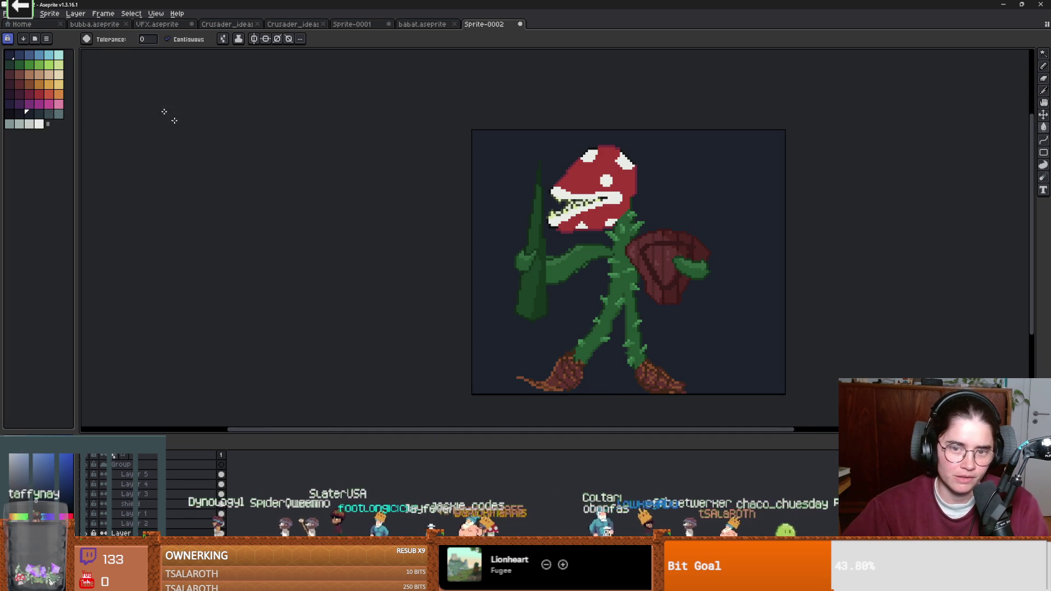
# Step: Open the Export dialog from the File menu
pyautogui.click(5, 13)
pyautogui.moveTo(49, 95)
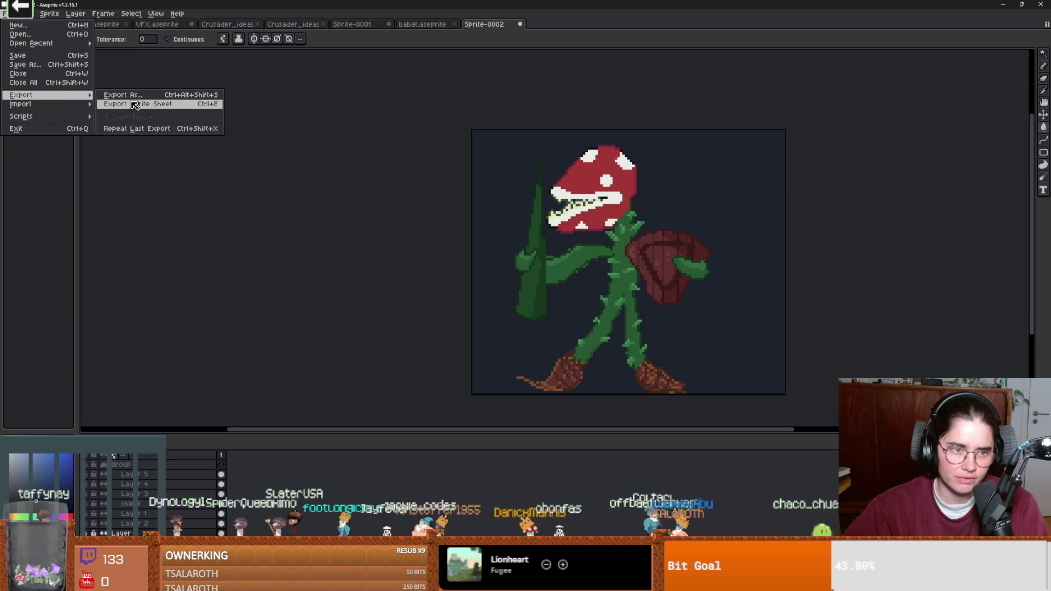
pyautogui.click(131, 96)
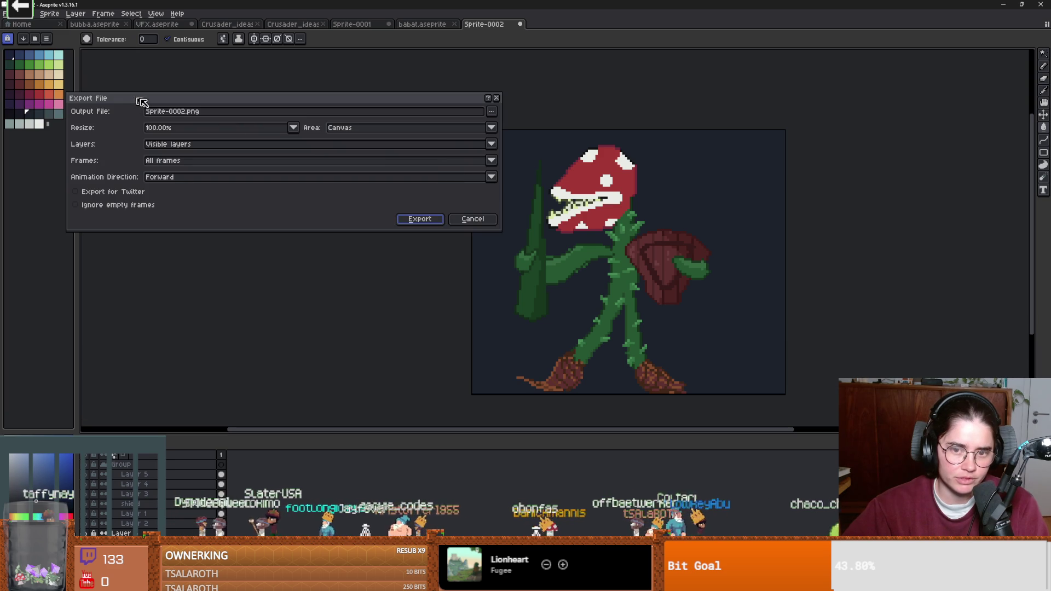
# Step: Export the sprite as Sprite-0002.png with a resize scale, accepting the PNG warning
pyautogui.doubleClick(201, 111)
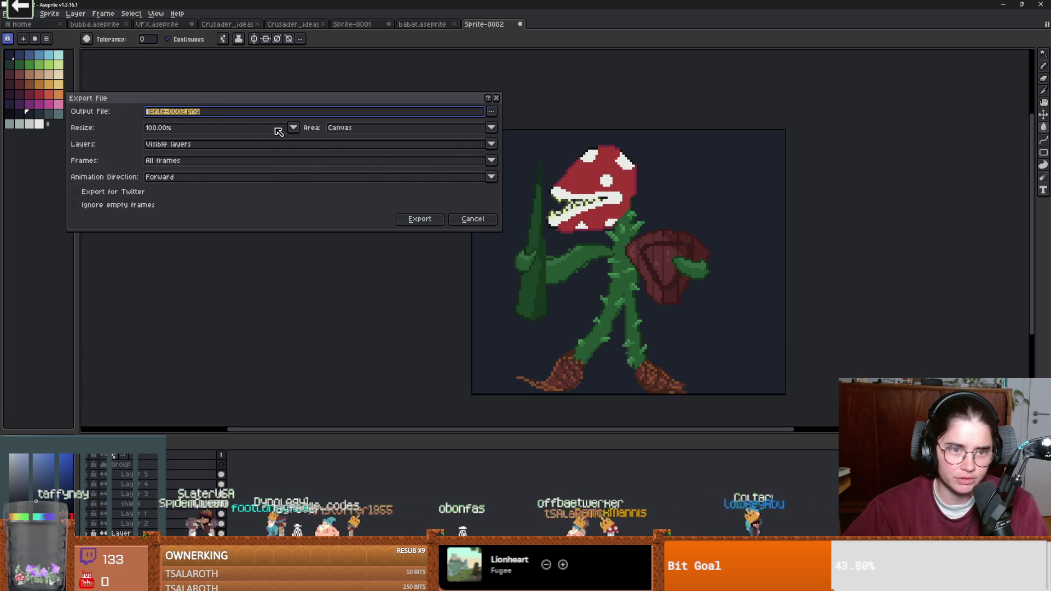
pyautogui.click(293, 127)
pyautogui.click(163, 191)
pyautogui.click(420, 219)
pyautogui.click(507, 336)
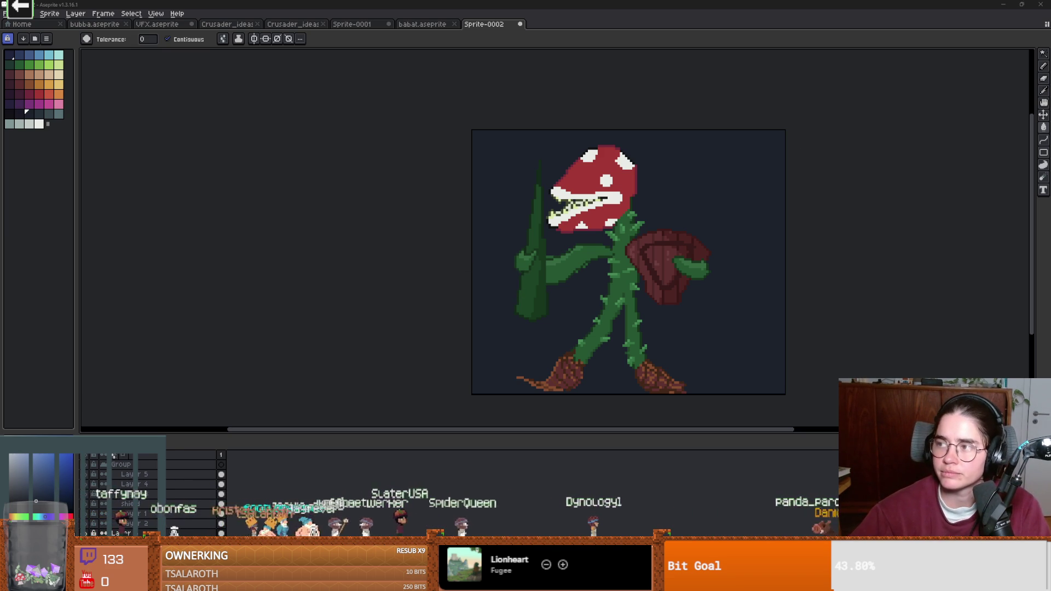
# Step: Follow the Pixel Dailies account on Bluesky in the browser, then return to Aseprite
pyautogui.hotkey('alt', 'Tab')
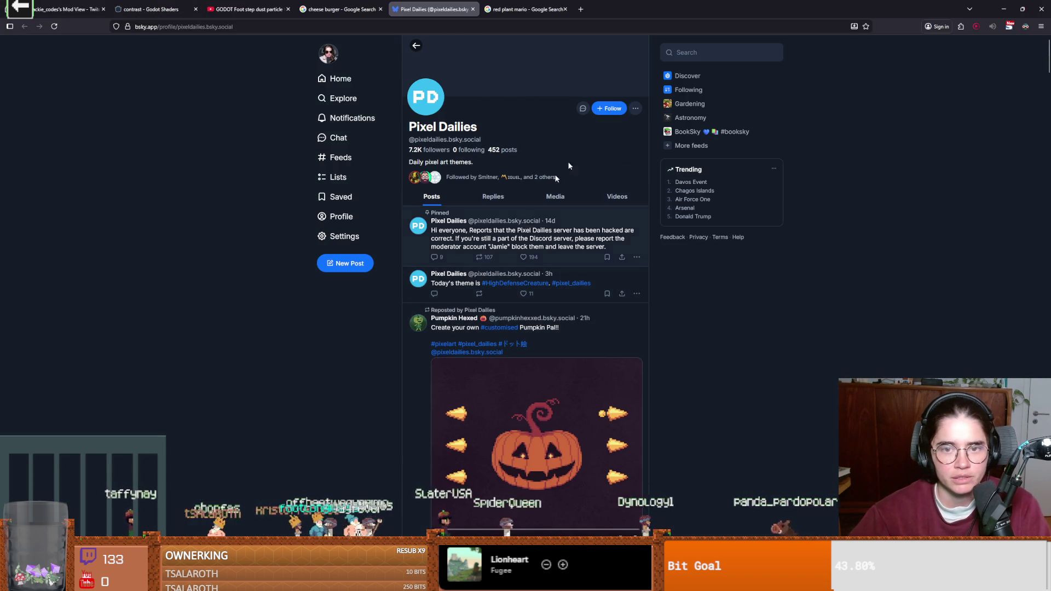
pyautogui.click(615, 109)
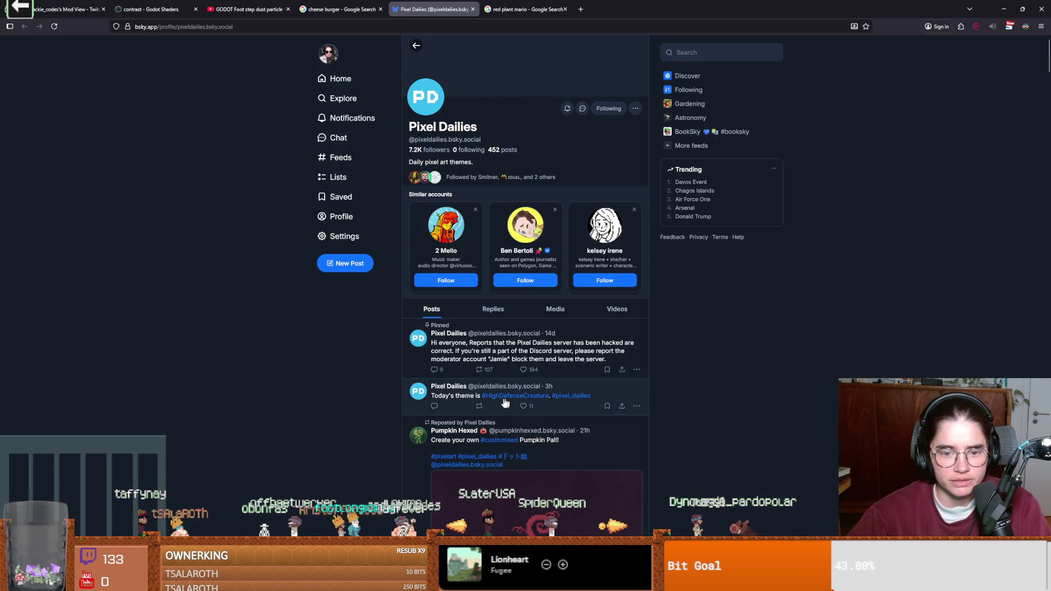
pyautogui.hotkey('alt', 'Tab')
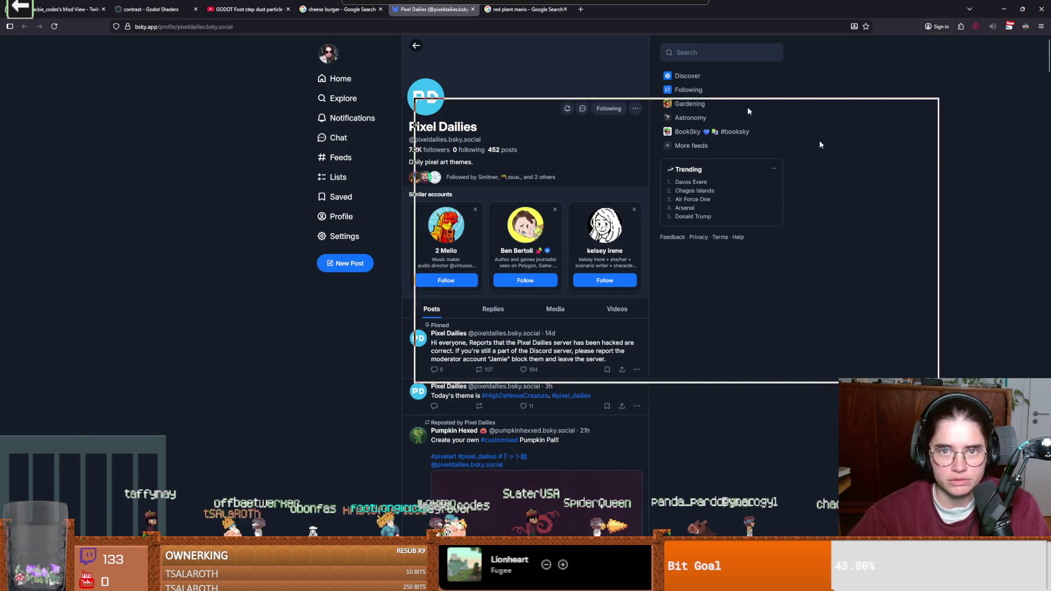
pyautogui.scroll(1, 387, 239)
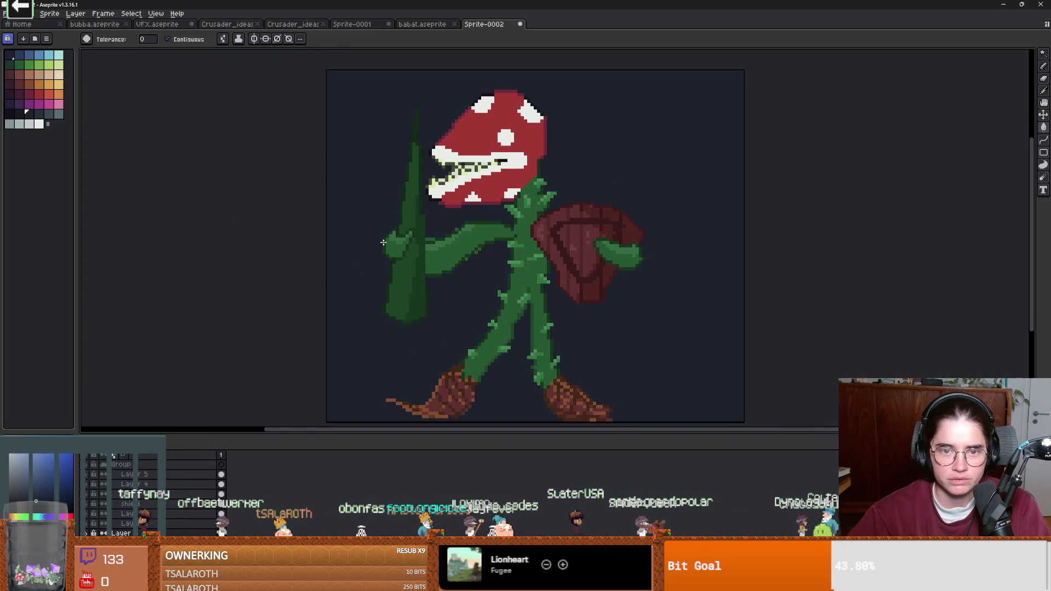
# Step: Start Export As for the sprite and browse for the output location
pyautogui.scroll(-1, 370, 237)
pyautogui.scroll(1, 374, 238)
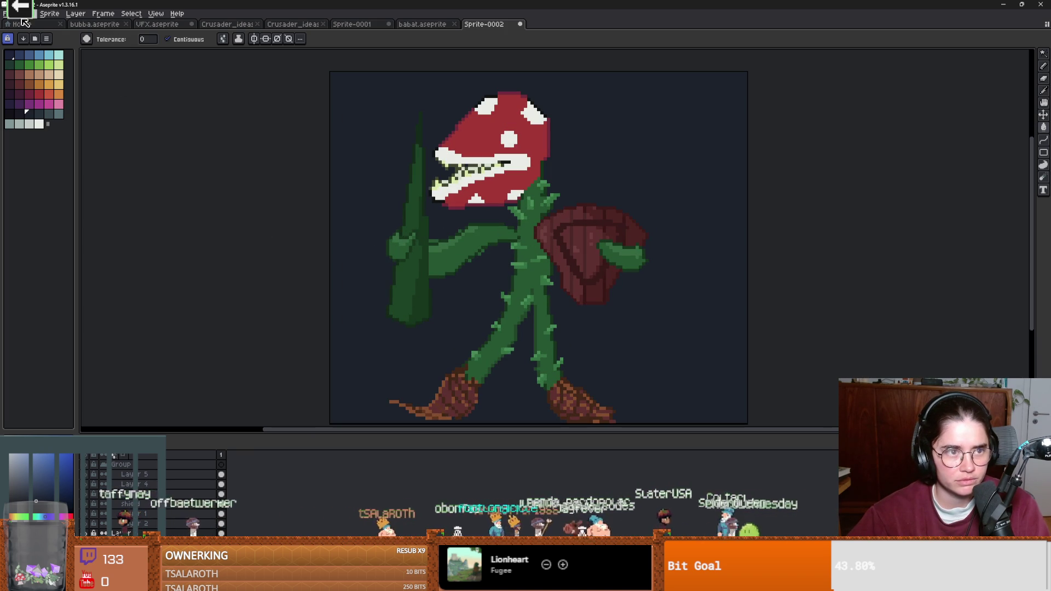
pyautogui.click(5, 13)
pyautogui.moveTo(39, 100)
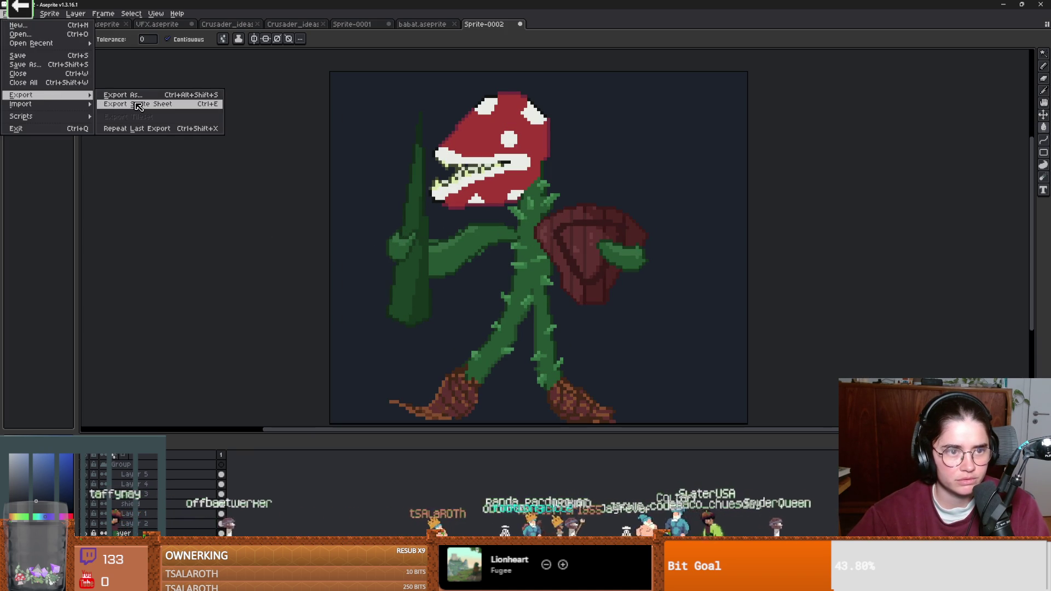
pyautogui.click(125, 95)
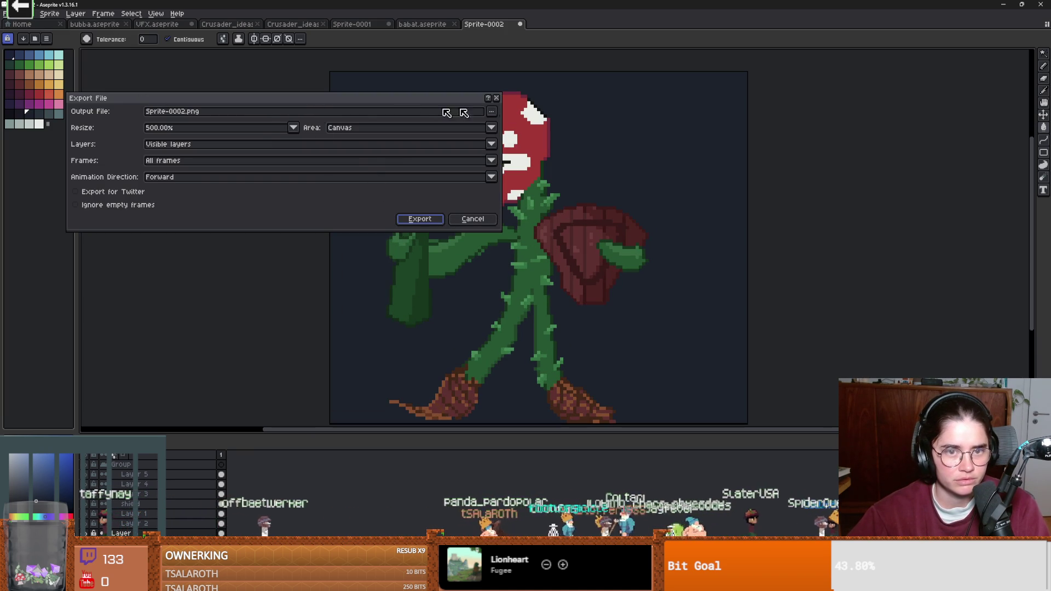
pyautogui.click(492, 111)
pyautogui.click(557, 126)
# Step: Create a 2026 folder in pixel_practice with a subfolder named 1 inside it
pyautogui.click(122, 33)
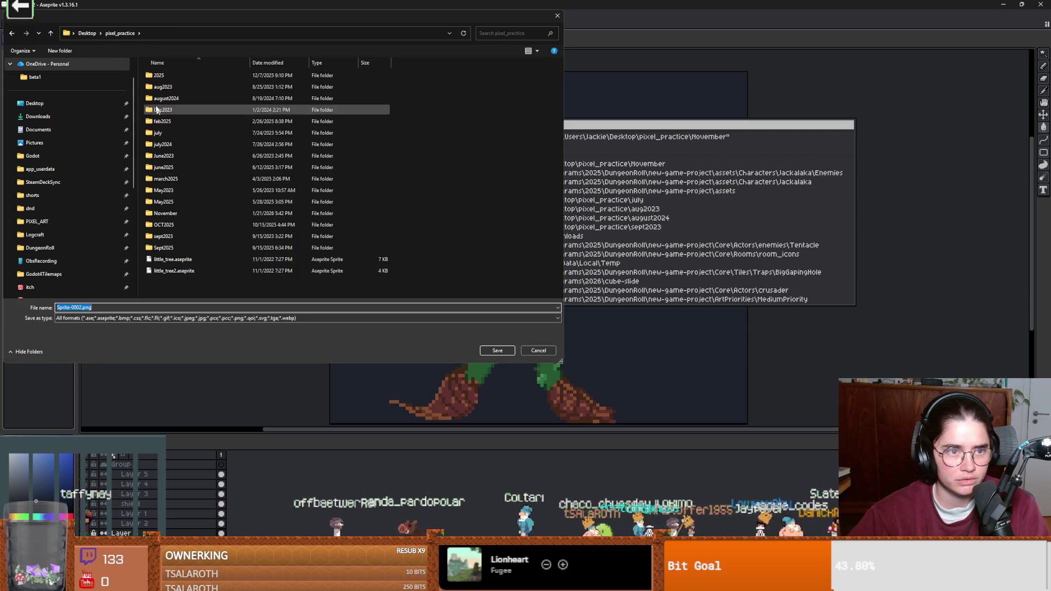
pyautogui.click(73, 52)
pyautogui.write('20')
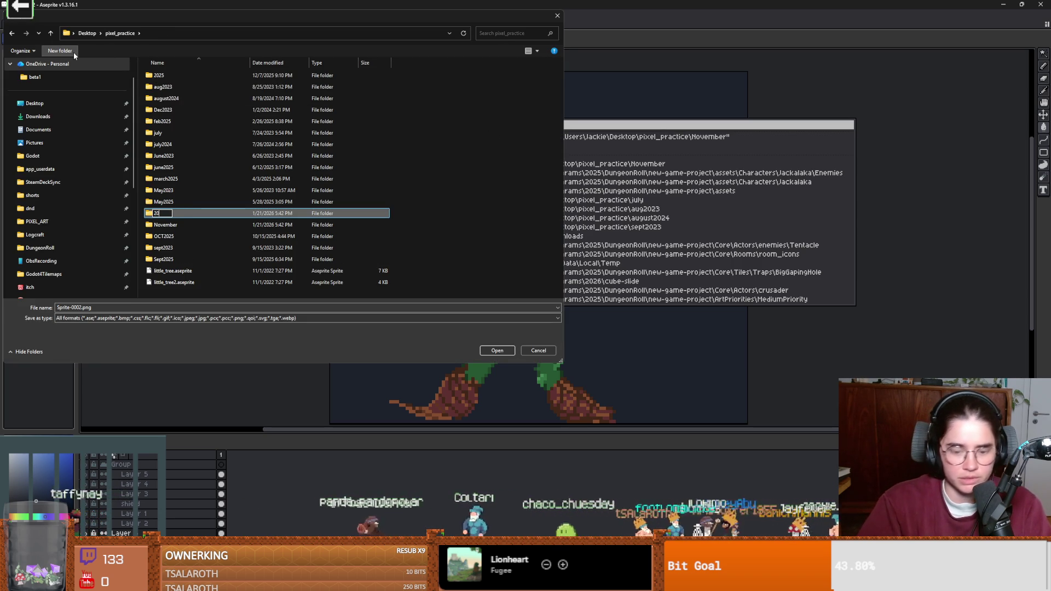
pyautogui.write('27')
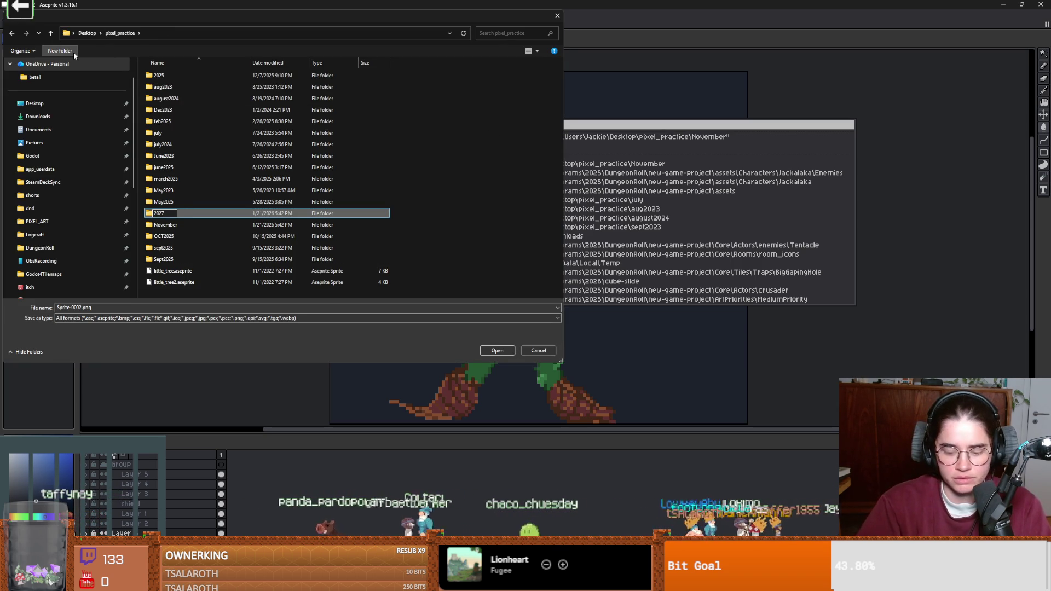
pyautogui.press('Return')
pyautogui.doubleClick(168, 217)
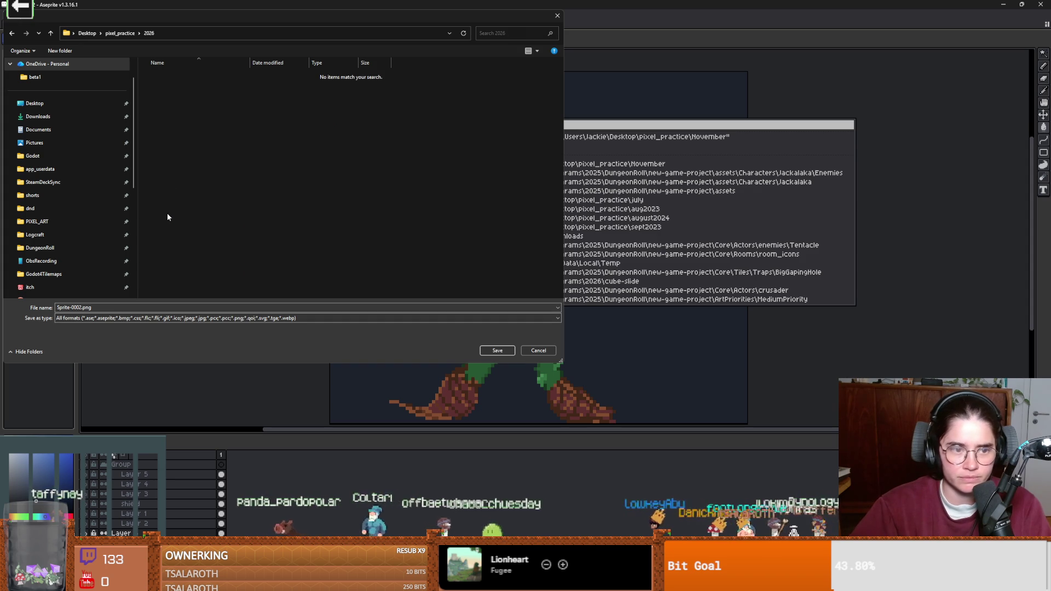
pyautogui.click(53, 51)
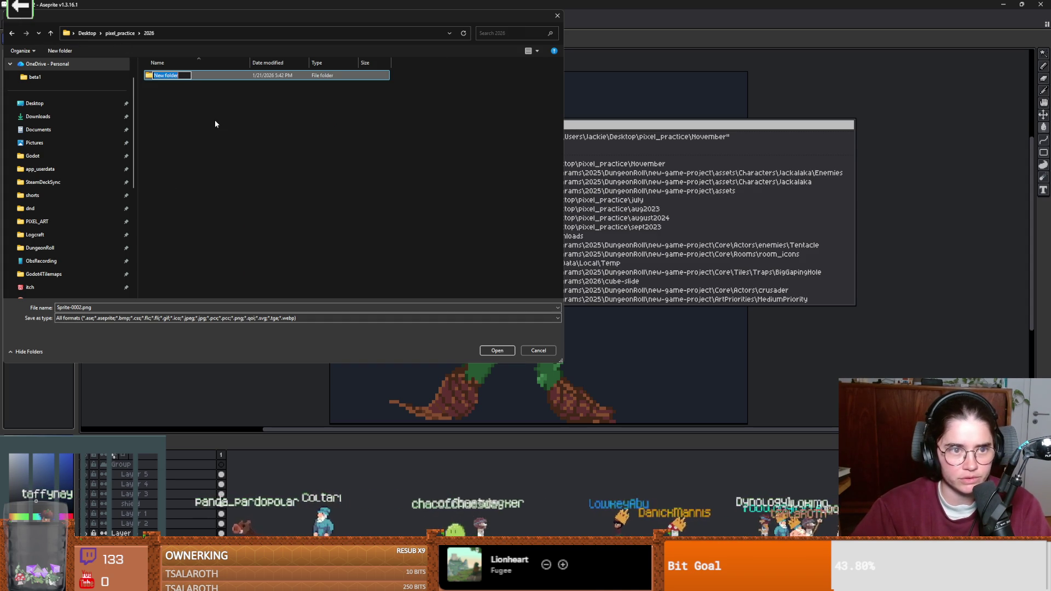
pyautogui.write('1')
pyautogui.press('Return')
pyautogui.press('Return')
# Step: Name the file high_defence_creature.png and export it, dismissing the layers warning
pyautogui.doubleClick(124, 307)
pyautogui.write('plan')
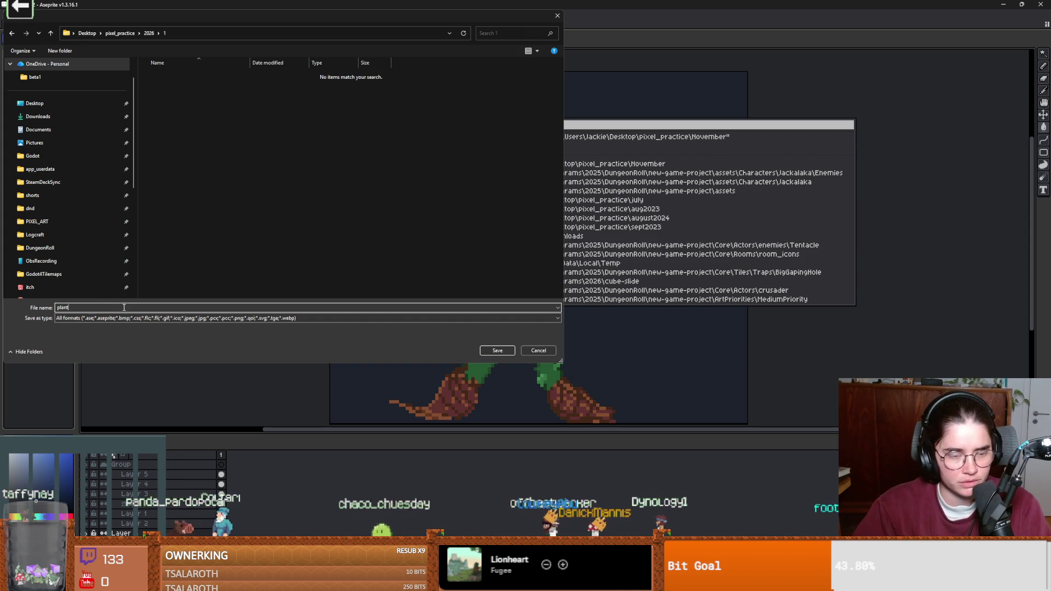
pyautogui.write('t')
pyautogui.doubleClick(124, 307)
pyautogui.write('high_defence_')
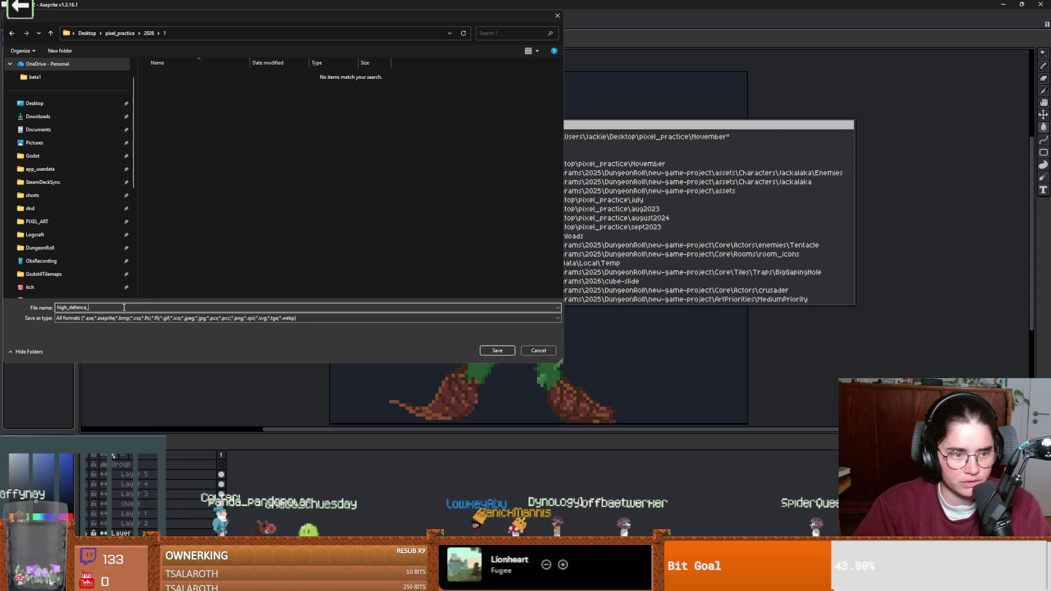
pyautogui.press('Return')
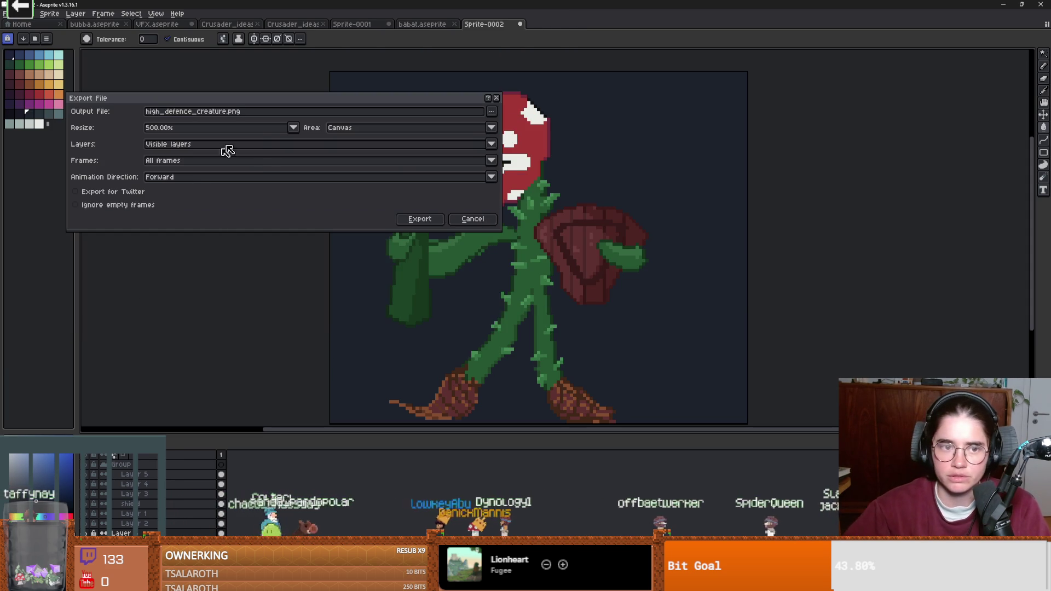
pyautogui.click(417, 219)
pyautogui.click(497, 335)
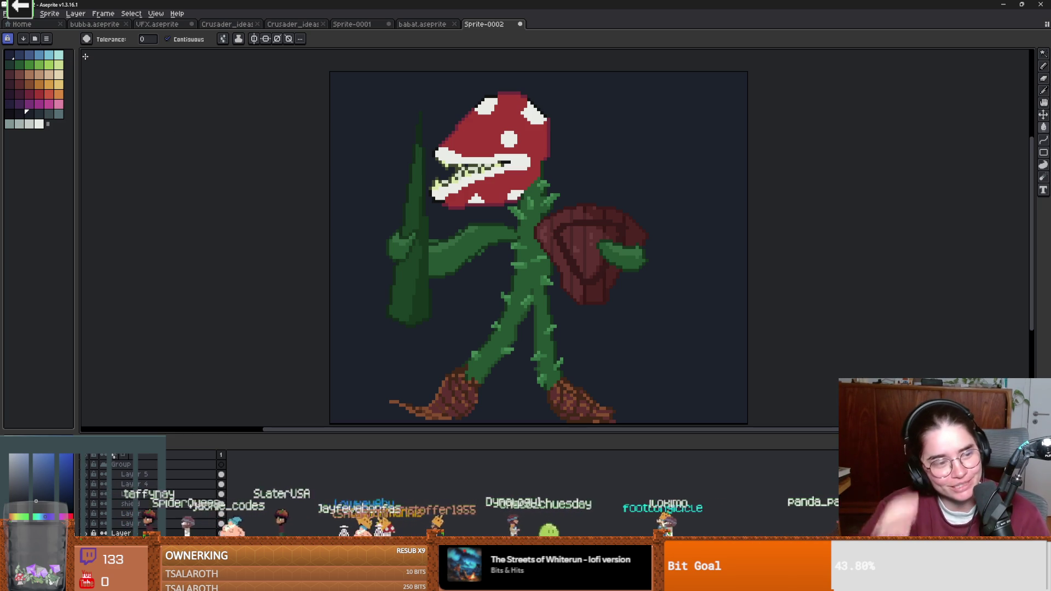
# Step: Bring up File > Save As to save the sprite under a new name
pyautogui.click(6, 13)
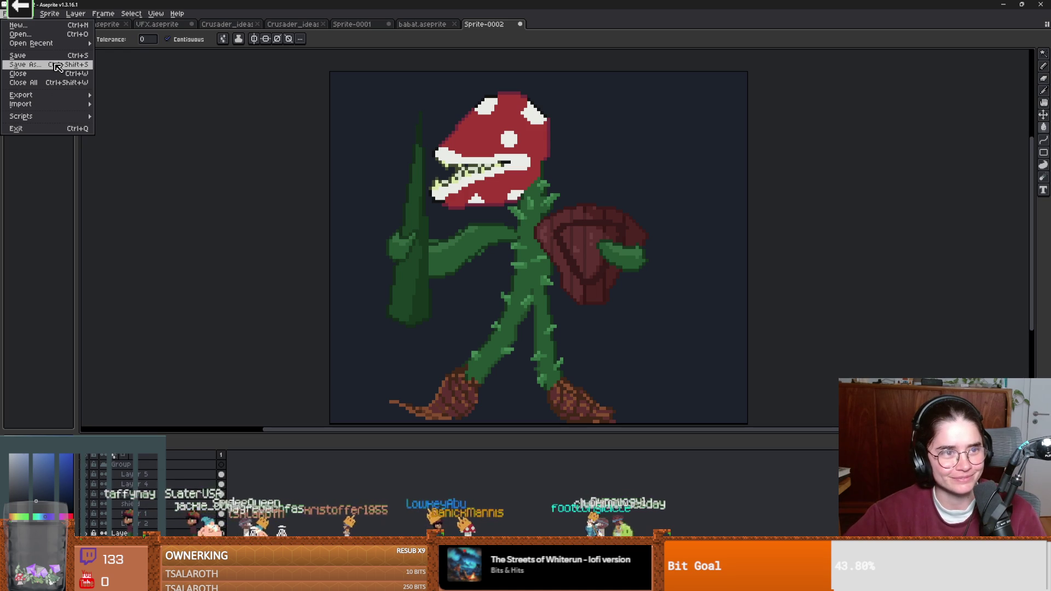
pyautogui.click(58, 67)
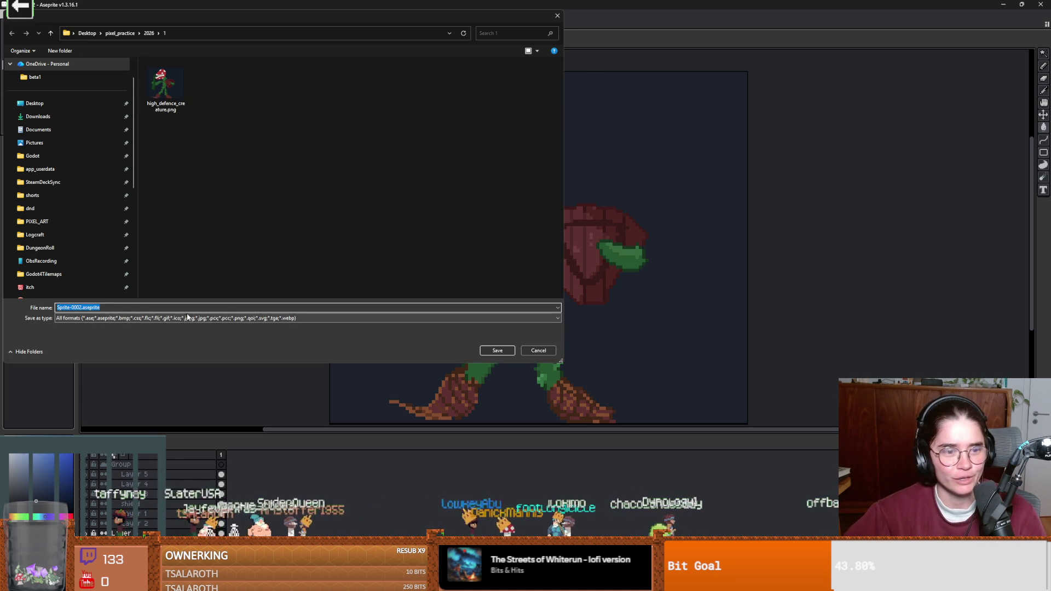
# Step: Save the sprite as high_defence_creature.aseprite, using the aseprite file type
pyautogui.click(188, 317)
pyautogui.click(137, 338)
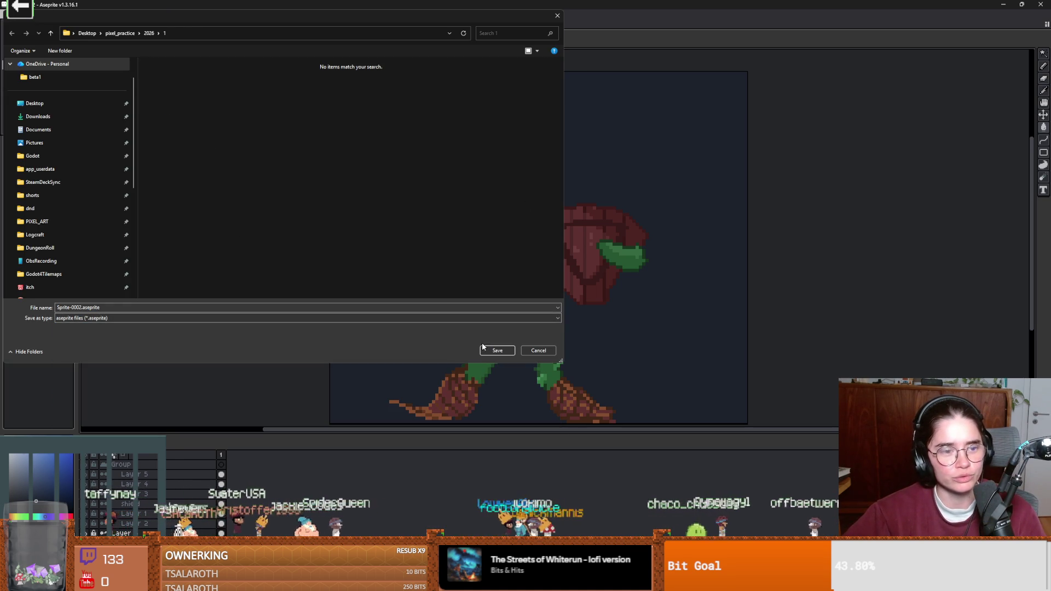
pyautogui.click(222, 311)
pyautogui.write('h')
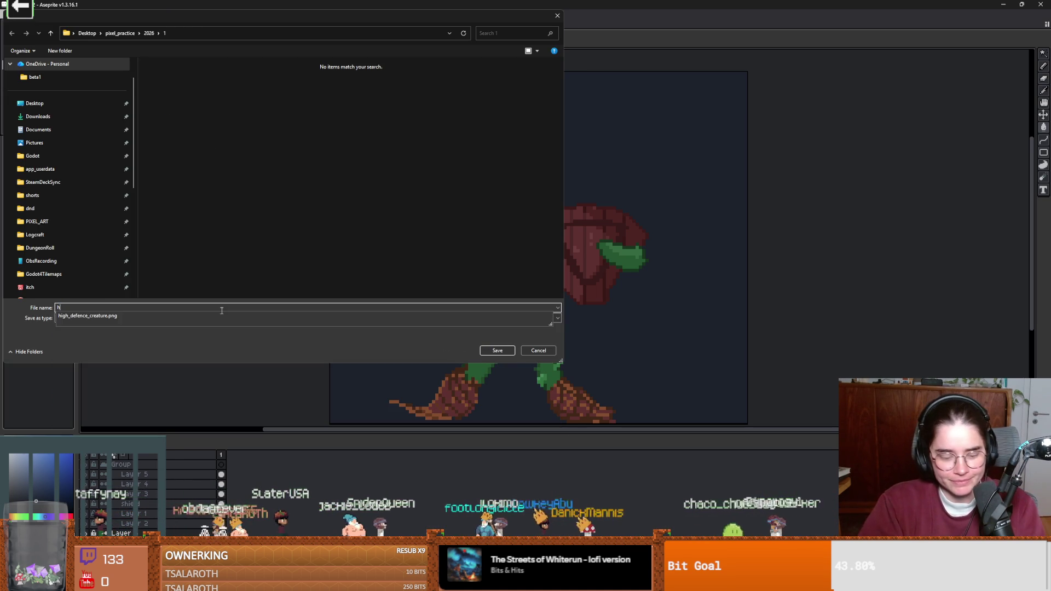
pyautogui.write('igh_defence_cre')
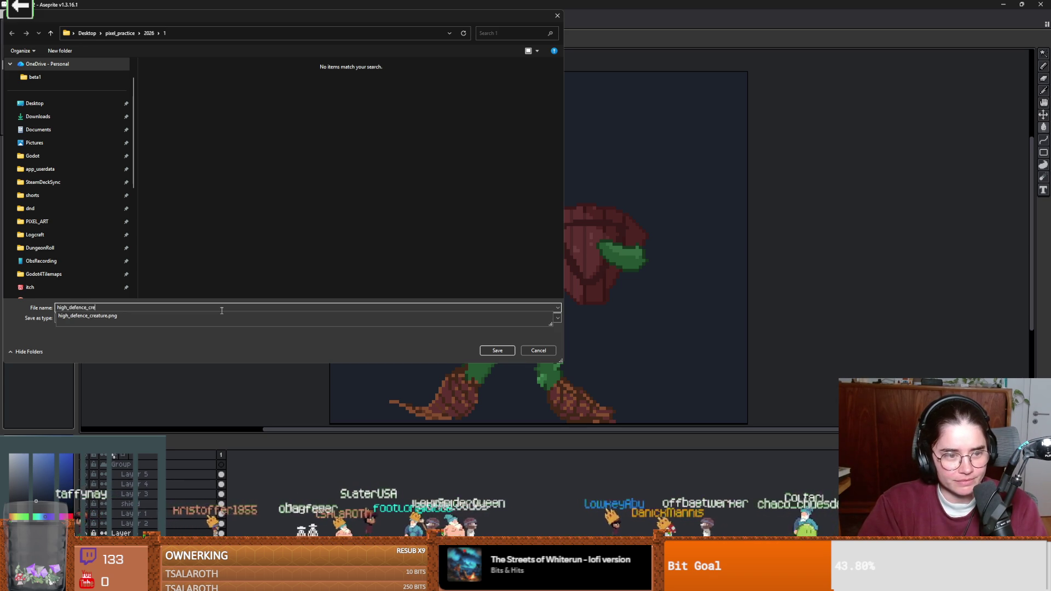
pyautogui.write('ture')
pyautogui.press('Return')
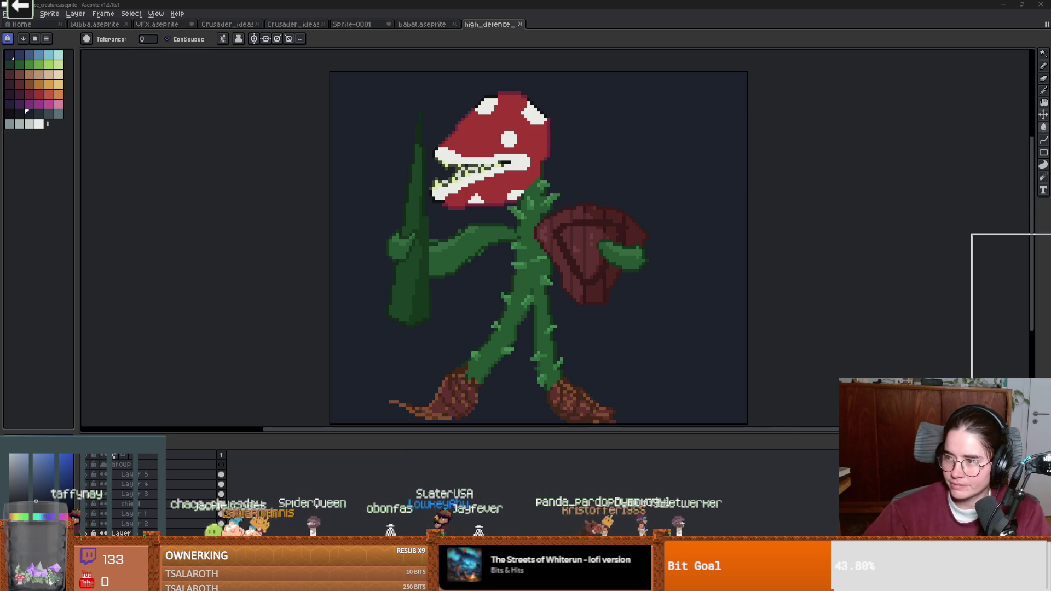
# Step: Attach the piranha-plant image to the Bluesky post and paste #HighDefenseCreature #pixel_dailies hashtags
pyautogui.hotkey('alt', 'Tab')
pyautogui.hotkey('alt', 'Tab')
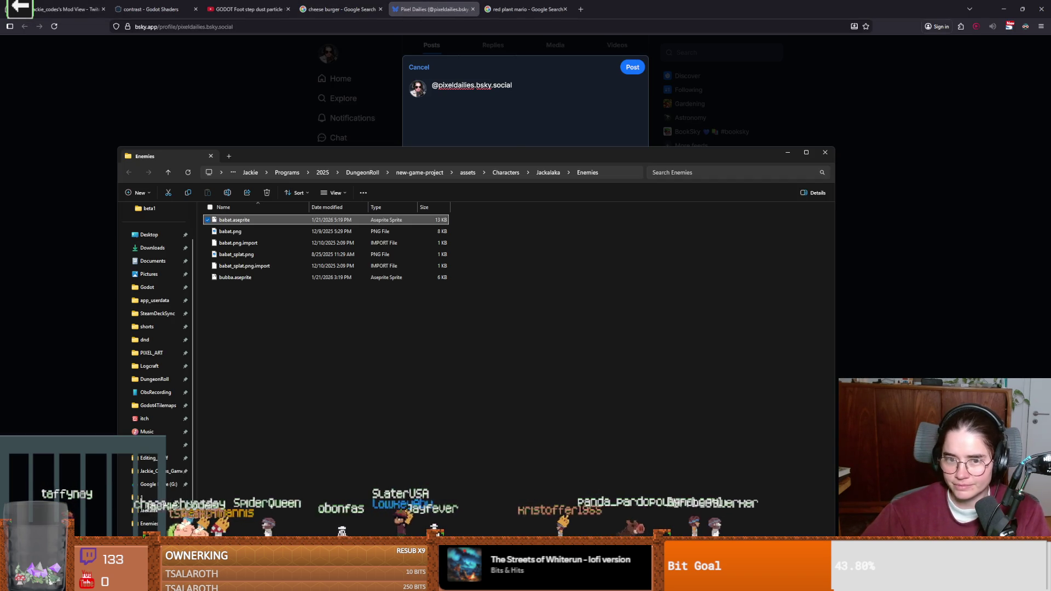
pyautogui.hotkey('alt', 'Tab')
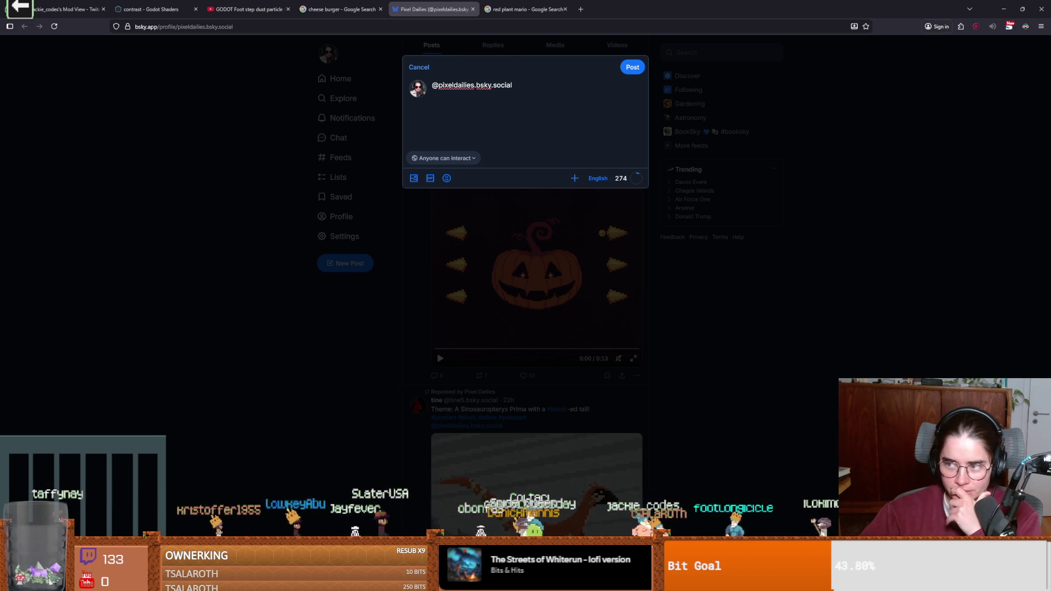
pyautogui.moveTo(0, 164); pyautogui.dragTo(529, 158)
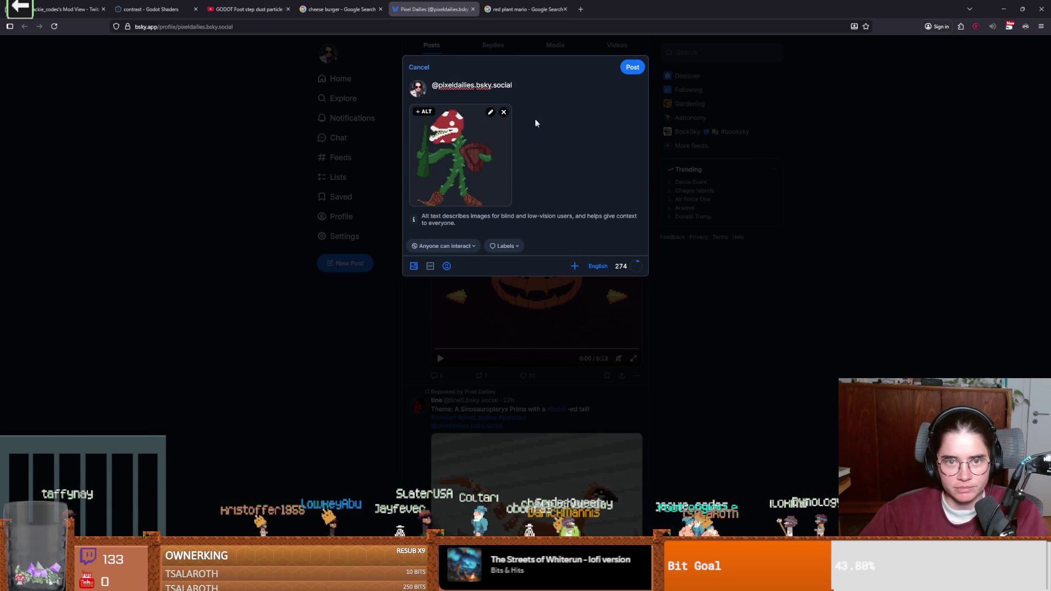
pyautogui.write('#HighDefenseCreature. #pixel_dailies')
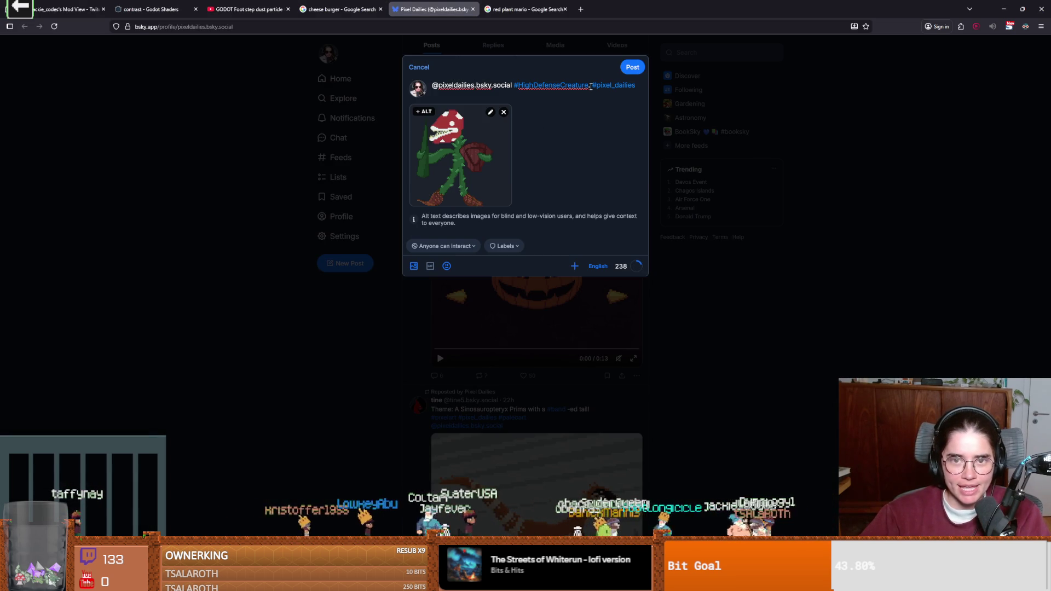
# Step: Write the caption about chat stressing you out, add 'so i drew sum pixel art', and publish
pyautogui.click(513, 85)
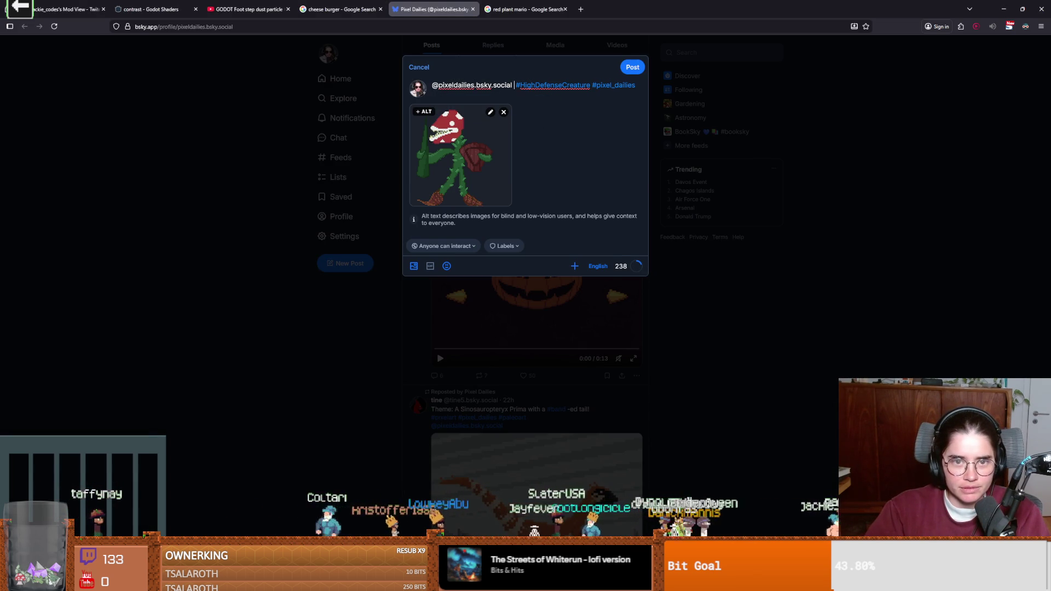
pyautogui.press('Return')
pyautogui.press('Return')
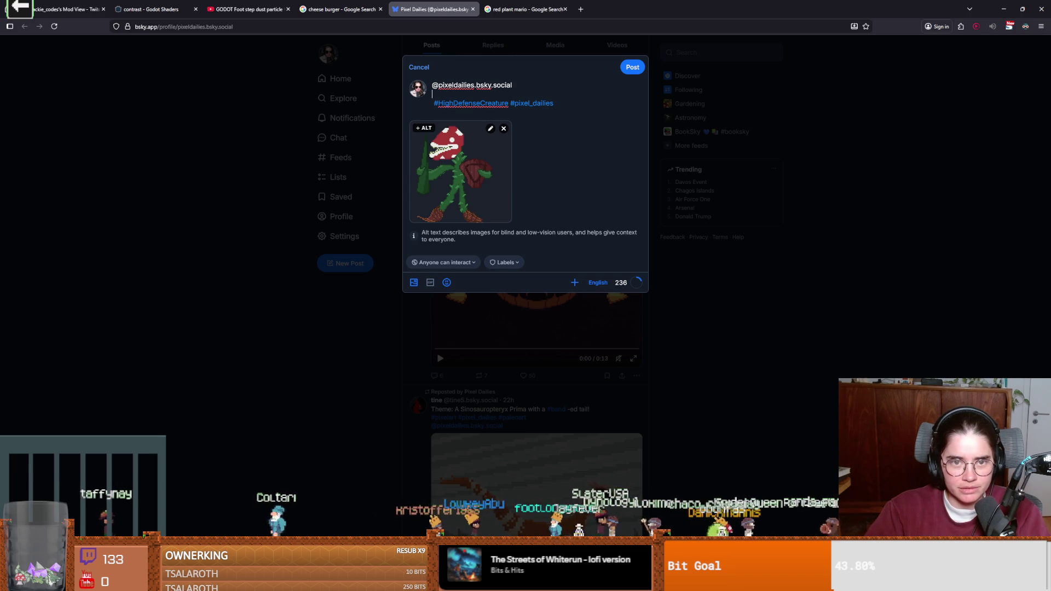
pyautogui.write('chat was dt')
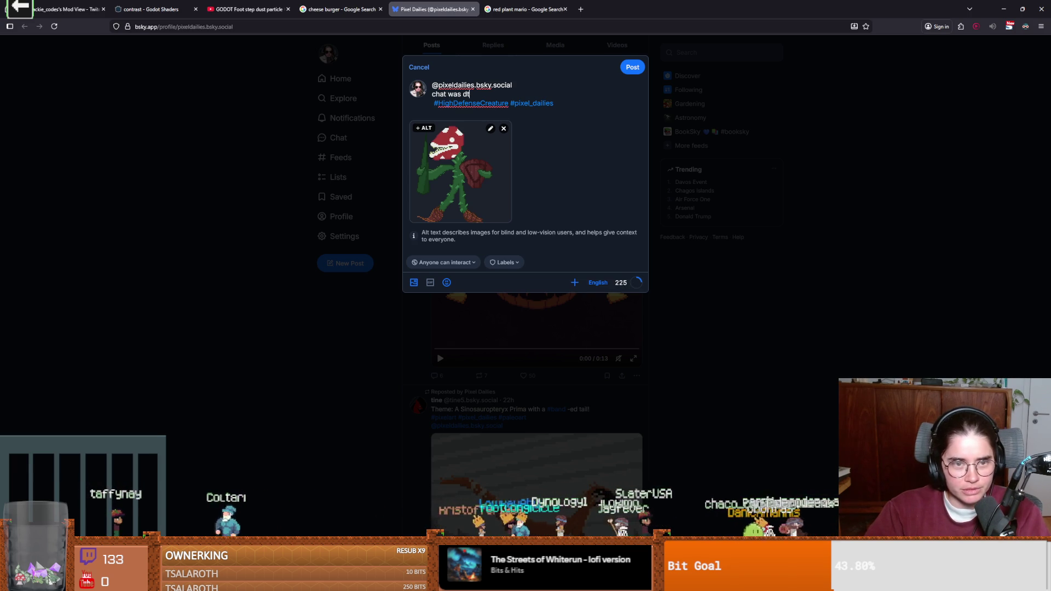
pyautogui.press('BackSpace')
pyautogui.press('BackSpace')
pyautogui.write('stressing me')
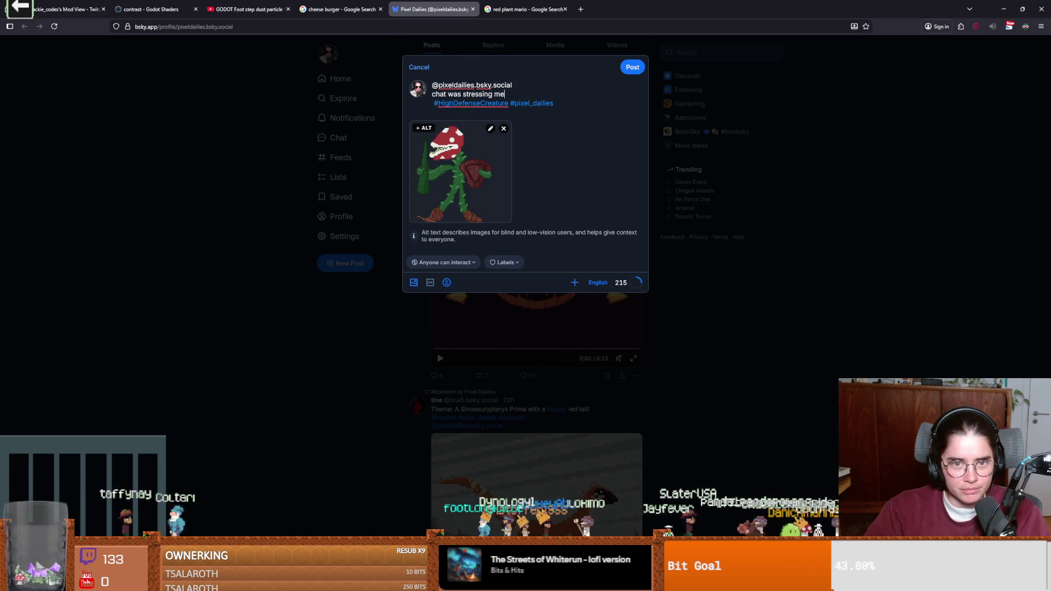
pyautogui.write(' out and i needed ot')
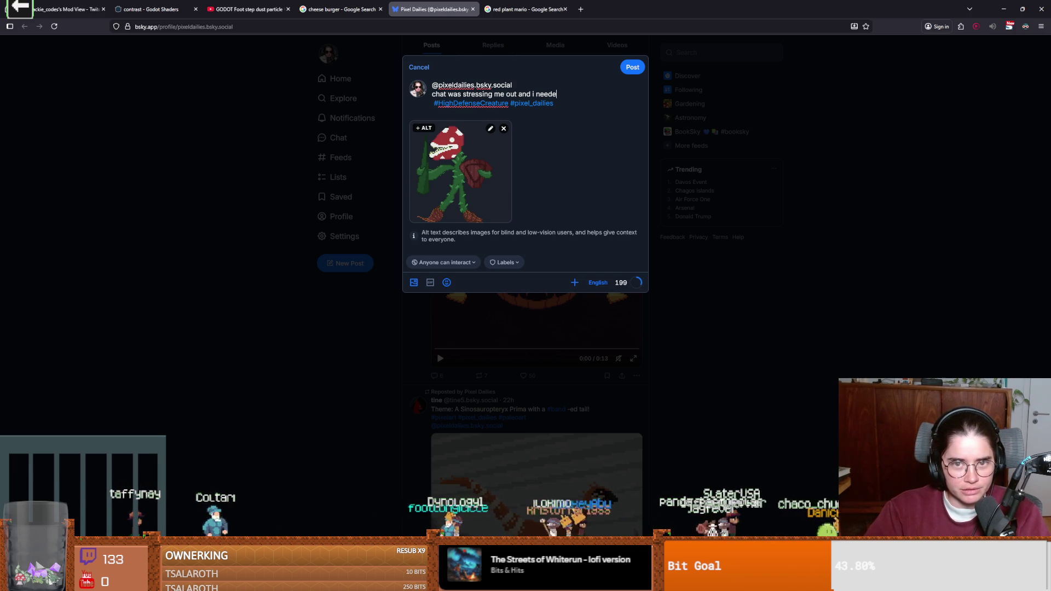
pyautogui.press('BackSpace')
pyautogui.press('BackSpace')
pyautogui.write('to dest')
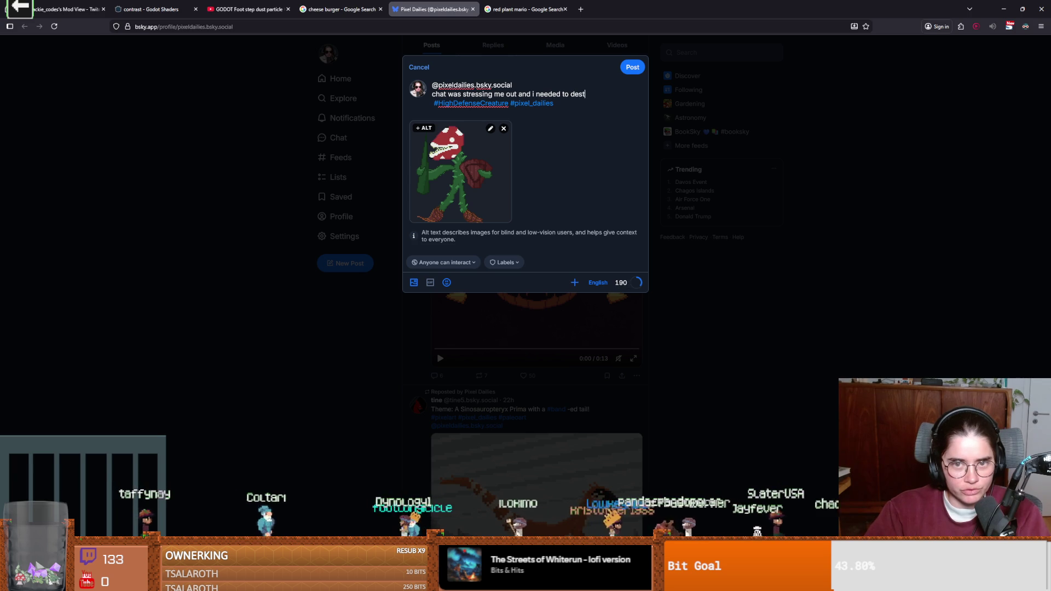
pyautogui.write('ress, ')
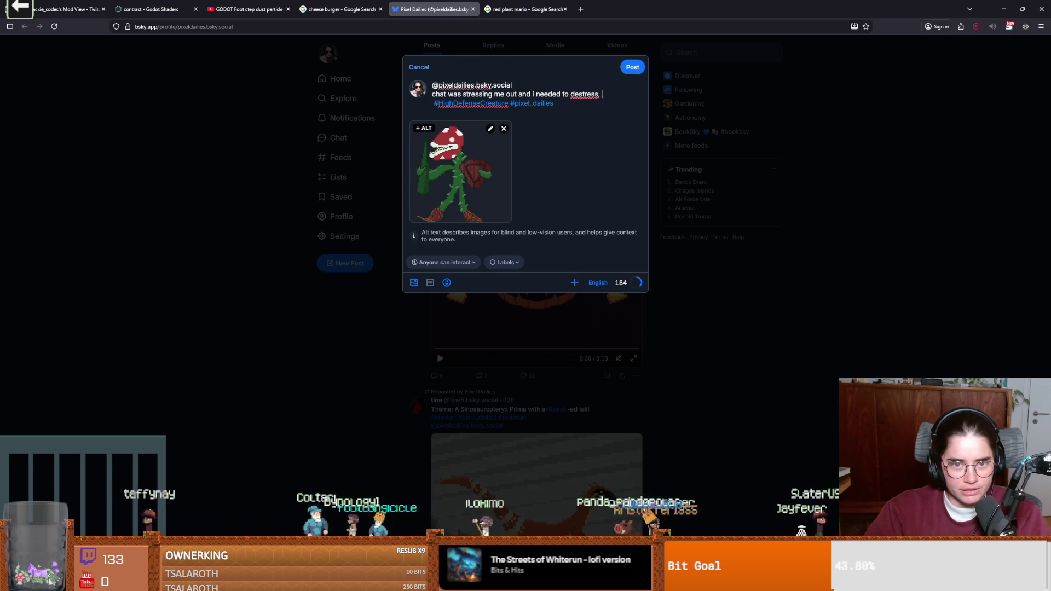
pyautogui.write('pl')
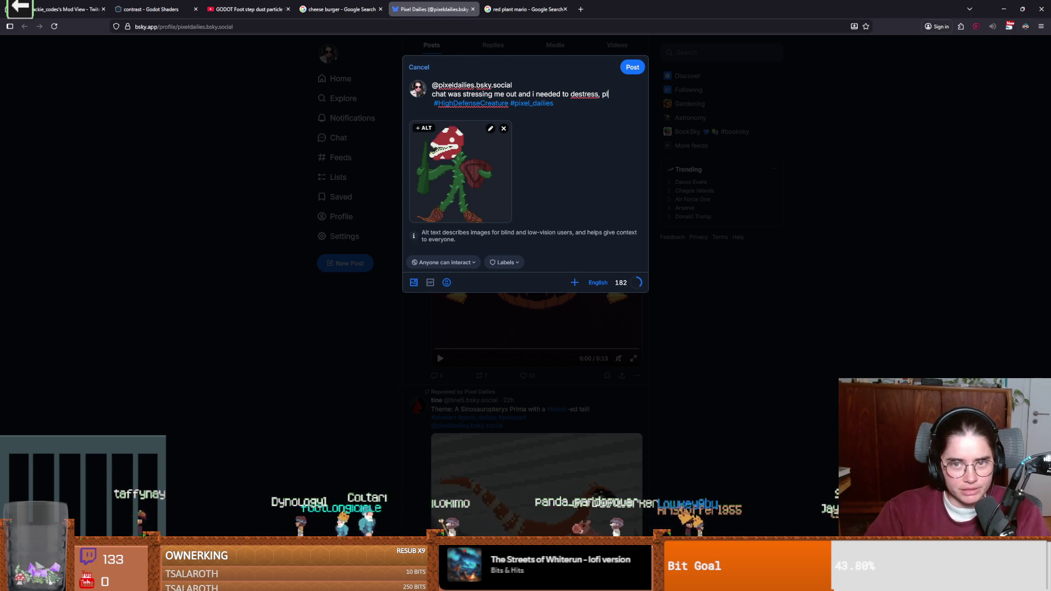
pyautogui.write('z dont sure me nintendo')
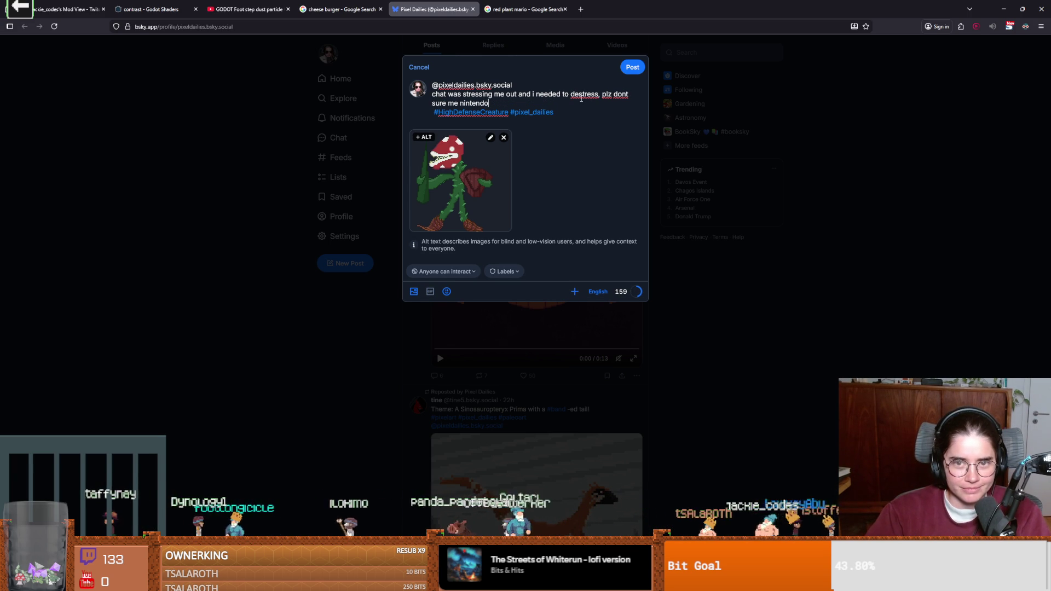
pyautogui.click(598, 94)
pyautogui.write('so i drew sum')
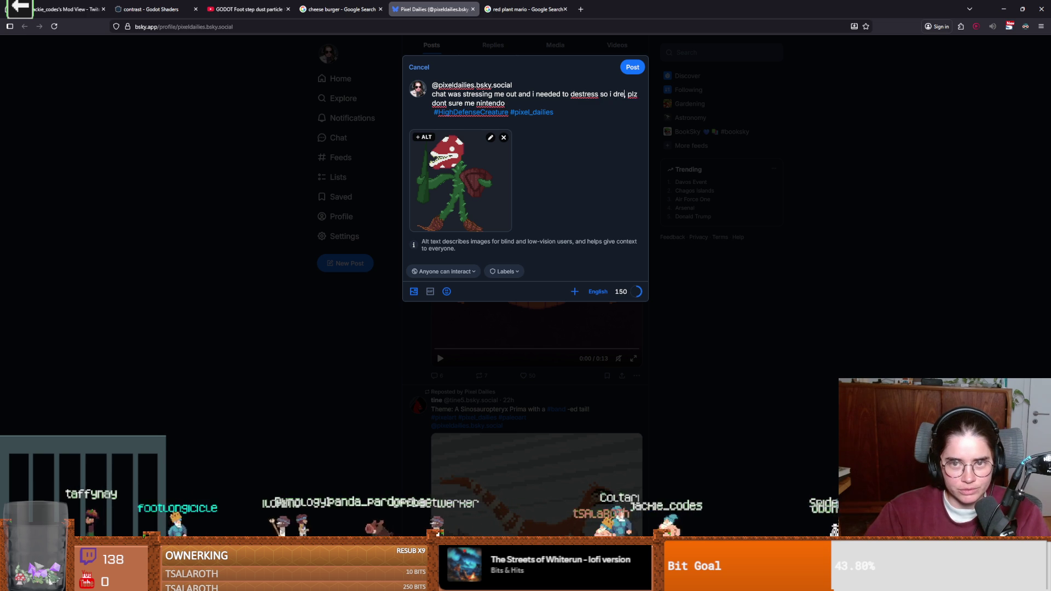
pyautogui.write(' pixel ar')
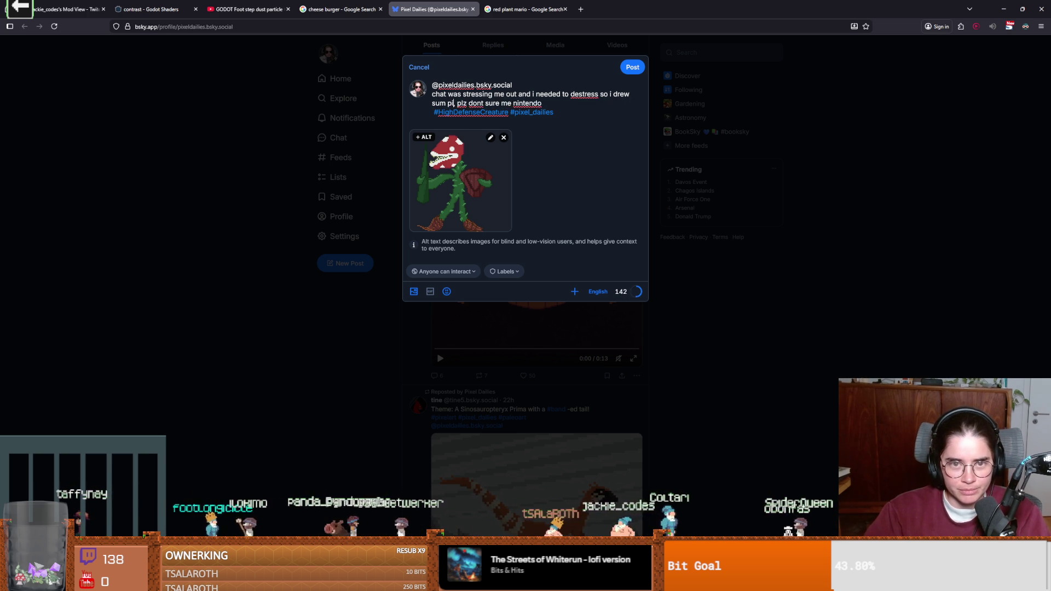
pyautogui.write('t')
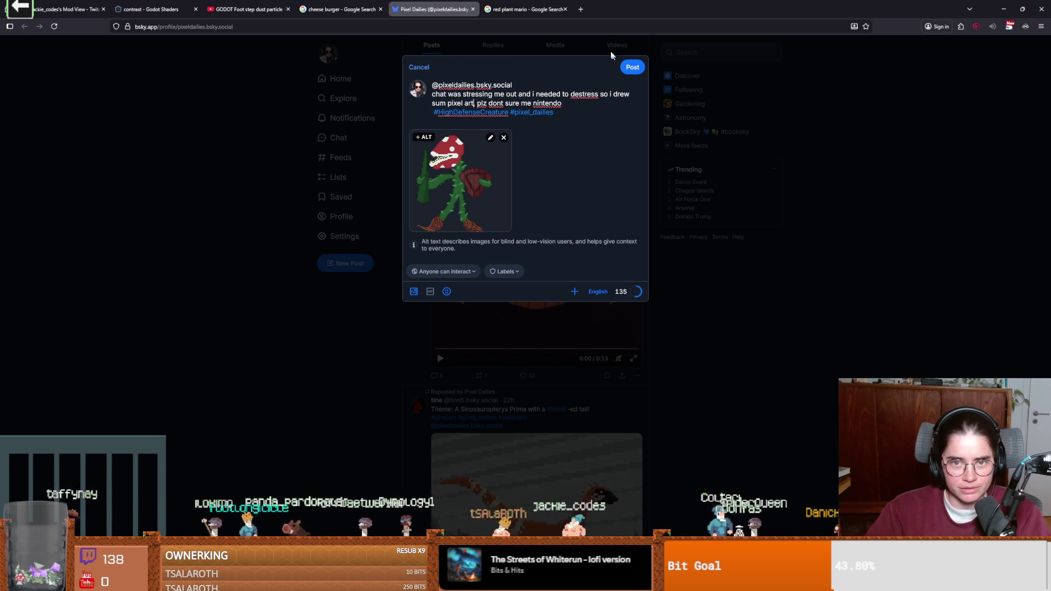
pyautogui.hotkey('ctrl', 'Return')
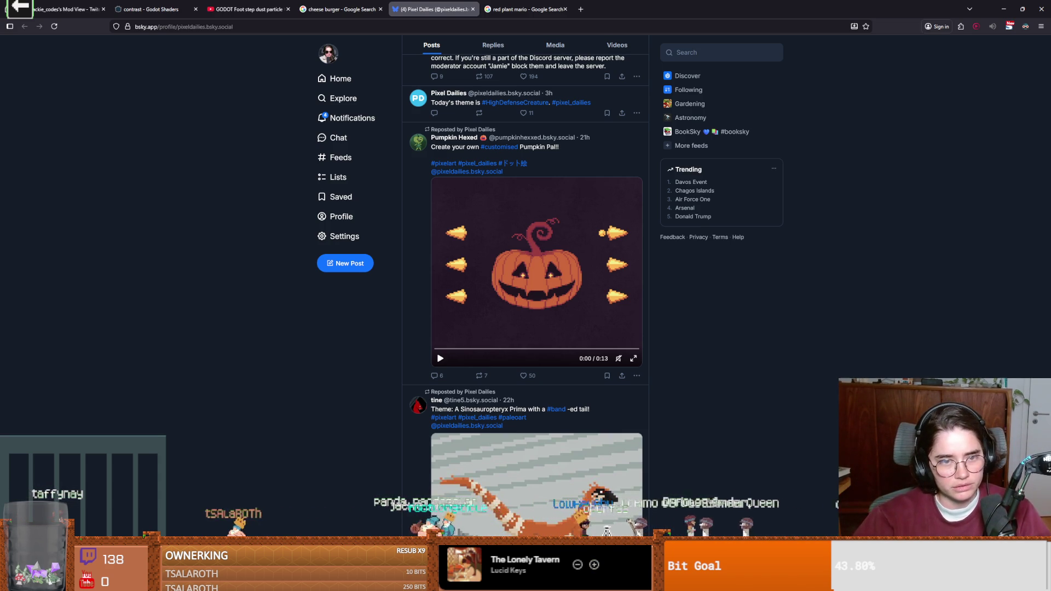
# Step: Check Bluesky Notifications for likes on the post, then return to Aseprite
pyautogui.click(350, 118)
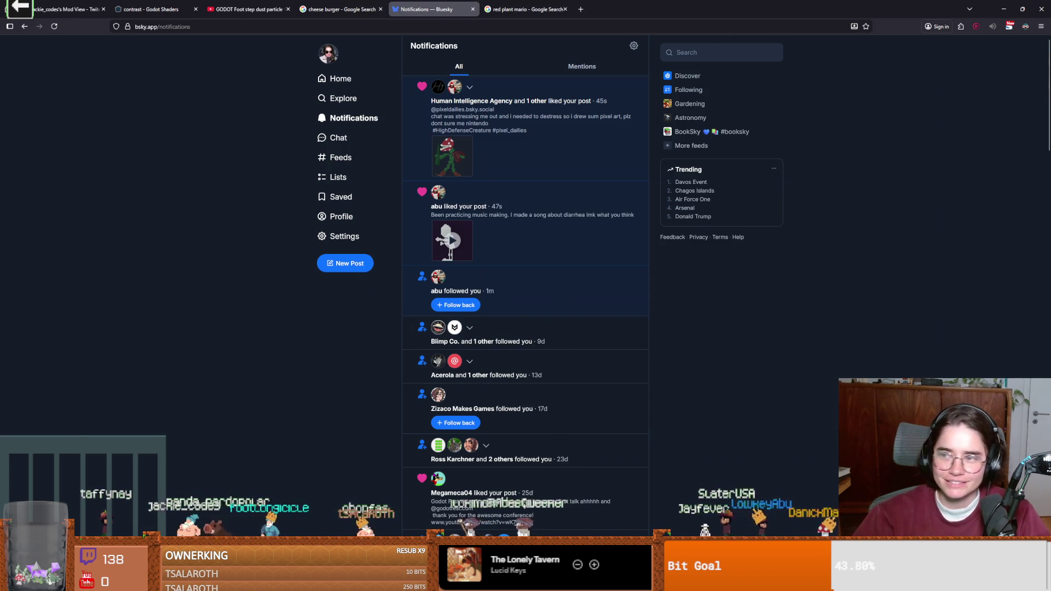
pyautogui.hotkey('alt', 'Tab')
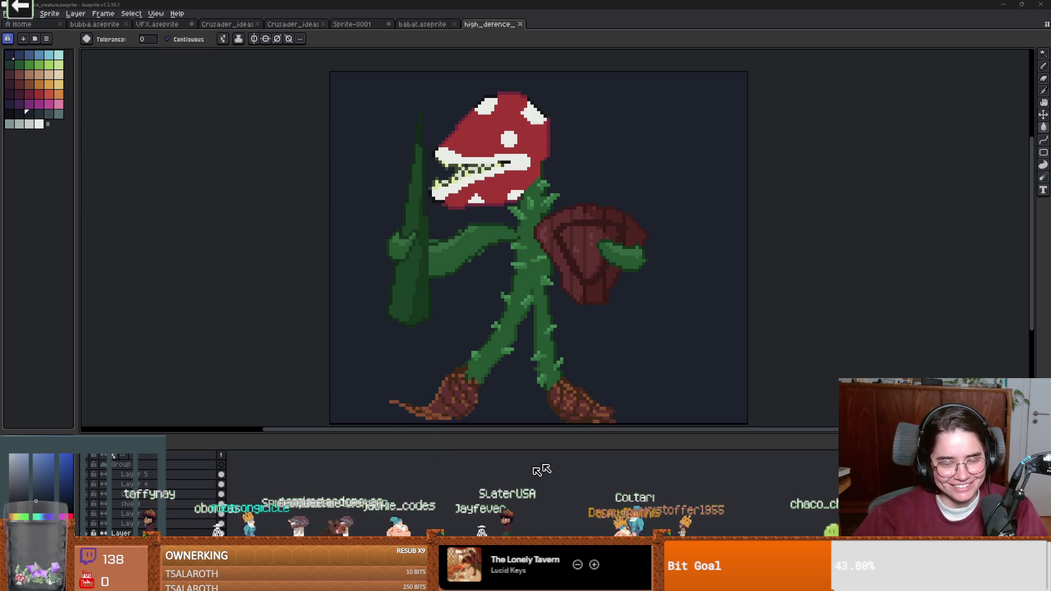
# Step: Restore and re-maximize the Aseprite window, then show Discord's #lobby channel
pyautogui.press('super+Down')
pyautogui.doubleClick(502, 143)
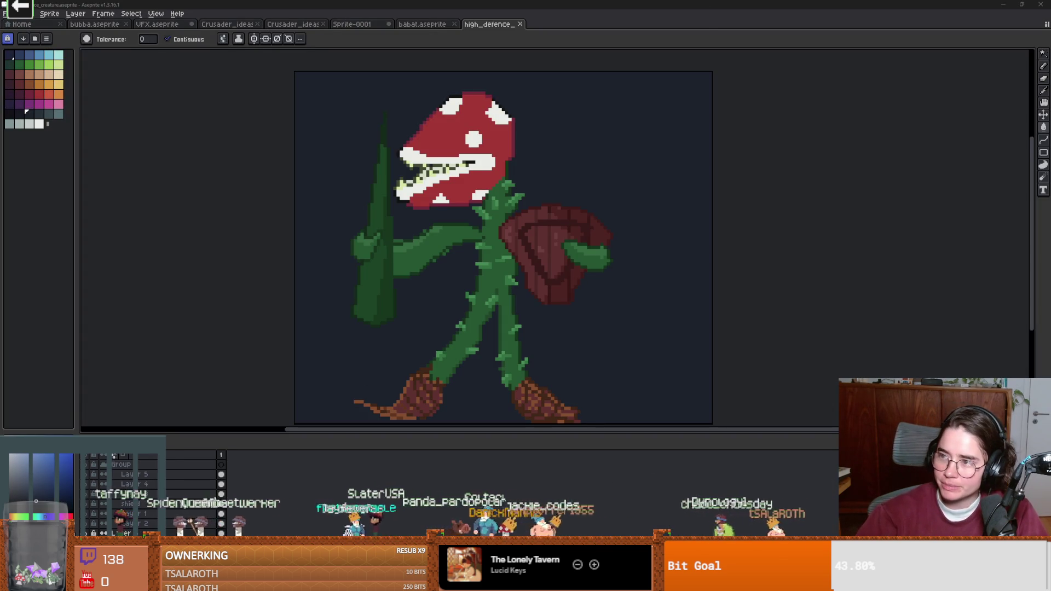
pyautogui.hotkey('alt', 'Tab')
pyautogui.click(72, 311)
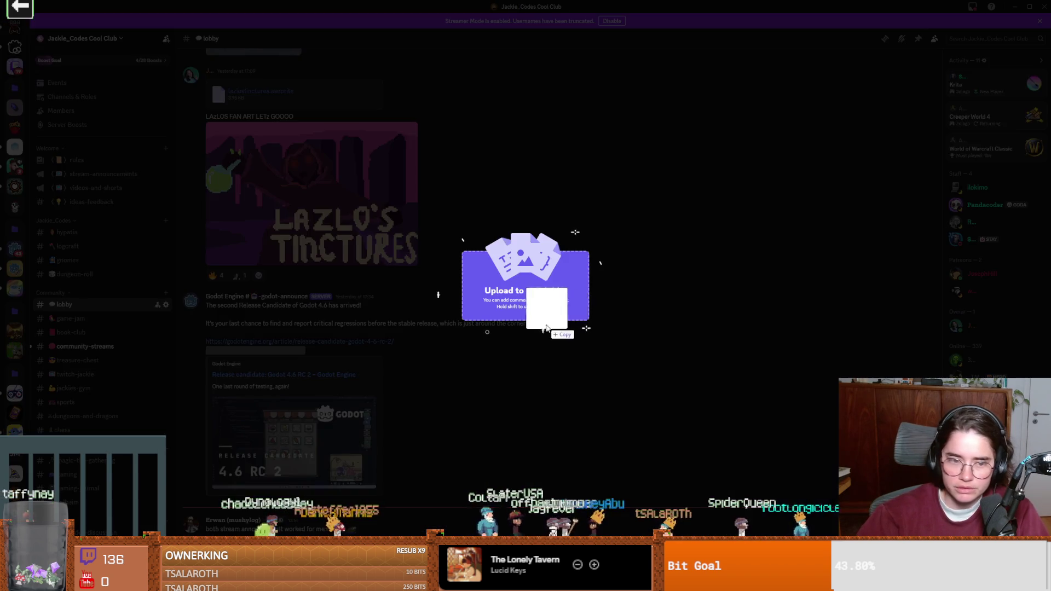
# Step: Upload high_defence_creature.aseprite to #lobby, then browse #community-streams and #stream-announcements
pyautogui.moveTo(556, 328); pyautogui.dragTo(560, 319)
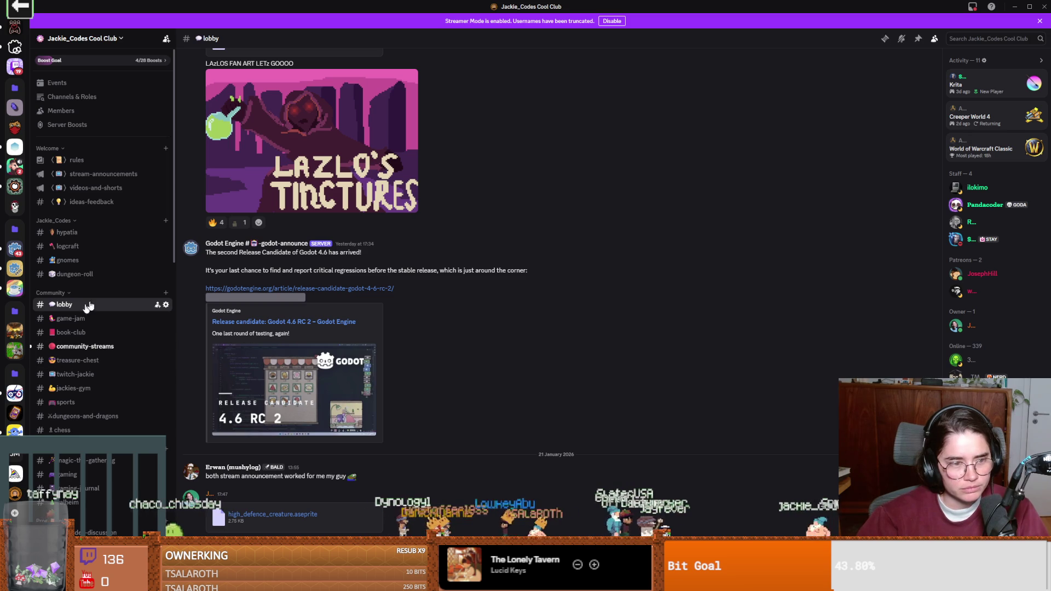
pyautogui.click(84, 347)
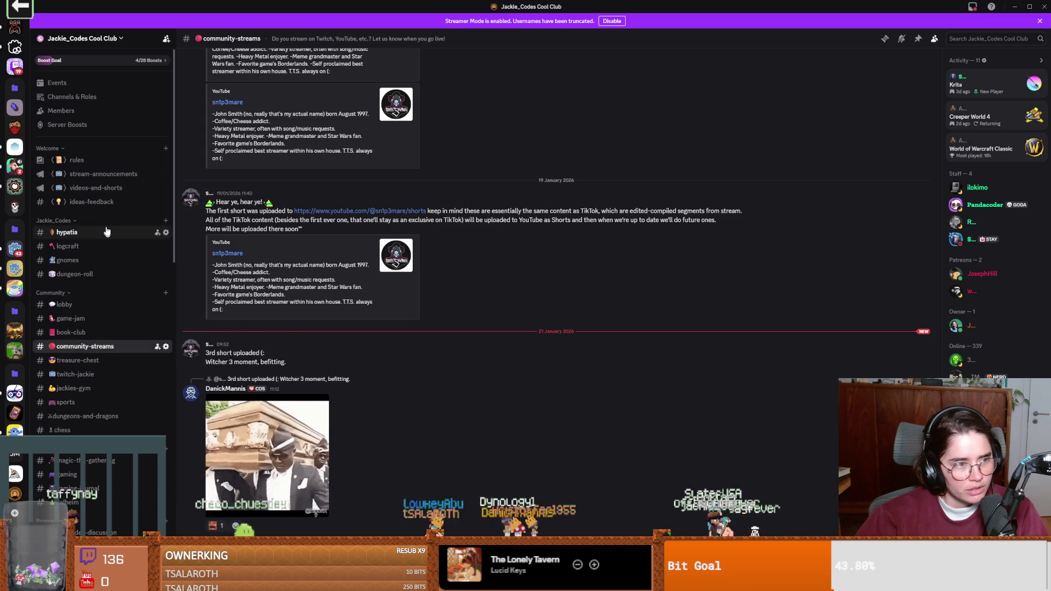
pyautogui.click(107, 175)
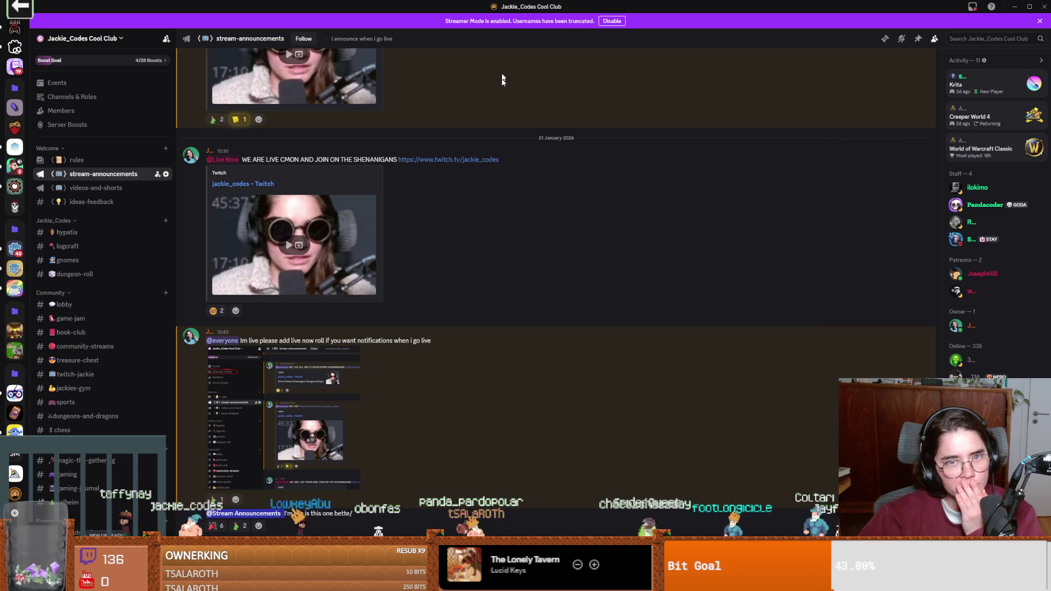
pyautogui.hotkey('alt', 'Tab')
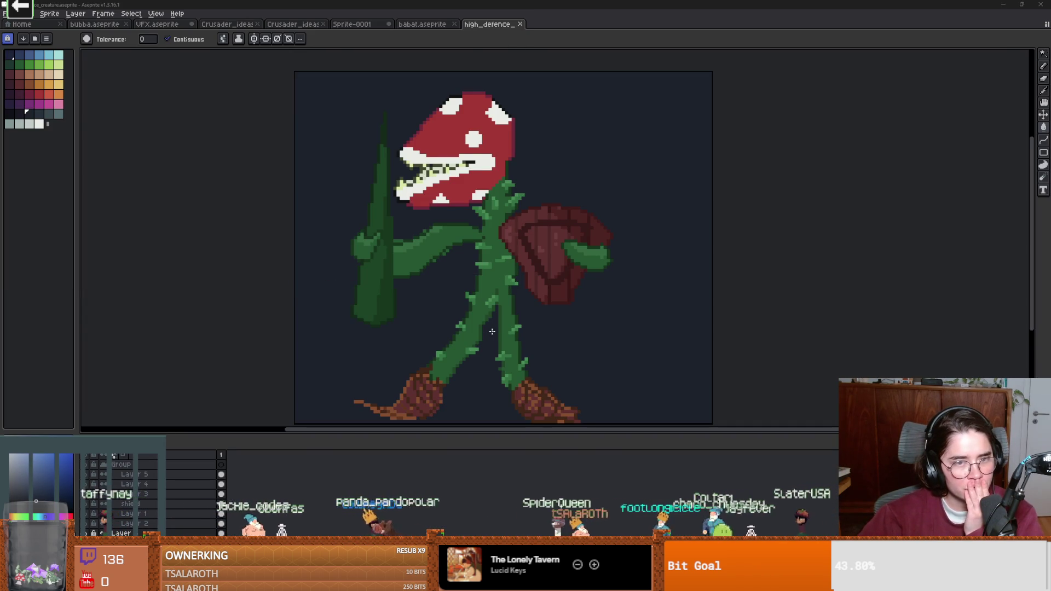
# Step: Zoom in and out on the sprite's thorny legs, then go back to Discord
pyautogui.scroll(-1, 492, 331)
pyautogui.scroll(-3, 492, 331)
pyautogui.scroll(3, 492, 331)
pyautogui.scroll(-1, 492, 331)
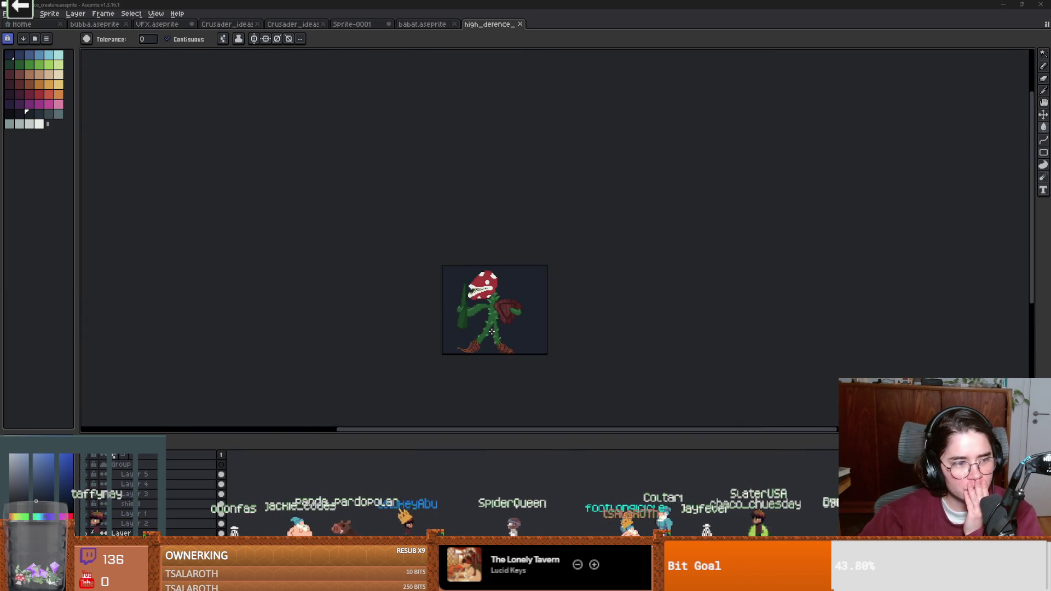
pyautogui.scroll(1, 491, 331)
pyautogui.scroll(1, 492, 331)
pyautogui.scroll(-1, 491, 331)
pyautogui.scroll(1, 491, 331)
pyautogui.scroll(1, 491, 331)
pyautogui.scroll(1, 492, 331)
pyautogui.scroll(-3, 491, 331)
pyautogui.scroll(3, 491, 331)
pyautogui.scroll(-1, 492, 331)
pyautogui.scroll(2, 491, 331)
pyautogui.scroll(-3, 491, 331)
pyautogui.scroll(3, 491, 331)
pyautogui.scroll(-1, 491, 332)
pyautogui.scroll(-2, 491, 332)
pyautogui.scroll(1, 491, 332)
pyautogui.scroll(1, 491, 332)
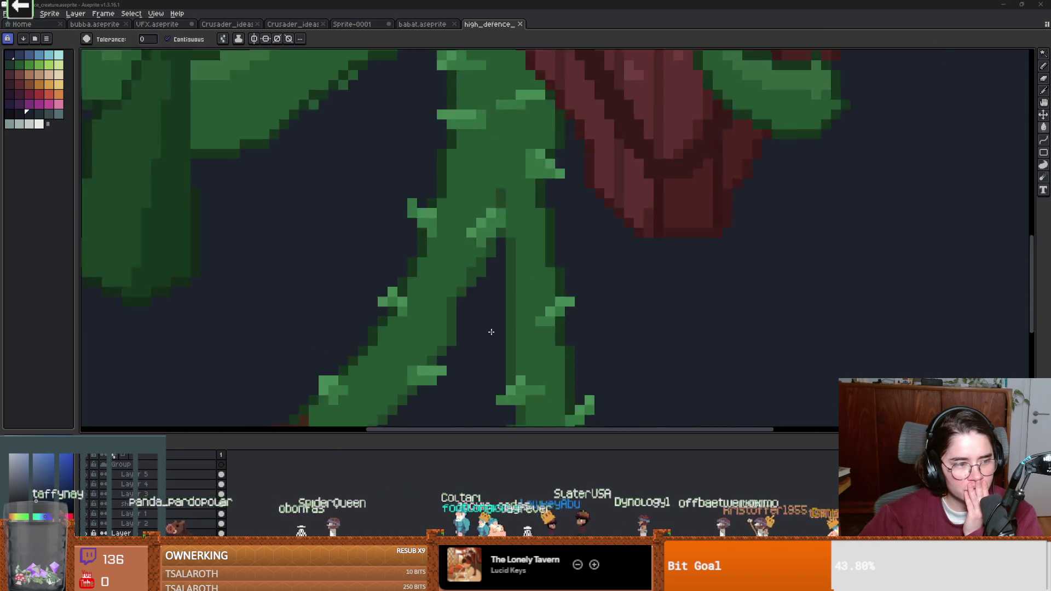
pyautogui.scroll(1, 491, 331)
pyautogui.scroll(2, 491, 332)
pyautogui.scroll(-4, 491, 332)
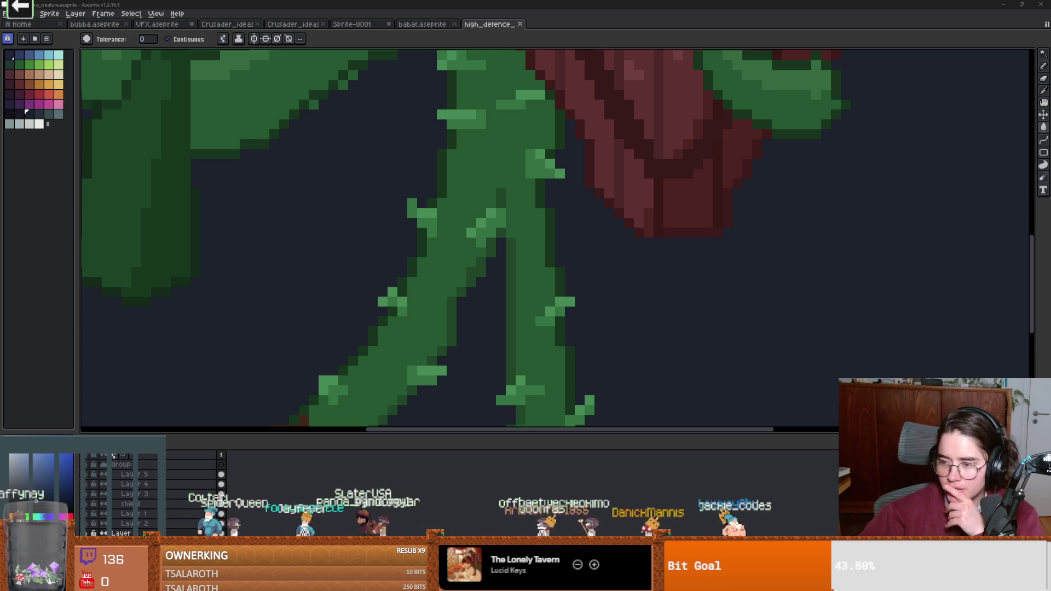
pyautogui.hotkey('alt', 'Tab')
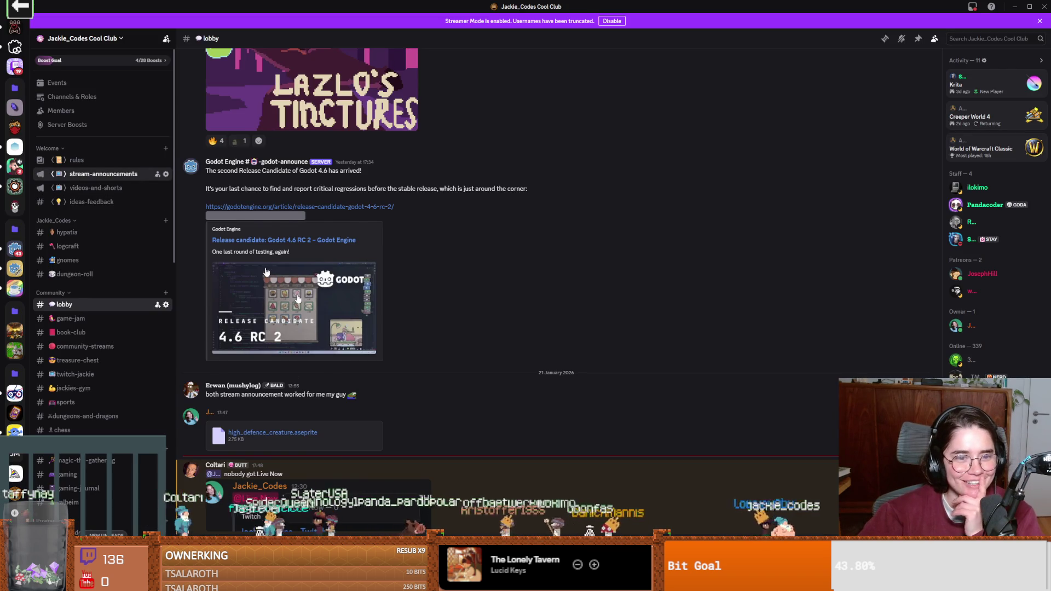
pyautogui.click(102, 174)
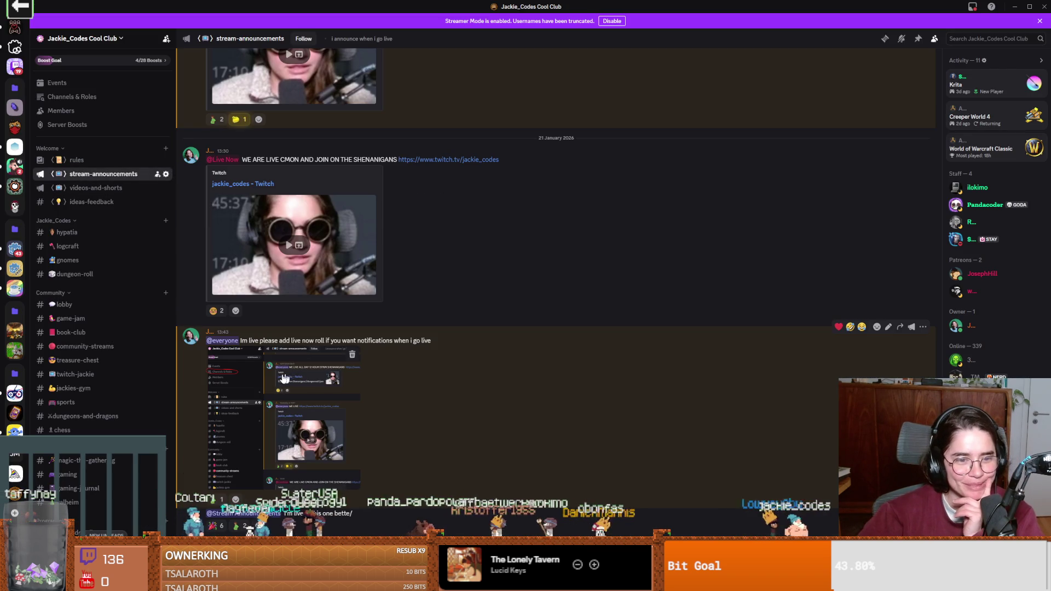
pyautogui.click(226, 160)
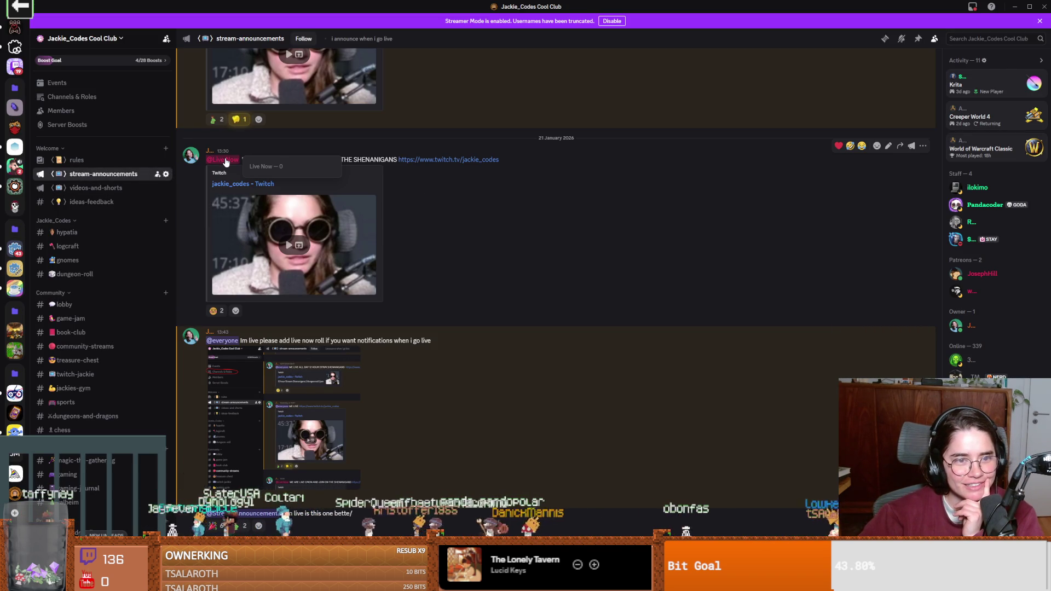
pyautogui.click(241, 514)
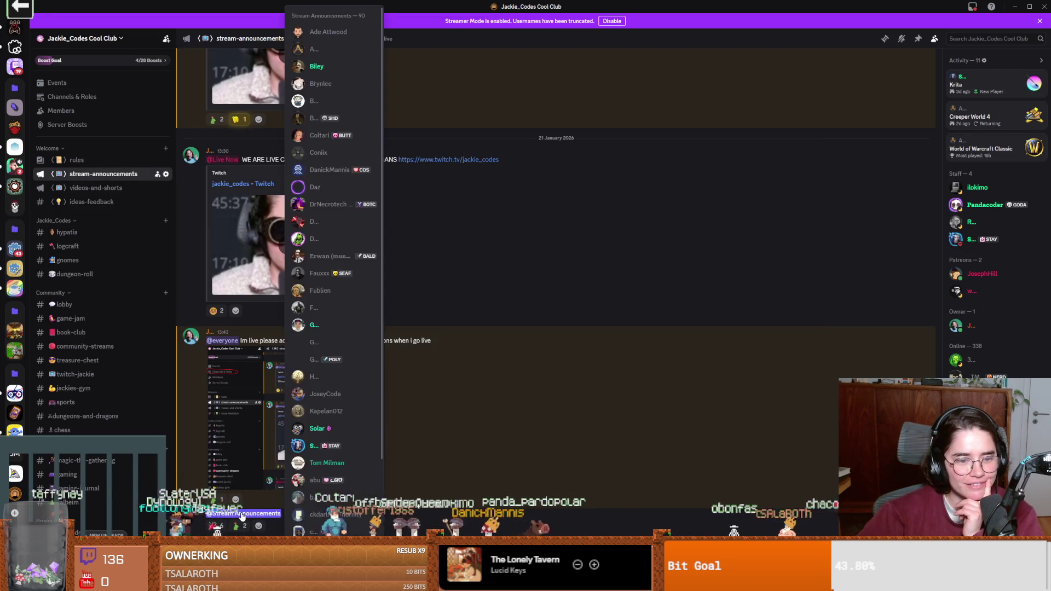
pyautogui.scroll(-6, 329, 387)
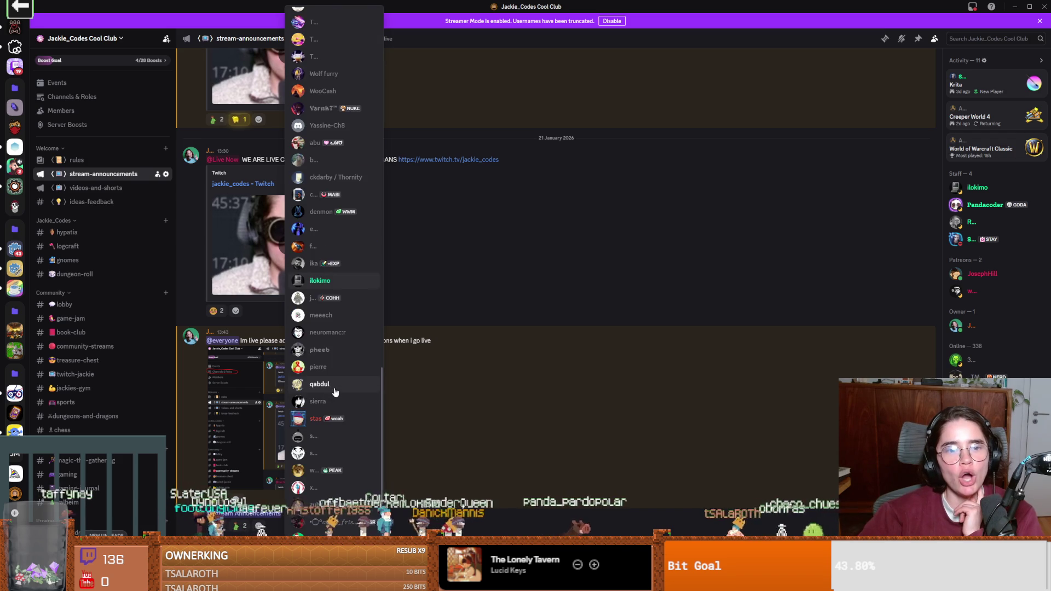
pyautogui.scroll(5, 361, 409)
pyautogui.scroll(3, 361, 410)
pyautogui.click(583, 363)
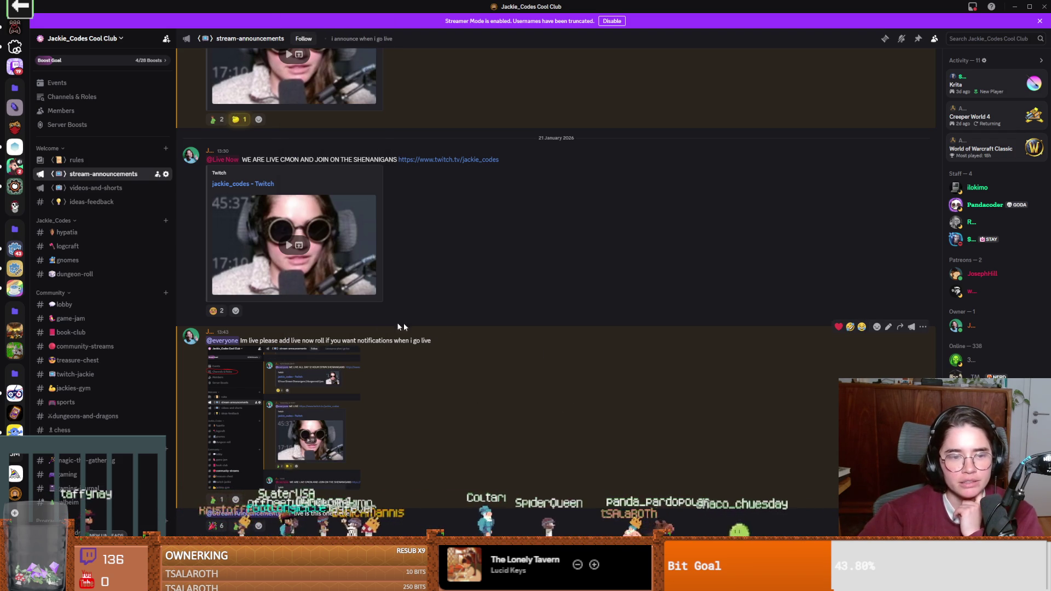
pyautogui.scroll(-3, 98, 338)
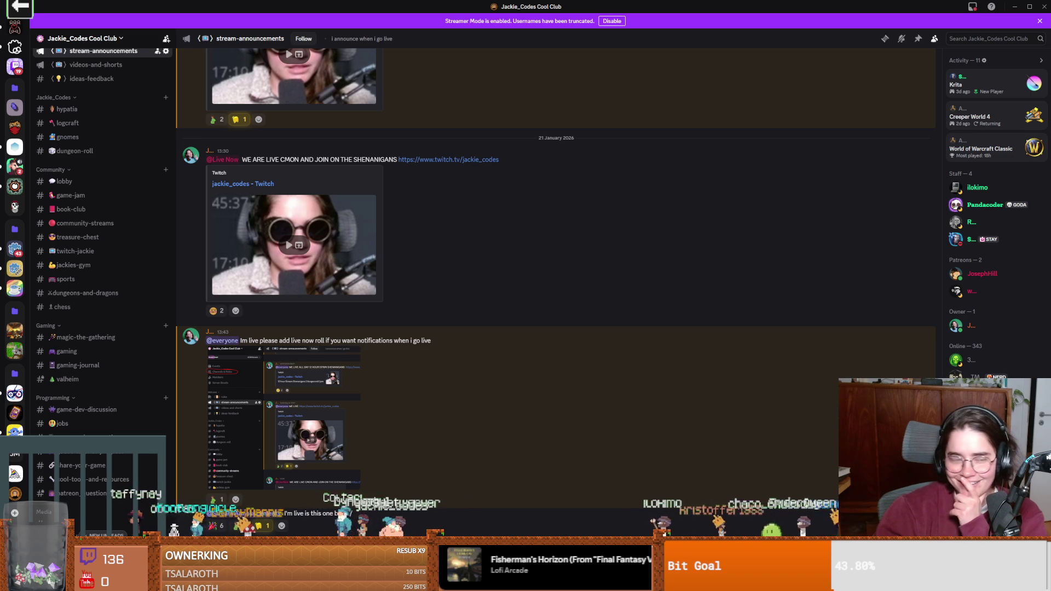
# Step: Switch to the Bluesky notifications in the browser
pyautogui.hotkey('alt', 'Tab')
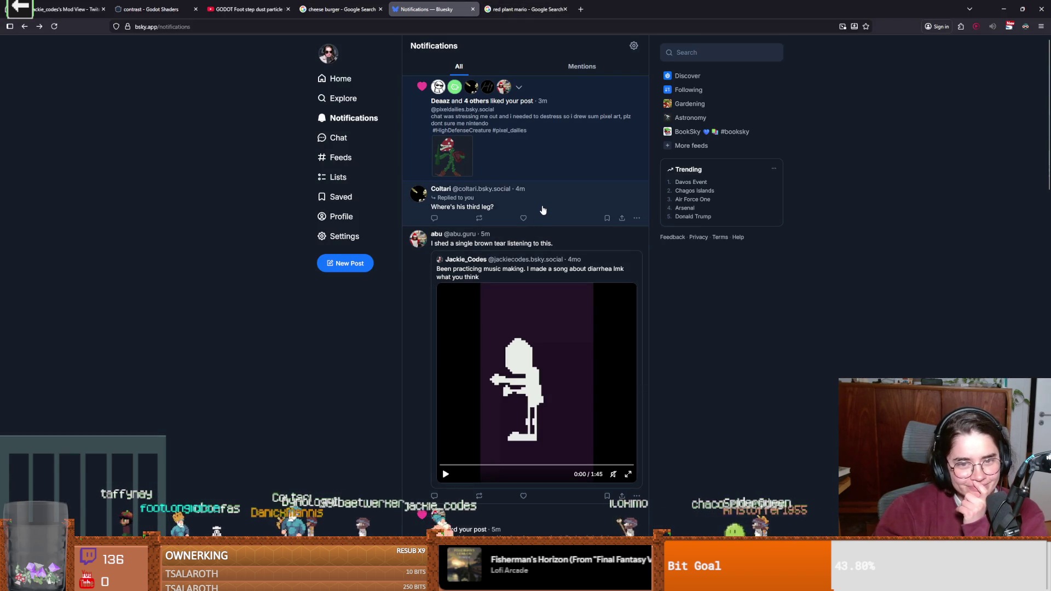
pyautogui.click(584, 146)
pyautogui.scroll(-1, 631, 261)
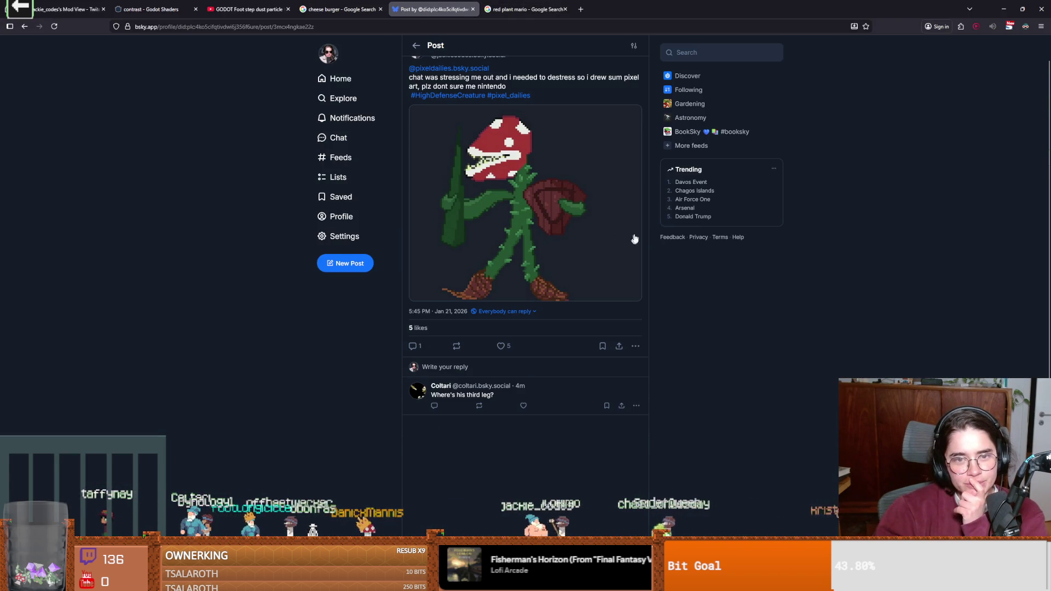
pyautogui.hotkey('alt', 'Tab')
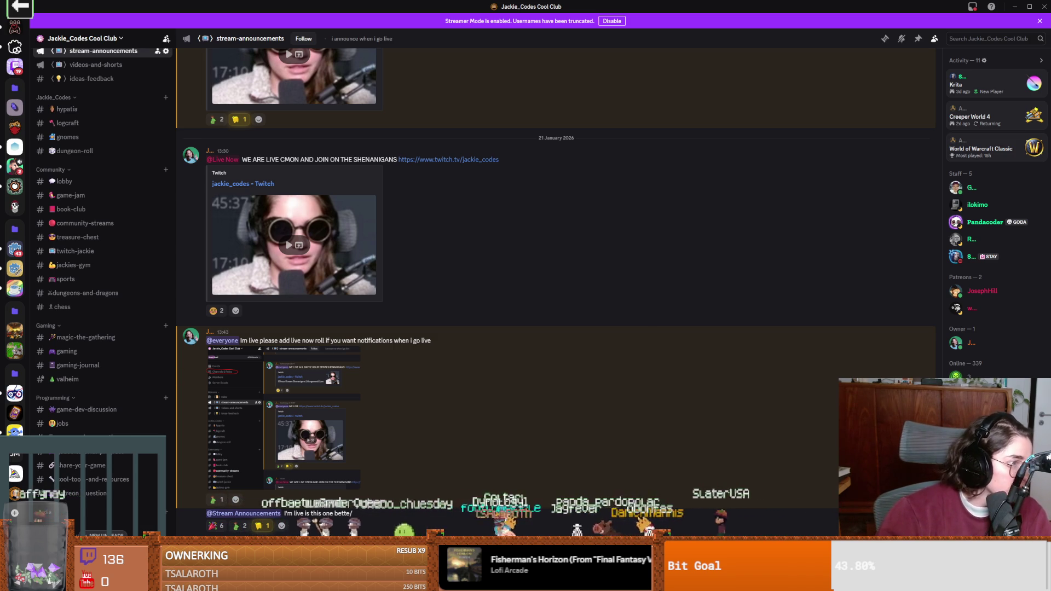
# Step: Download and install The Dungeon Of Horror Demo from its store page, then open its library entry
pyautogui.hotkey('alt', 'Tab')
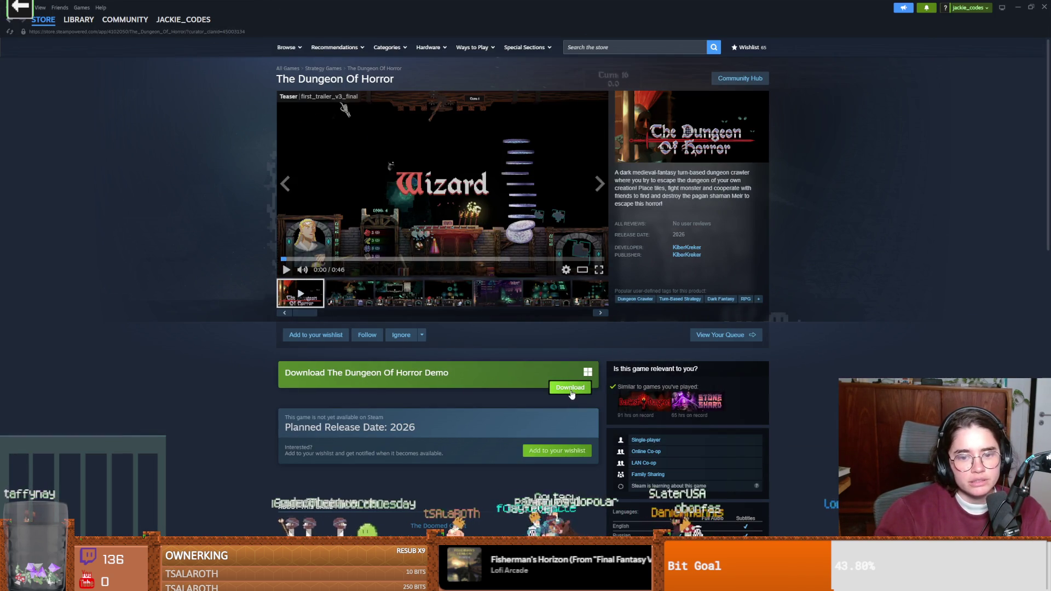
pyautogui.click(572, 397)
pyautogui.click(514, 358)
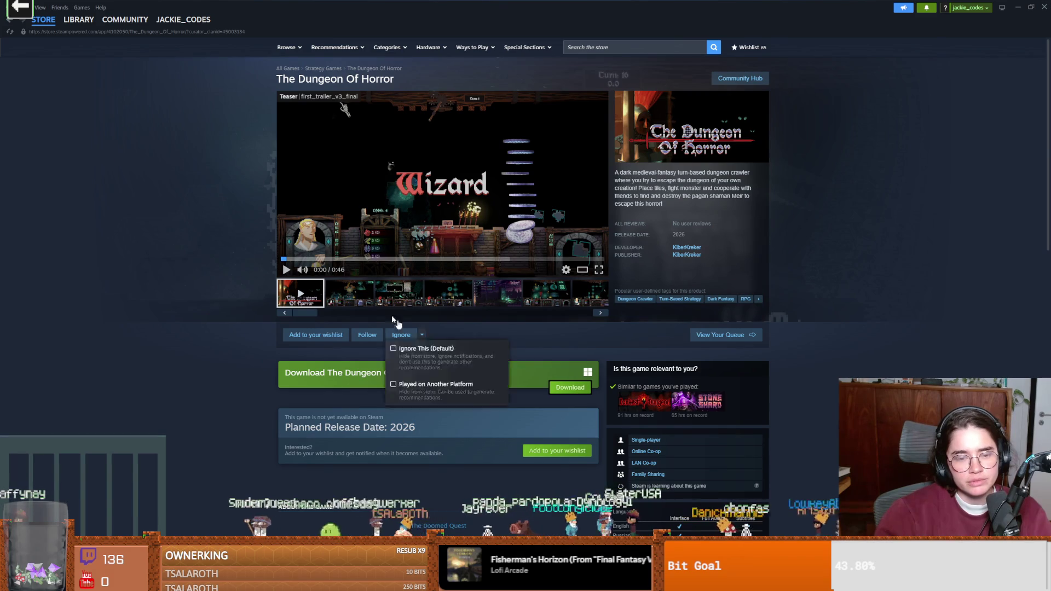
pyautogui.click(78, 19)
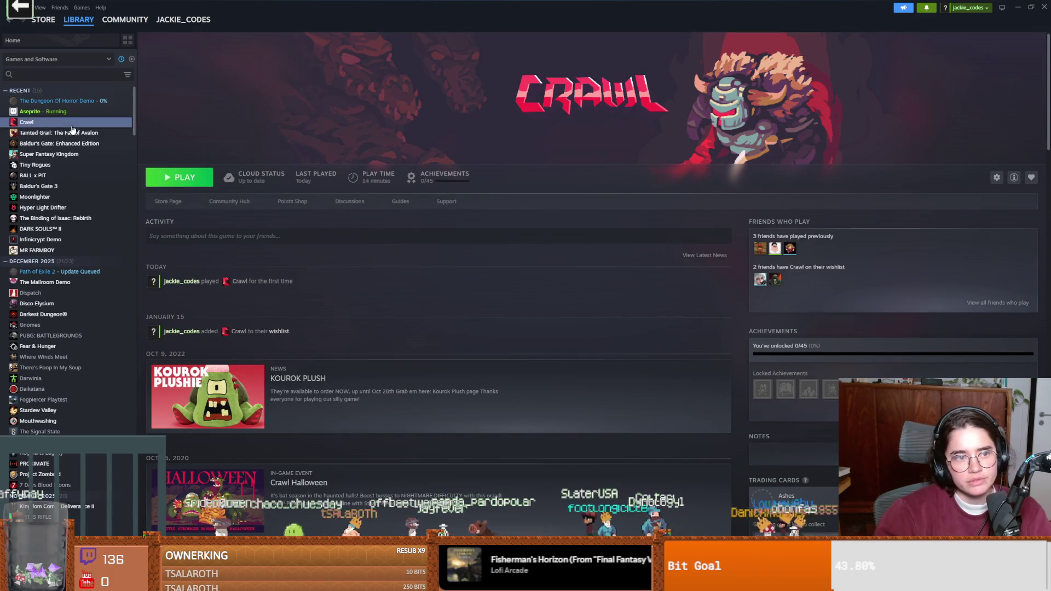
pyautogui.click(72, 102)
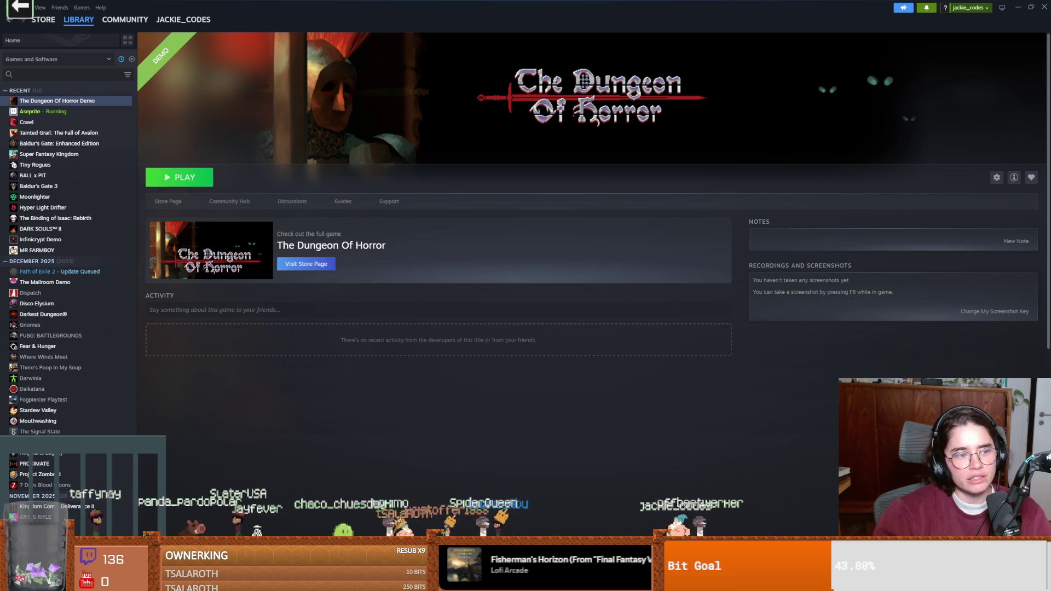
# Step: Launch the demo full-screen, set its Steam lobby to Private, then switch to Discord
pyautogui.click(197, 181)
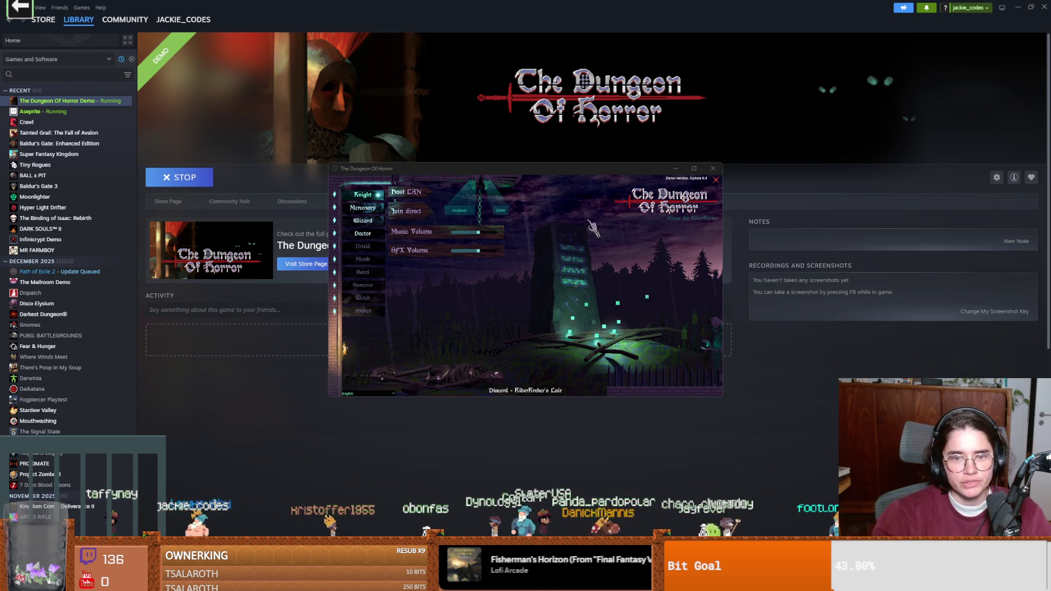
pyautogui.click(694, 168)
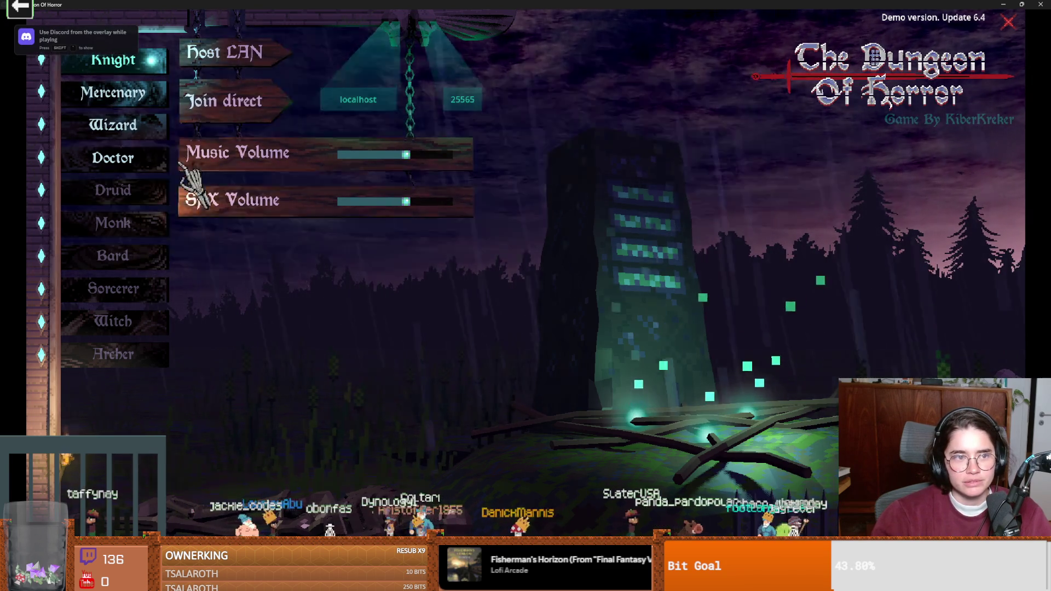
pyautogui.moveTo(112, 93)
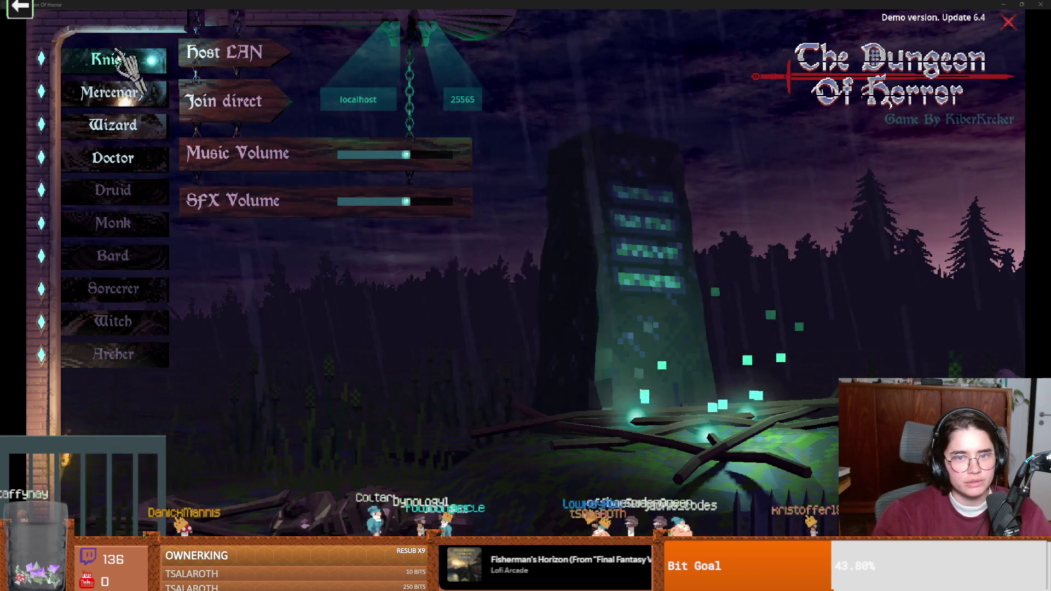
pyautogui.moveTo(118, 61)
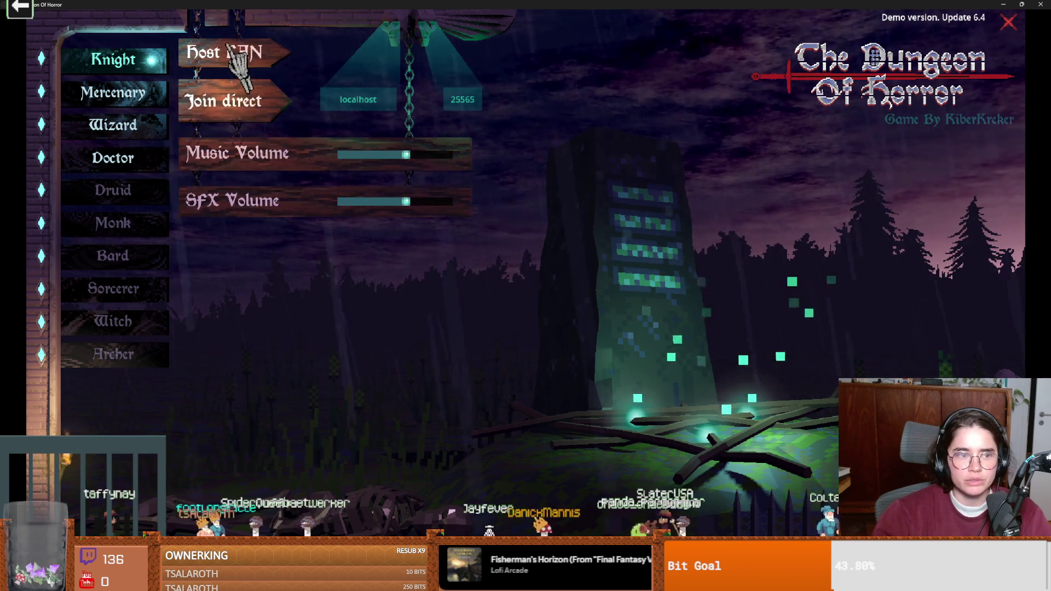
pyautogui.moveTo(900, 124)
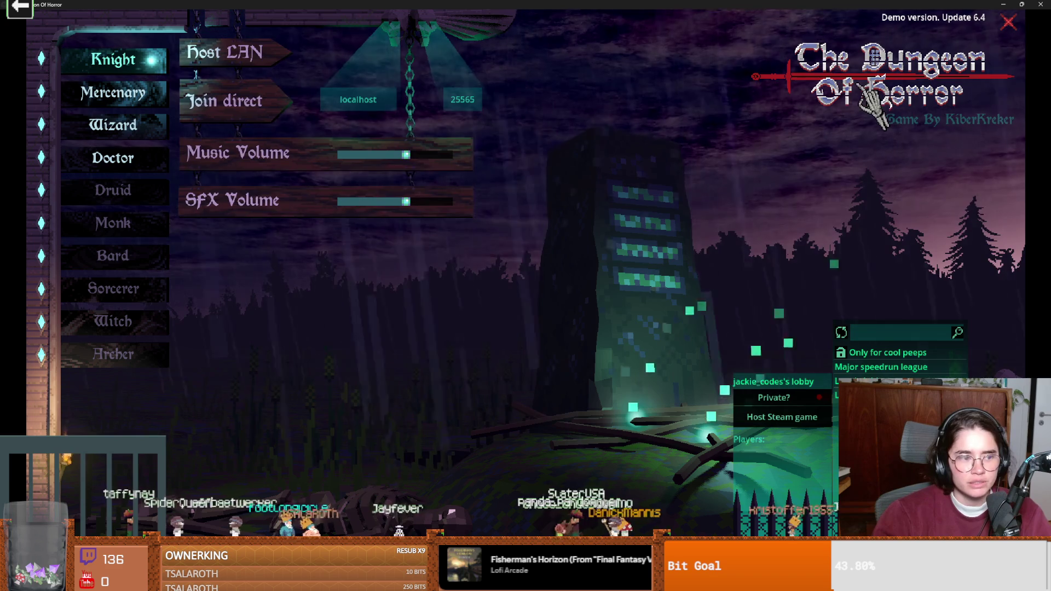
pyautogui.click(820, 397)
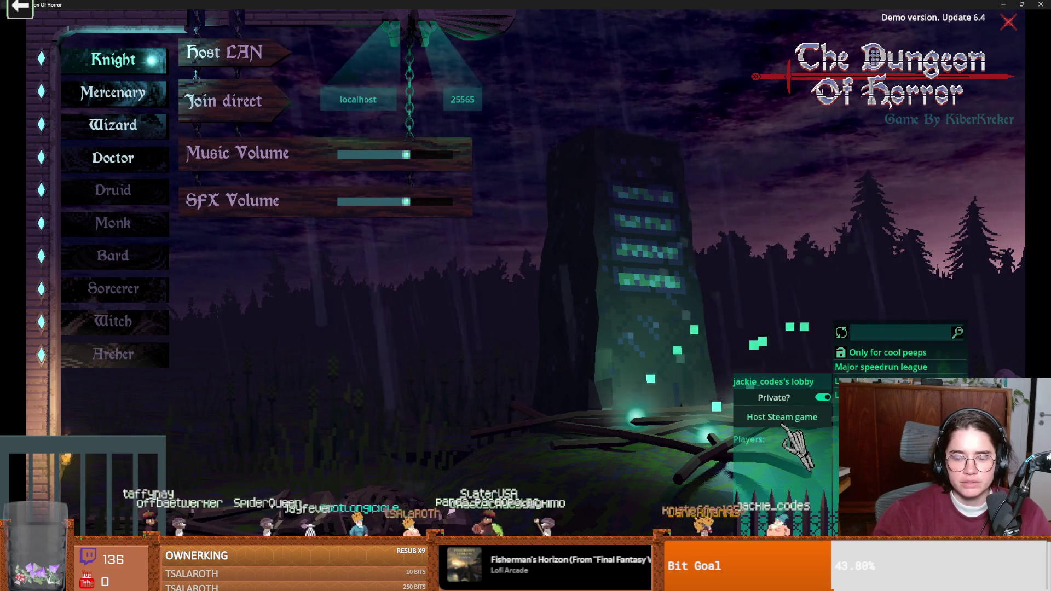
pyautogui.click(669, 417)
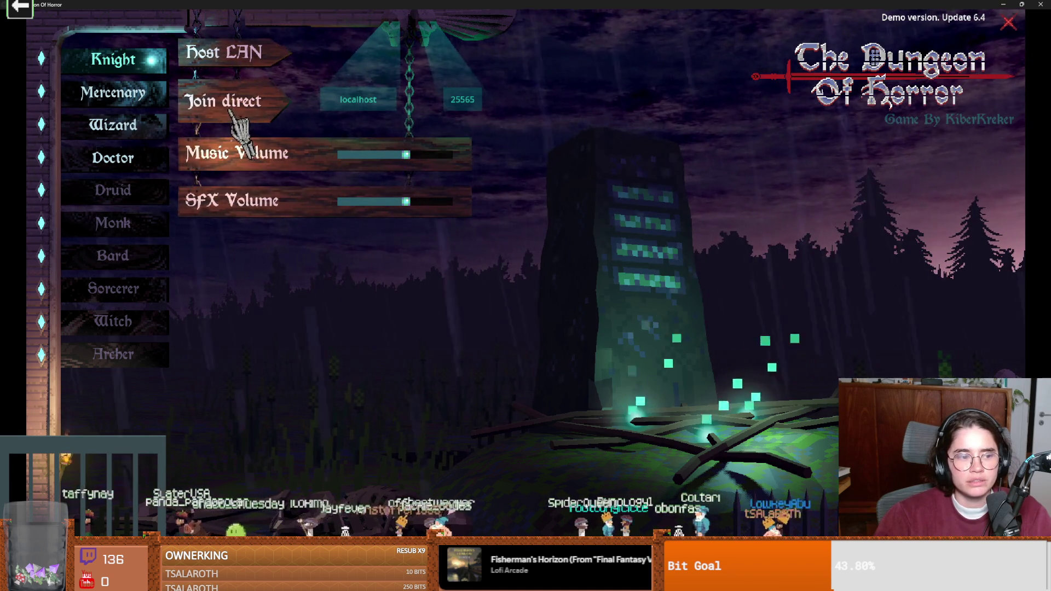
pyautogui.hotkey('alt', 'Tab')
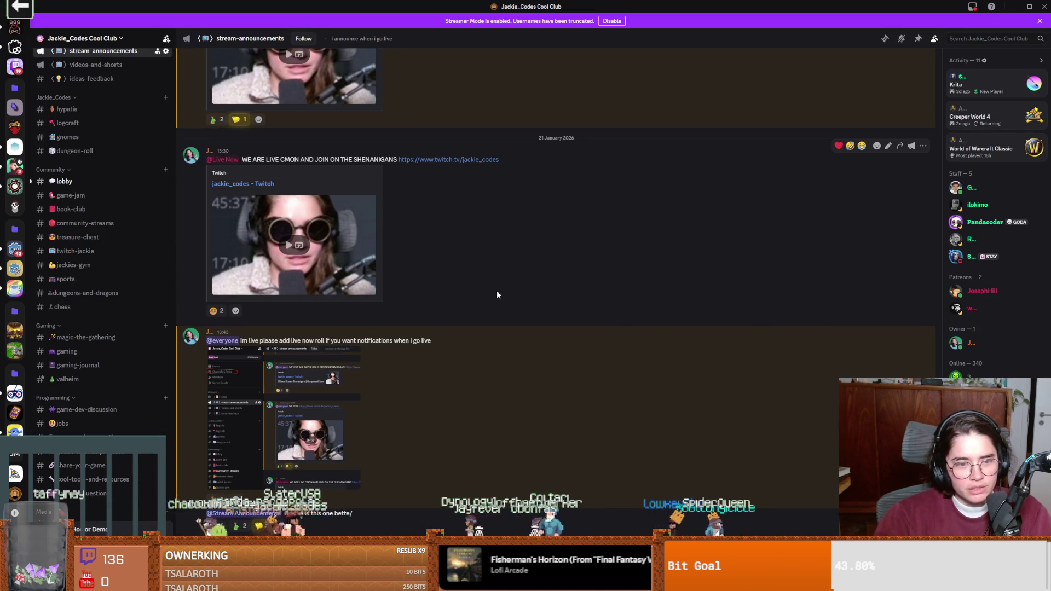
# Step: Read the #lobby channel in Discord, then return to the game
pyautogui.click(71, 181)
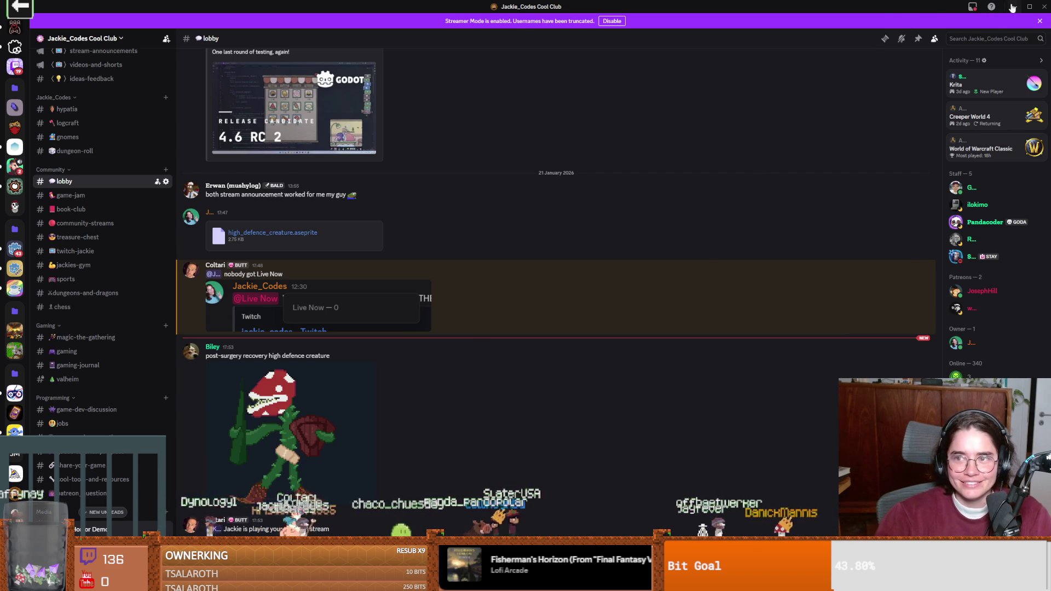
pyautogui.hotkey('alt', 'Tab')
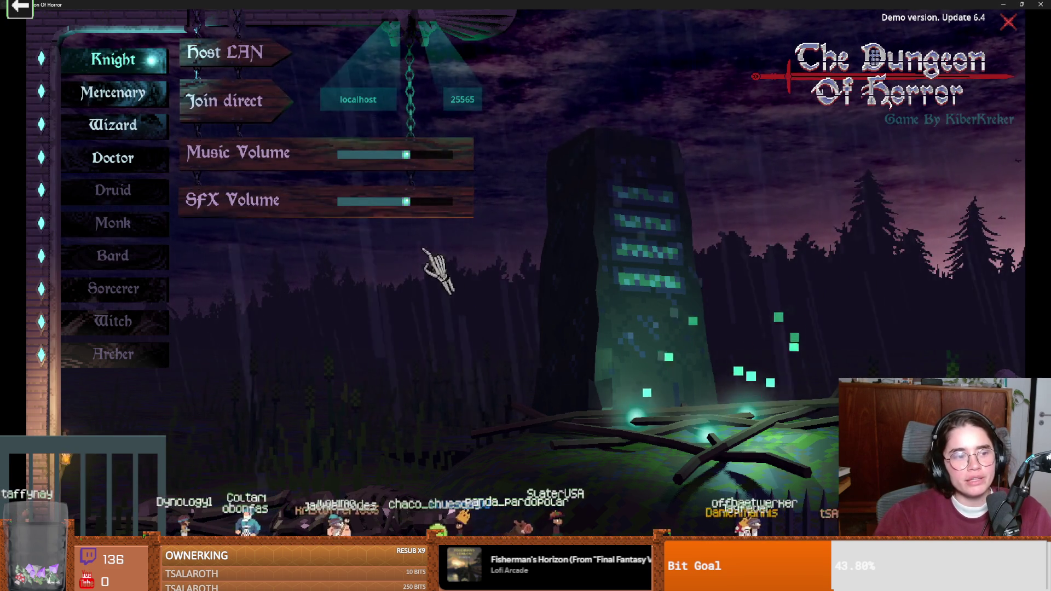
# Step: Join a direct game as the Knight and wait for Round 1 to load
pyautogui.click(226, 90)
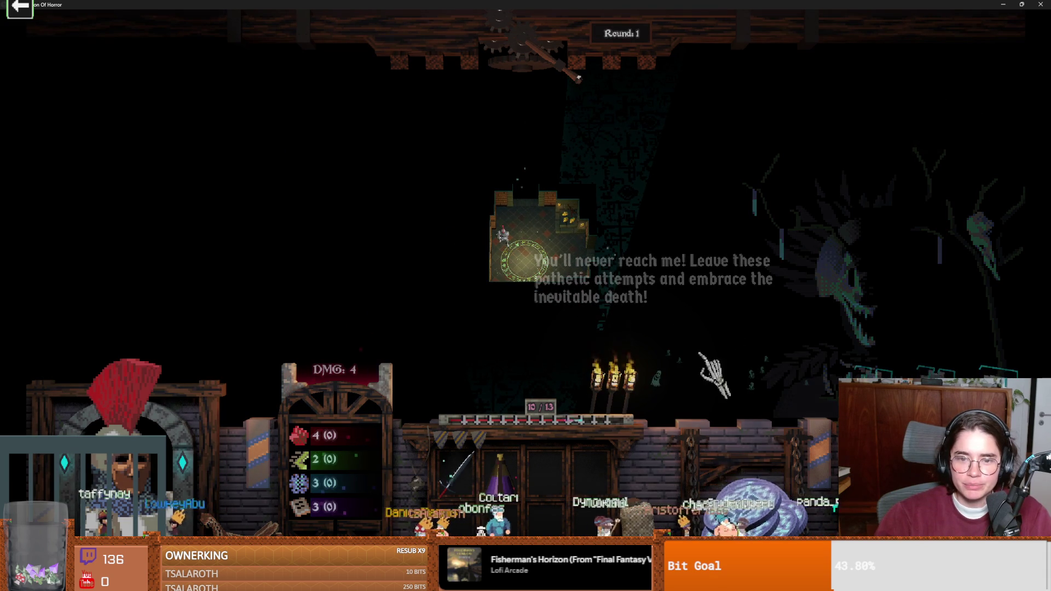
pyautogui.moveTo(750, 489); pyautogui.dragTo(736, 211)
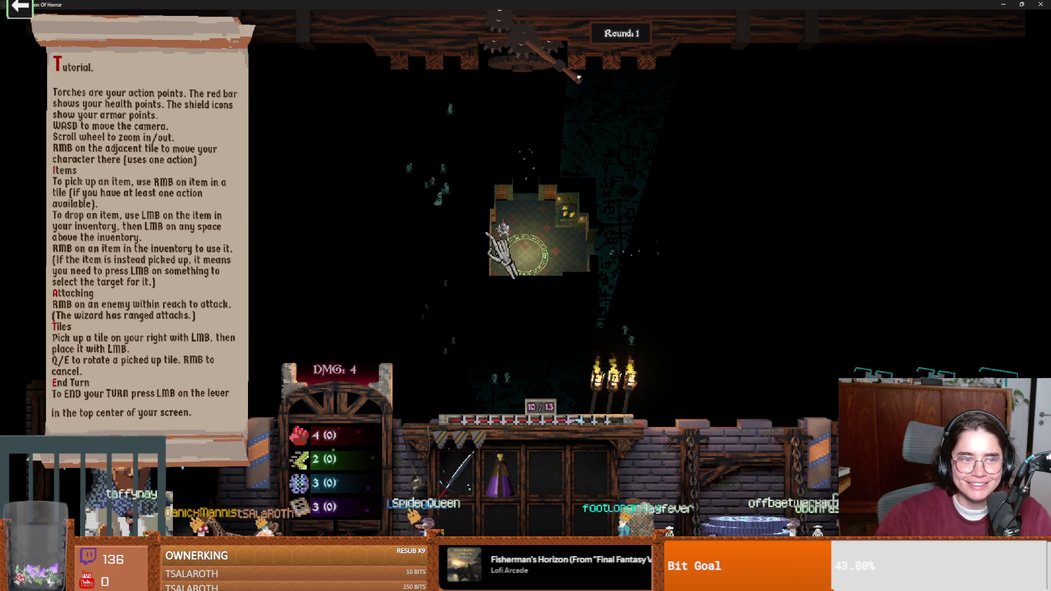
# Step: Pan the camera down onto the Knight's starting room
pyautogui.press('s')
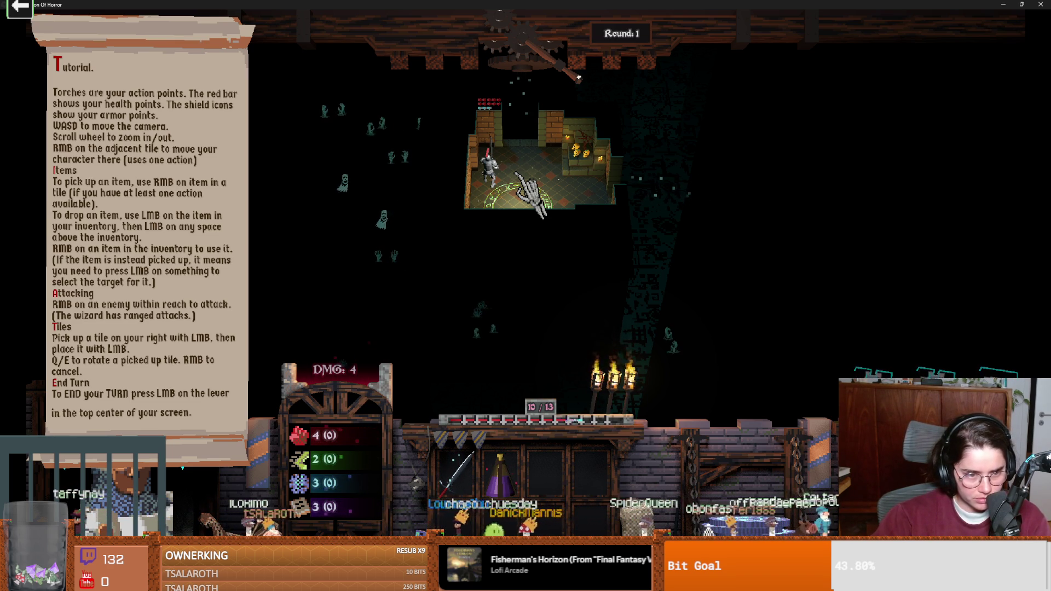
# Step: Toggle the tutorial scroll while panning the camera over the starting room
pyautogui.press('Tab')
pyautogui.press('Tab')
pyautogui.press('Tab')
pyautogui.press('Tab')
pyautogui.press('Tab')
pyautogui.press('Tab')
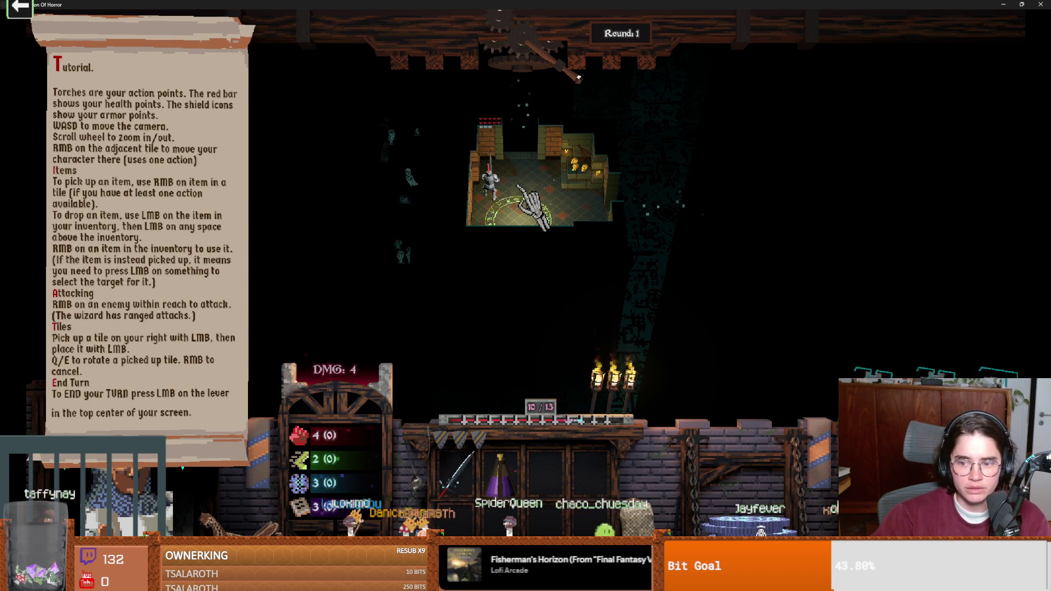
pyautogui.press('Tab')
pyautogui.press('Tab')
pyautogui.press('Tab')
pyautogui.moveTo(482, 181)
pyautogui.press('Tab')
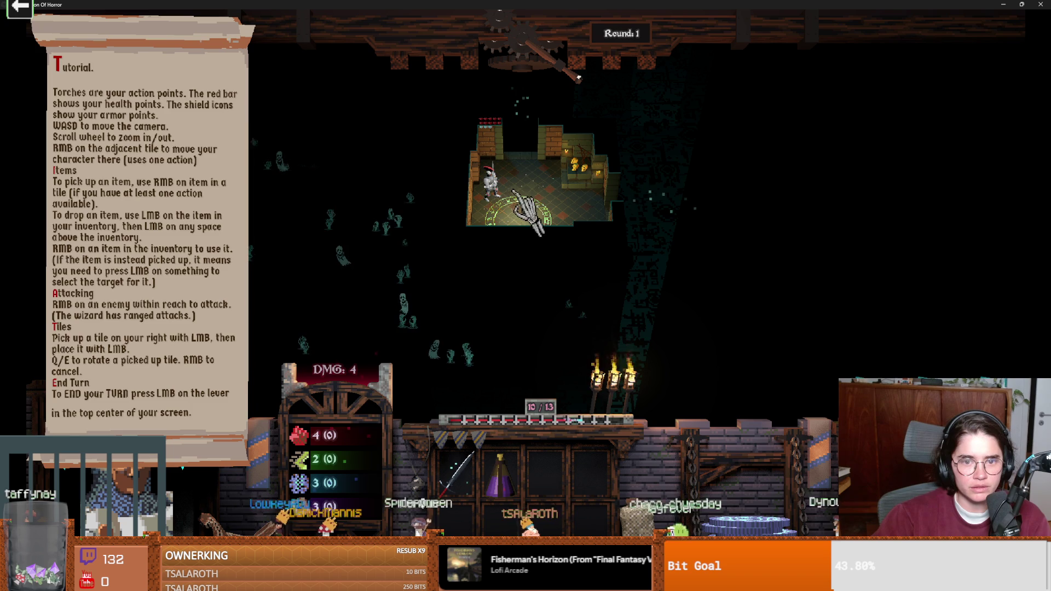
pyautogui.press('s')
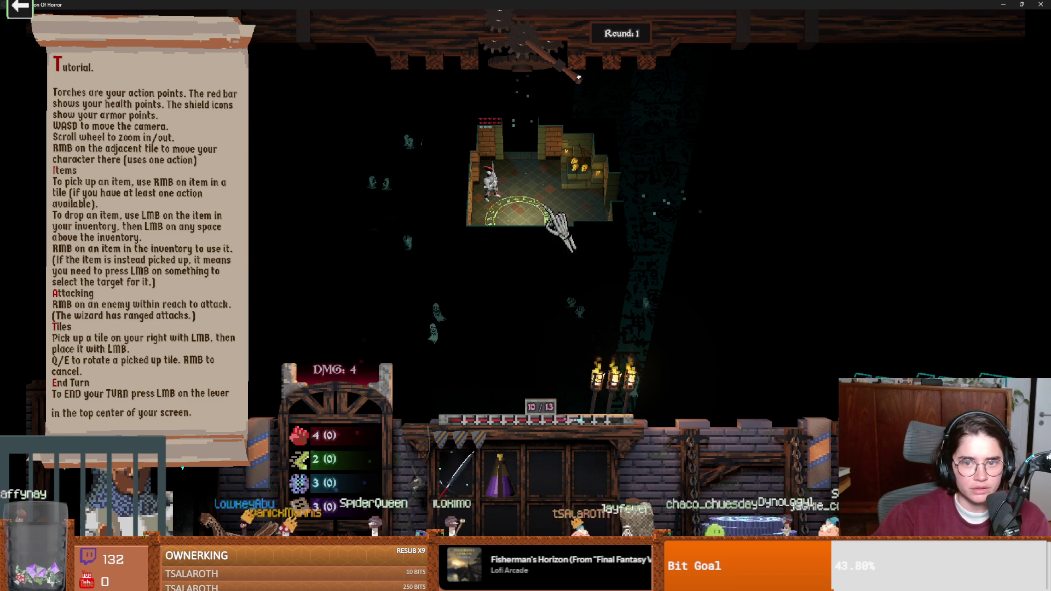
pyautogui.press('w')
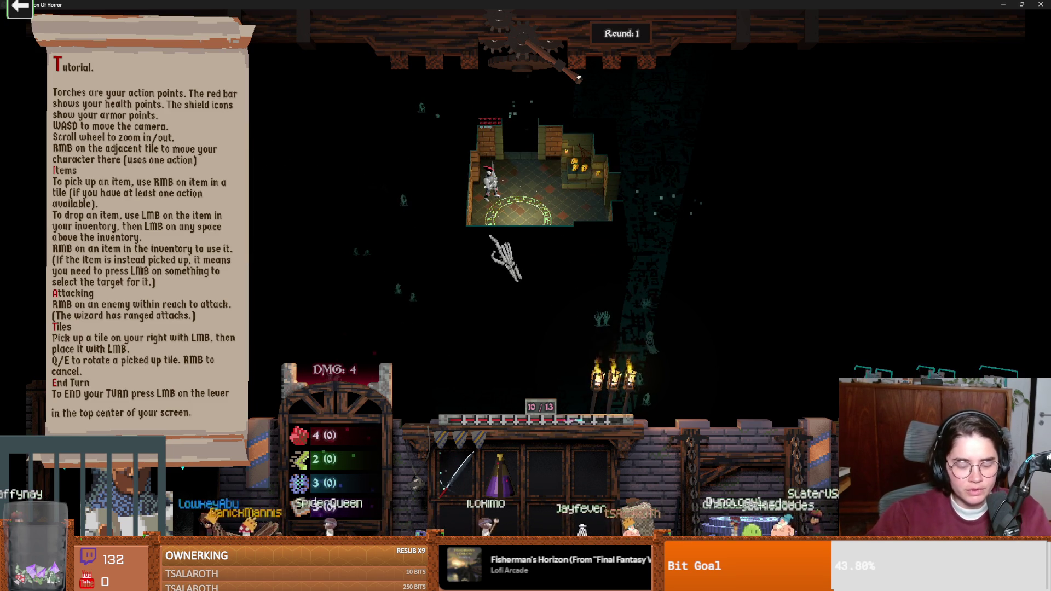
pyautogui.press('a')
pyautogui.press('Tab')
pyautogui.press('w')
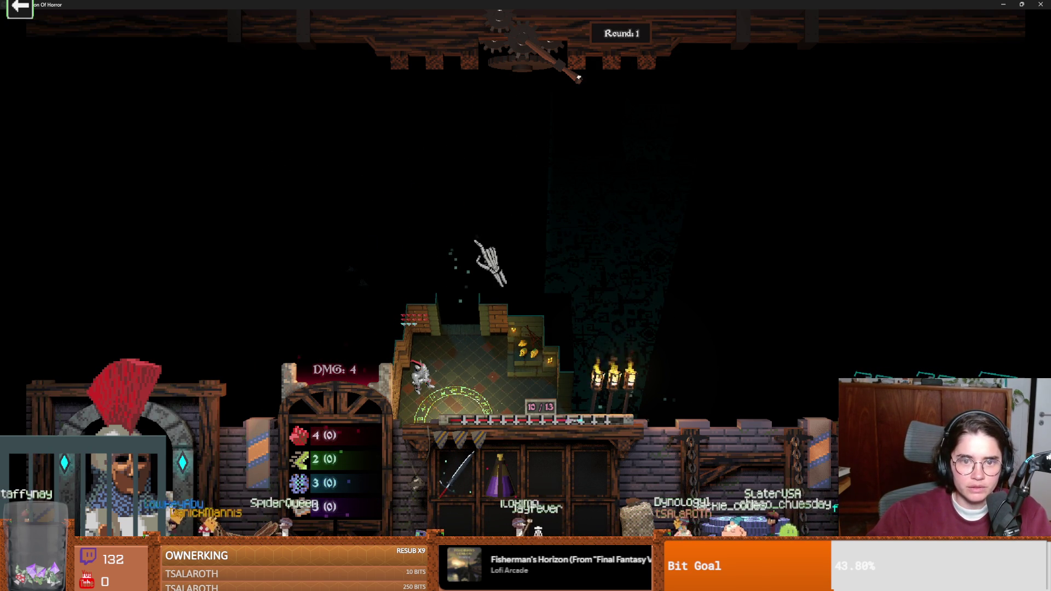
pyautogui.press('Tab')
pyautogui.press('s')
pyautogui.press('Tab')
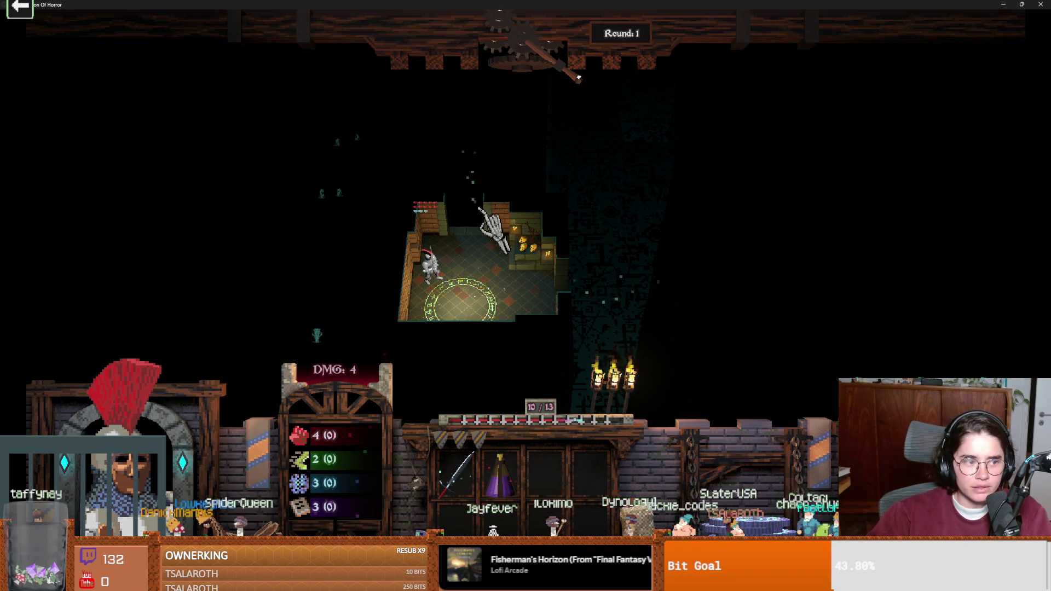
# Step: Review the tutorial notes, then pull the lever to end the turn
pyautogui.press('Tab')
pyautogui.press('Tab')
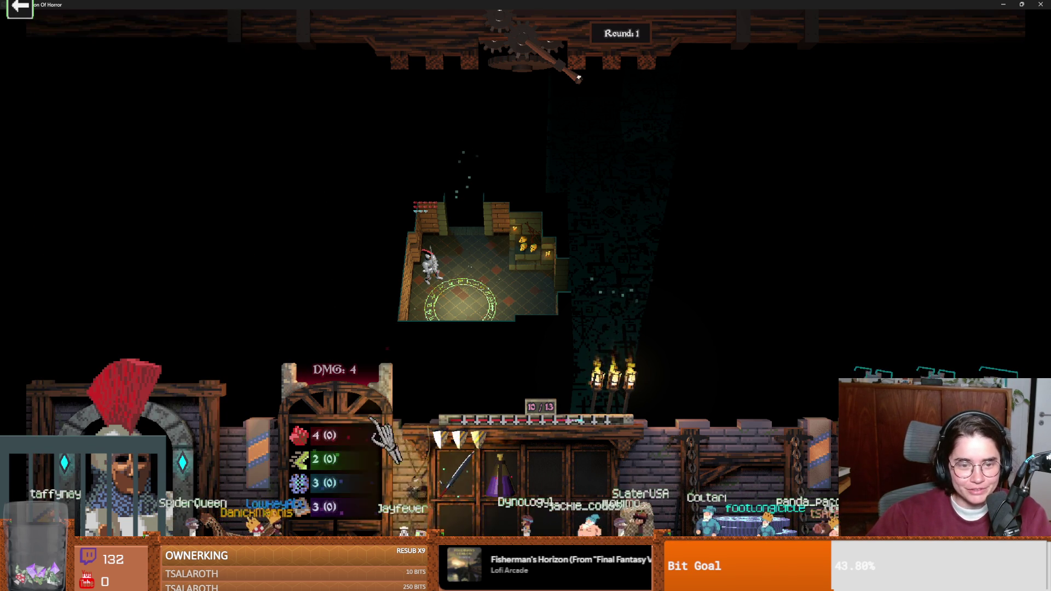
pyautogui.press('Tab')
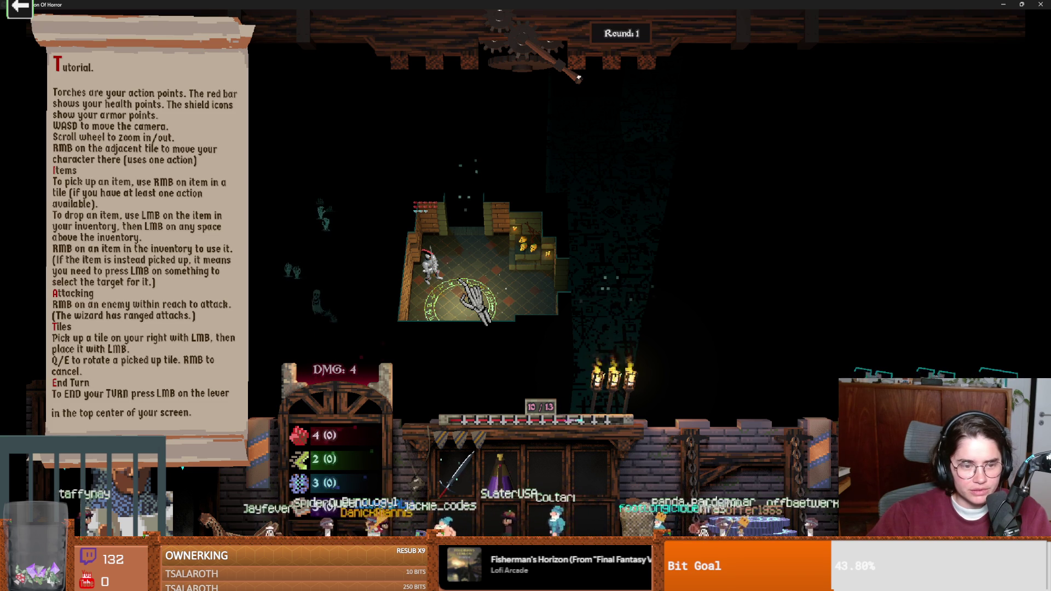
pyautogui.press('Tab')
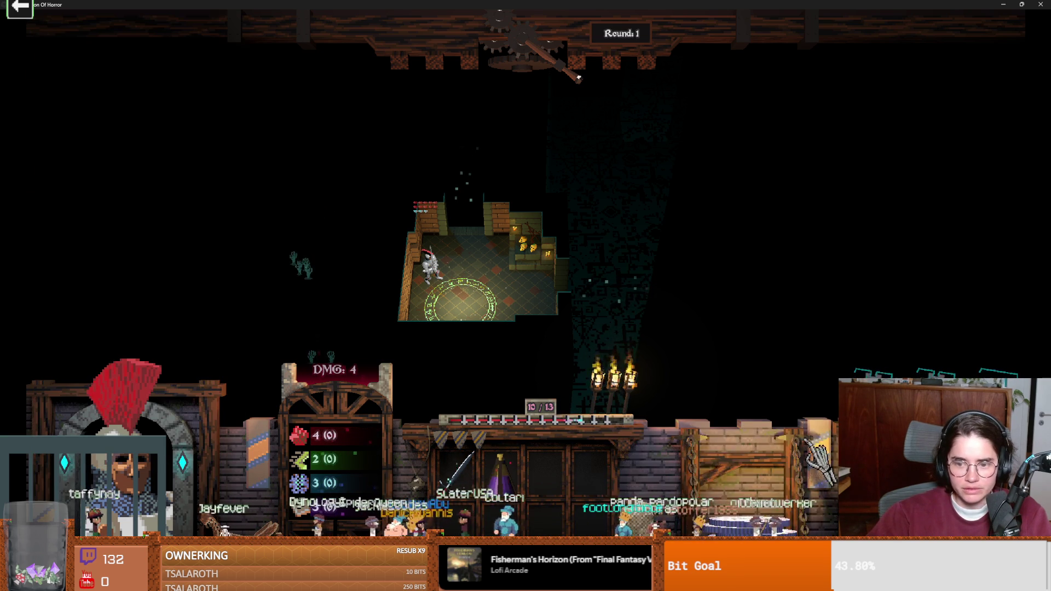
pyautogui.press('Tab')
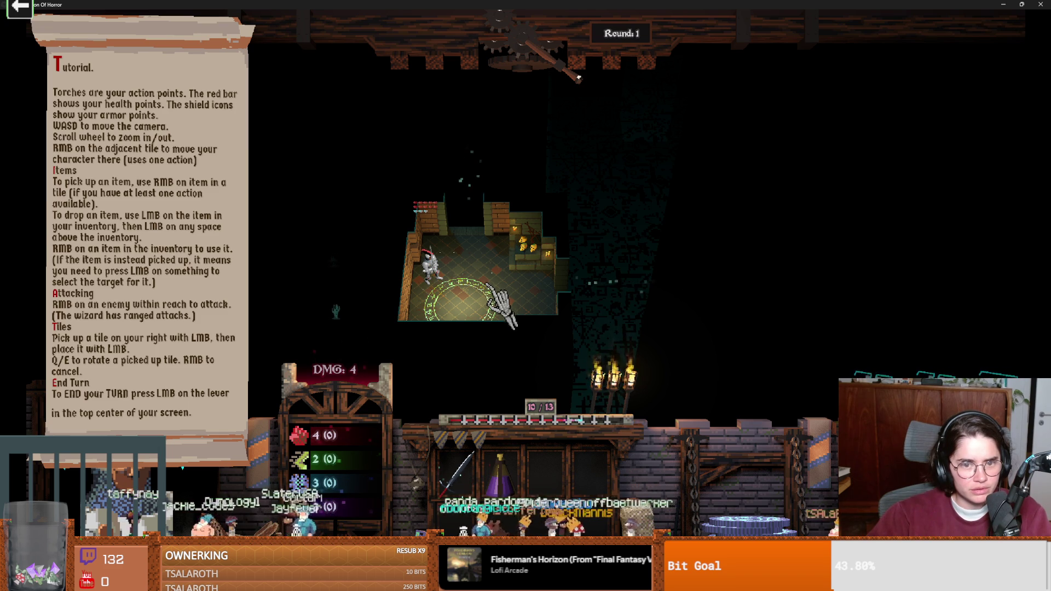
pyautogui.press('Tab')
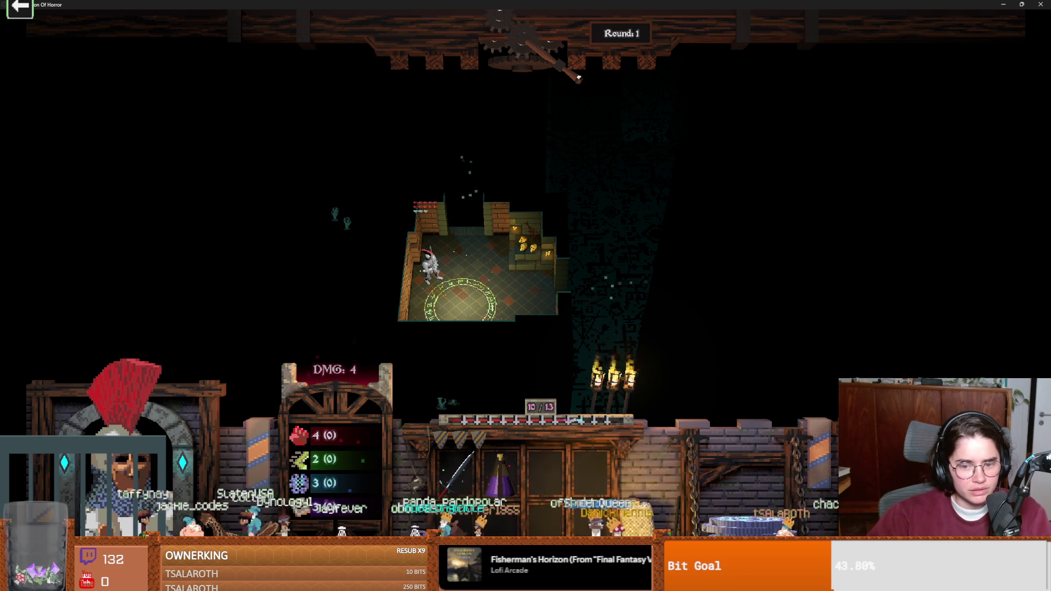
pyautogui.press('Tab')
pyautogui.press('Tab')
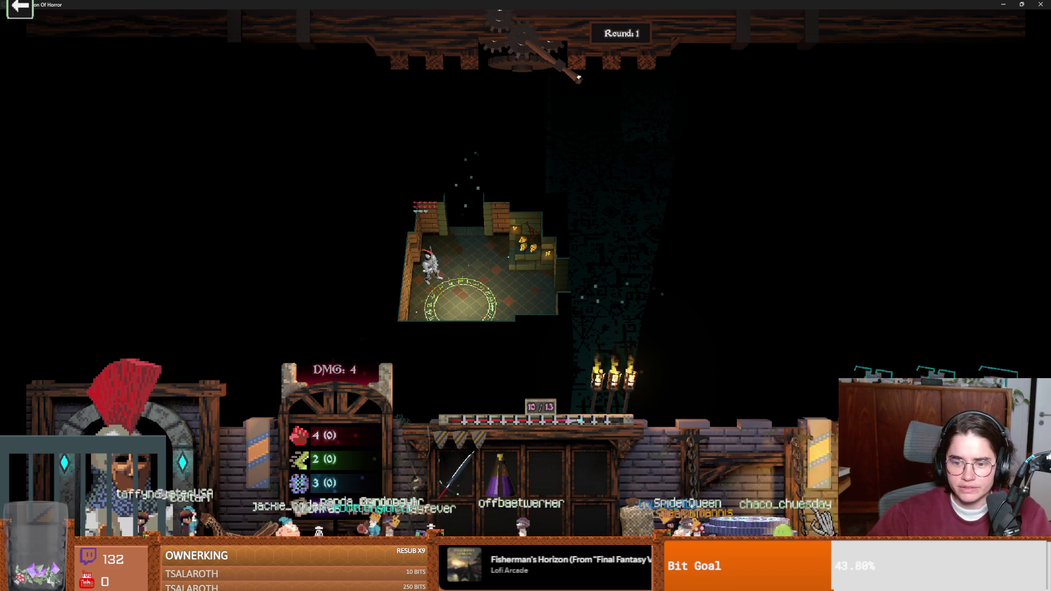
pyautogui.press('Tab')
pyautogui.press('Tab')
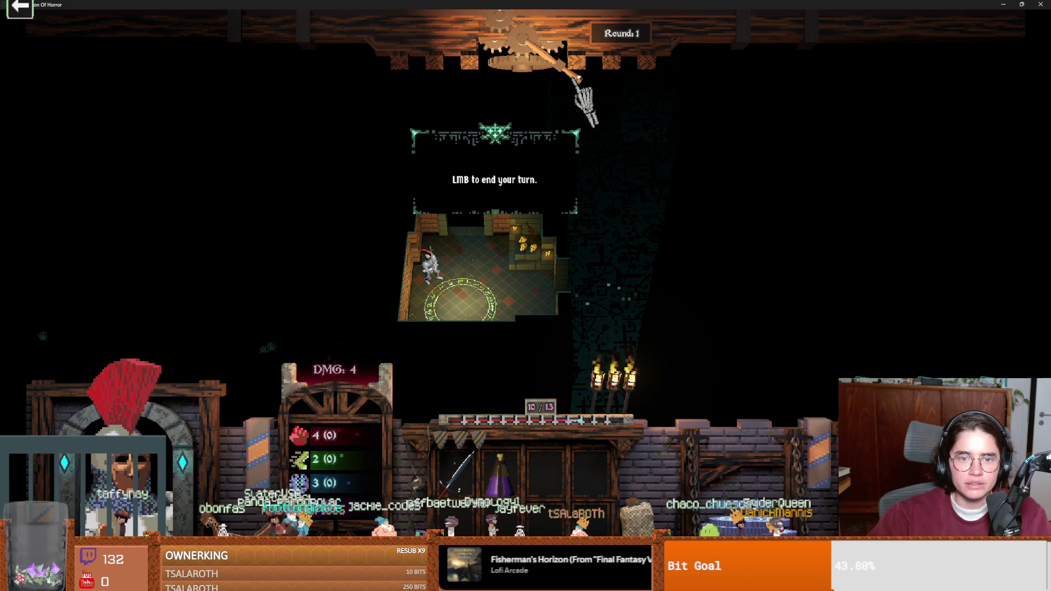
pyautogui.press('Tab')
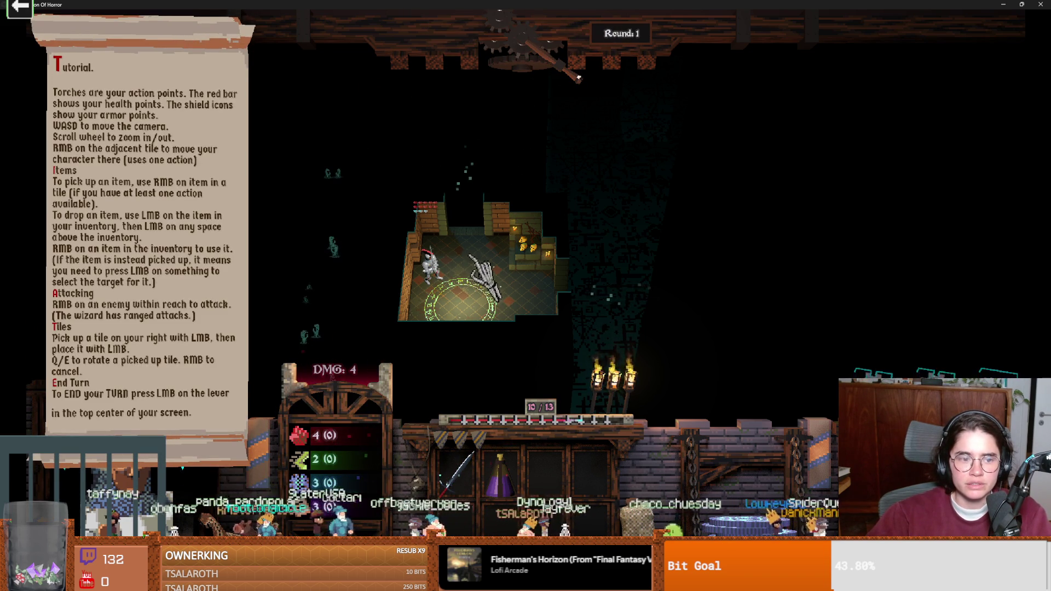
pyautogui.press('Tab')
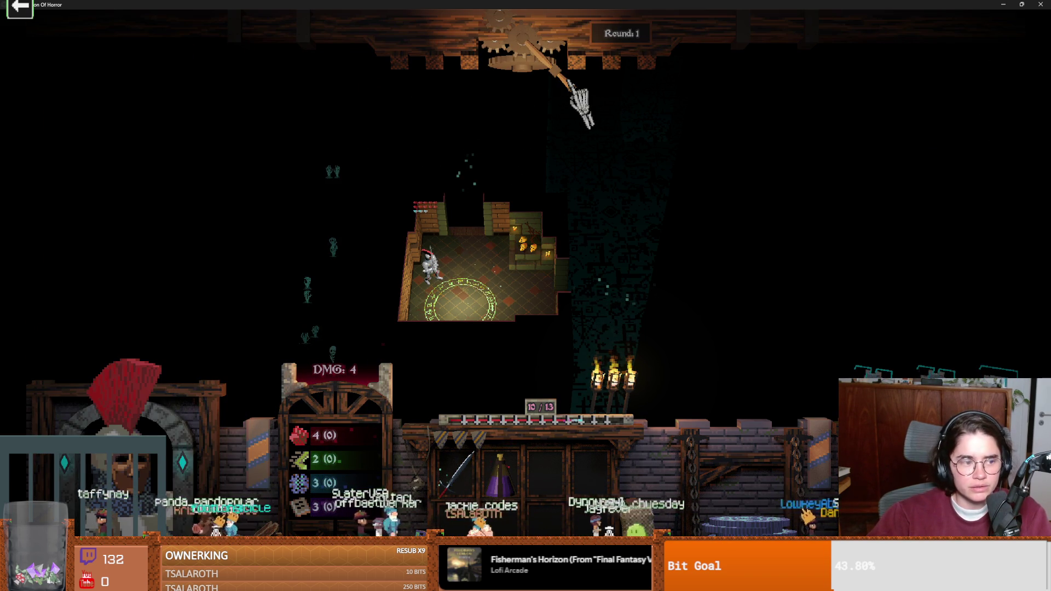
pyautogui.click(575, 91)
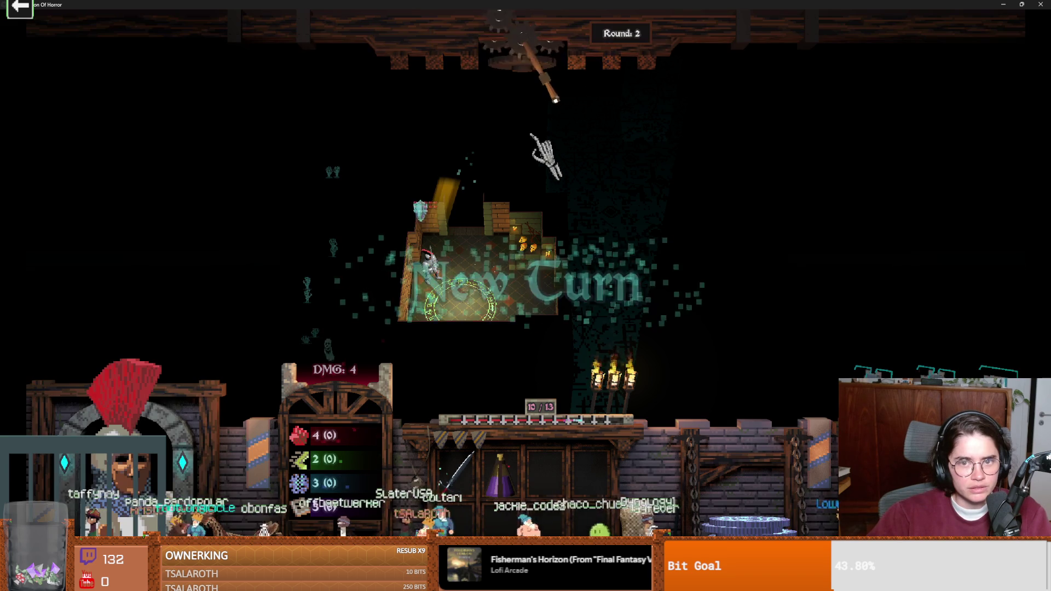
# Step: Read through the tutorial notes and close them
pyautogui.press('Tab')
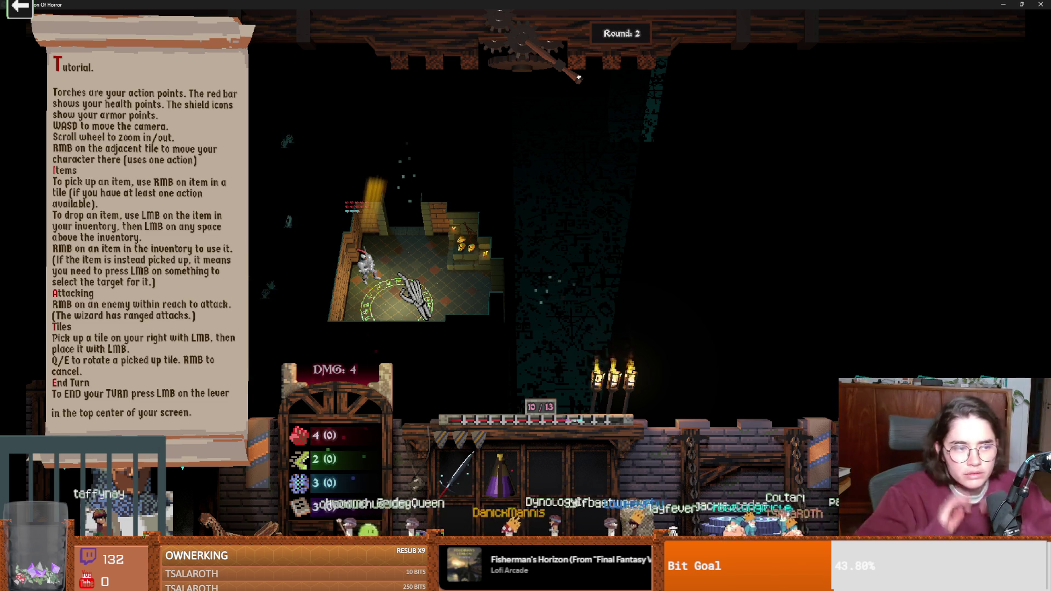
pyautogui.click(261, 316)
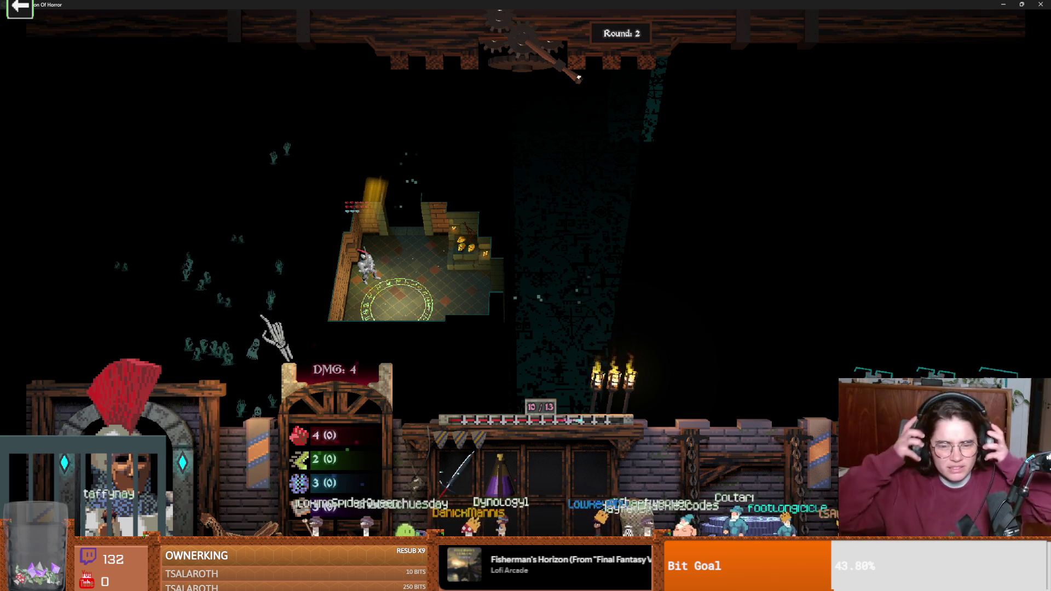
pyautogui.click(268, 326)
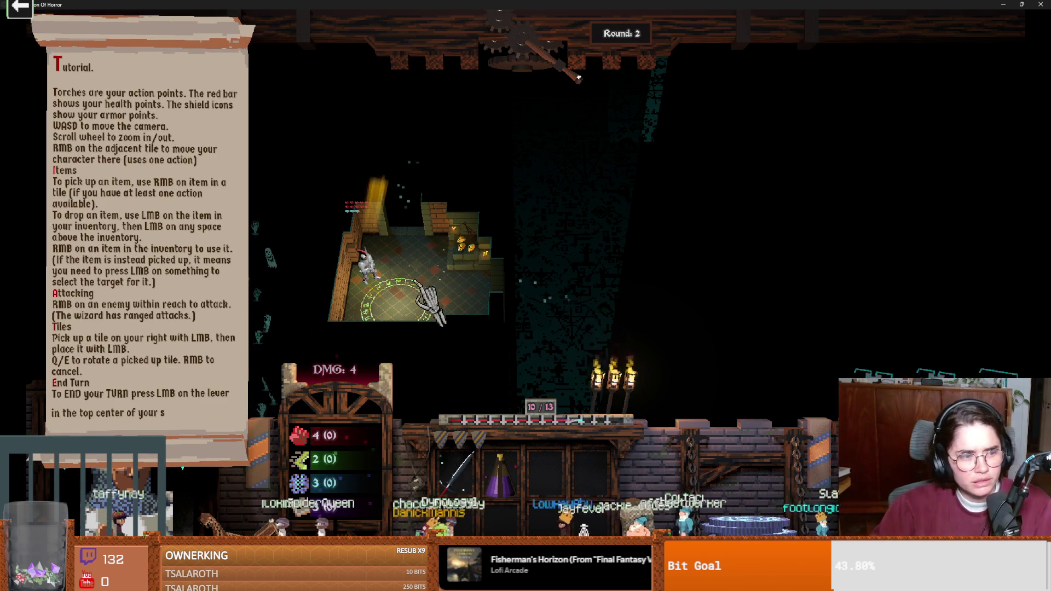
pyautogui.click(385, 405)
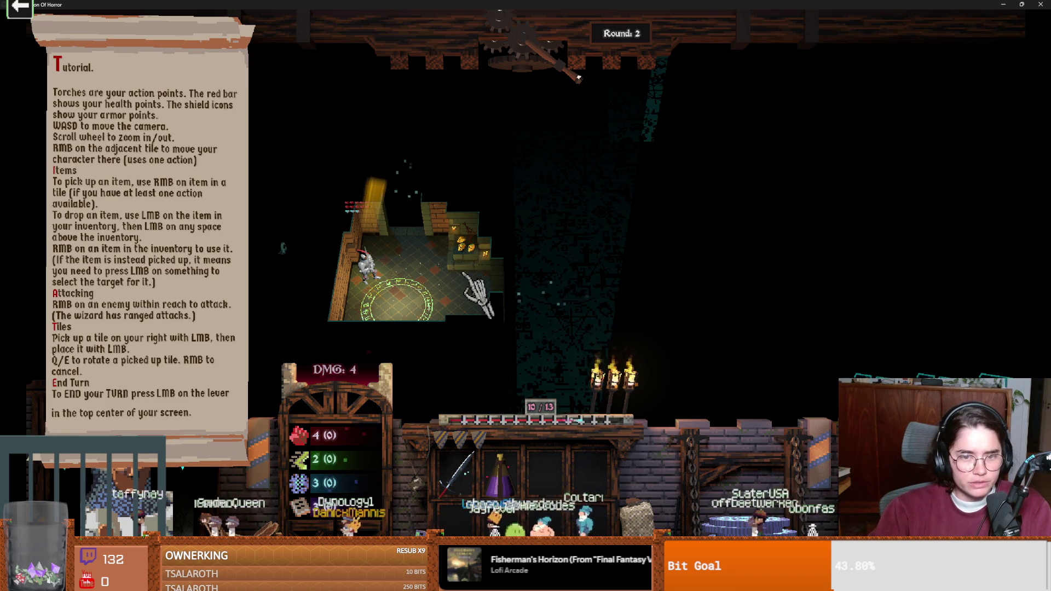
pyautogui.click(530, 283)
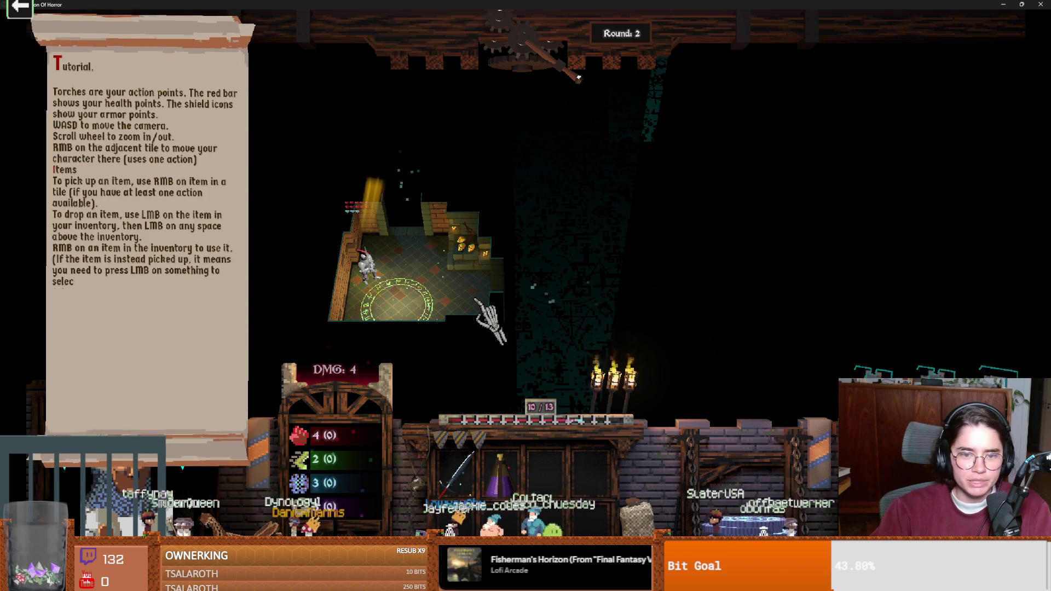
# Step: Check the Knight's abilities, then place the third room tile beside the existing rooms
pyautogui.press('d')
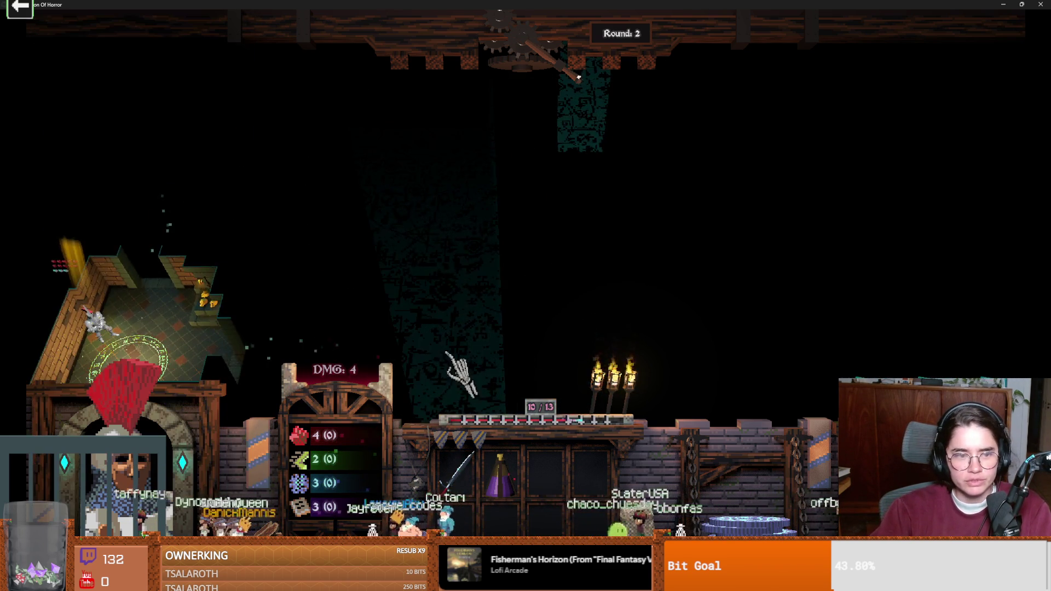
pyautogui.press('a')
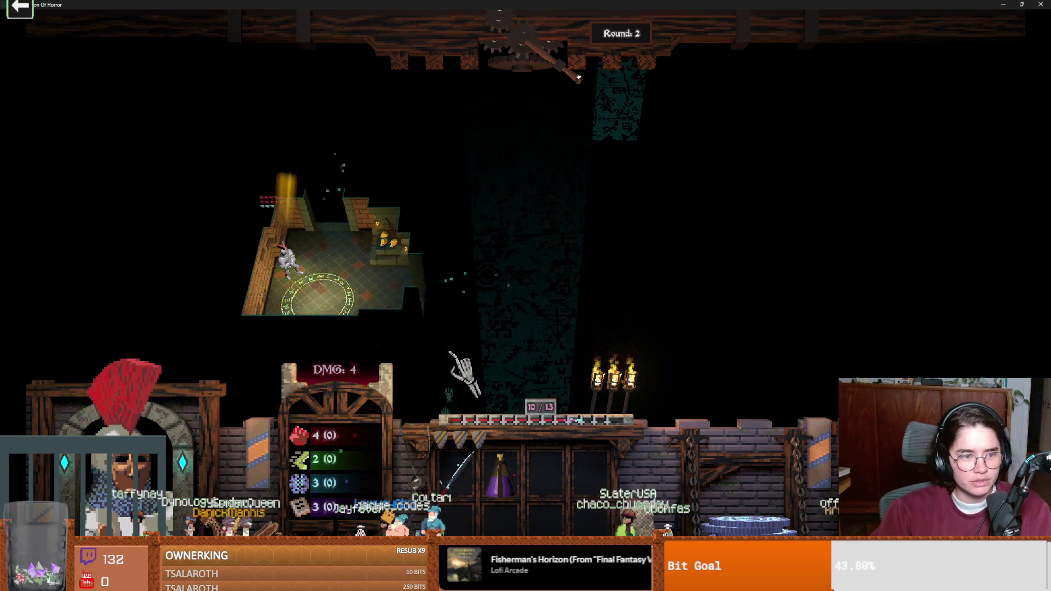
pyautogui.press('s')
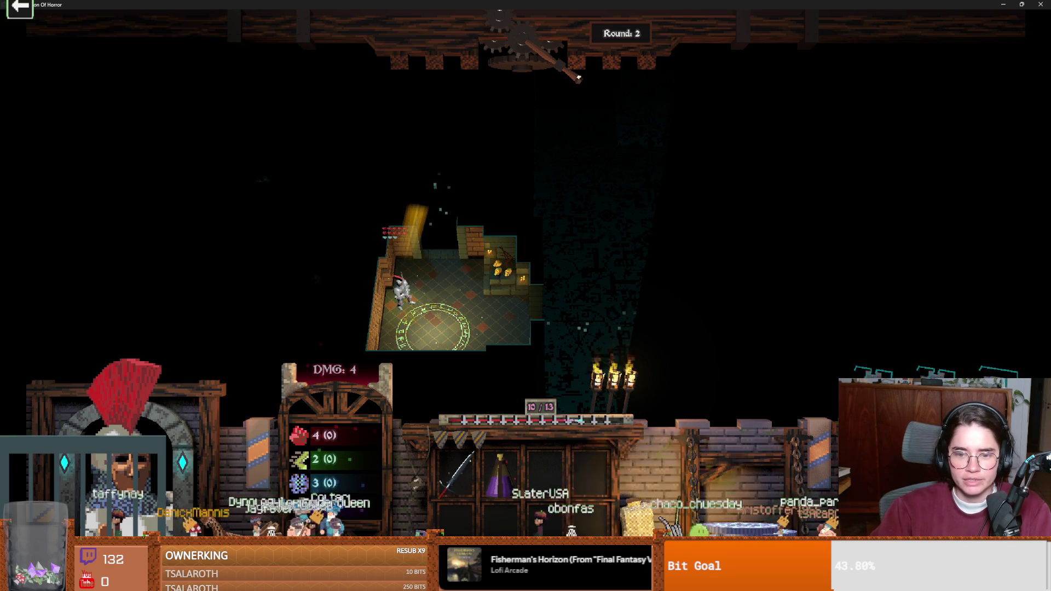
pyautogui.press('d')
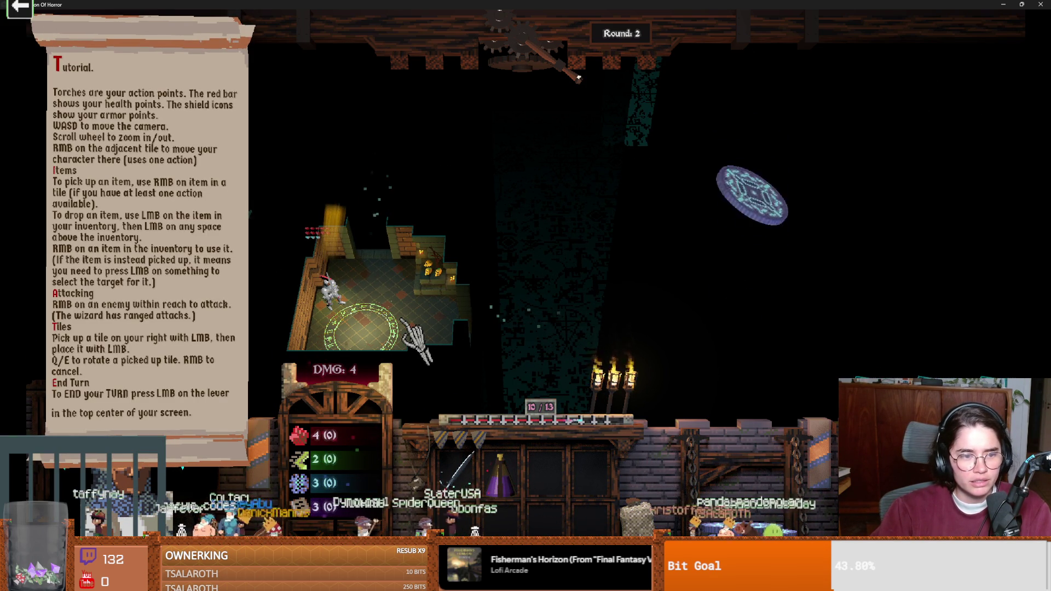
pyautogui.scroll(-1, 405, 323)
pyautogui.scroll(1, 402, 319)
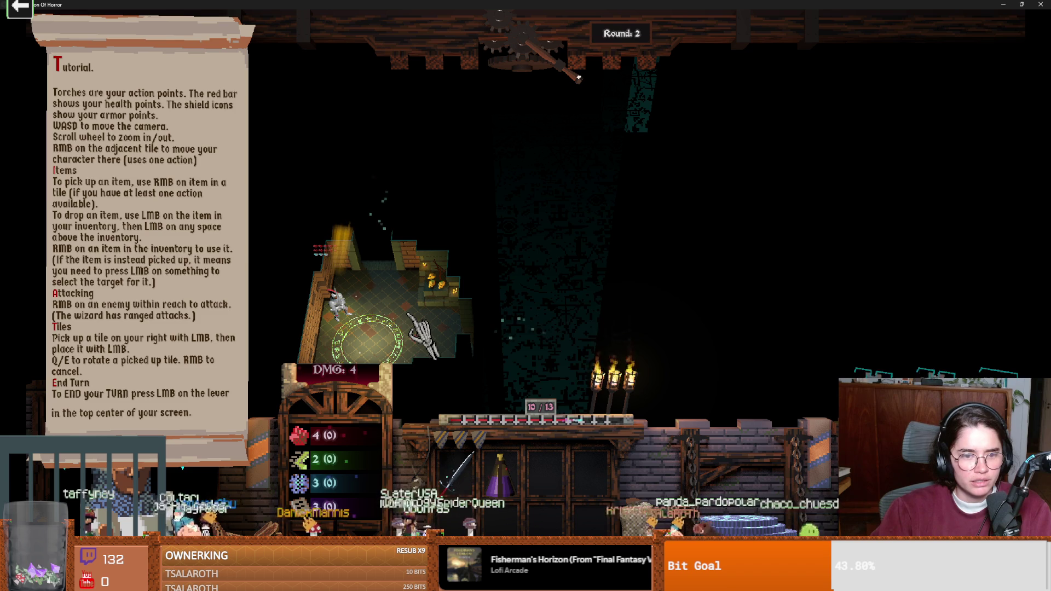
pyautogui.click(334, 295)
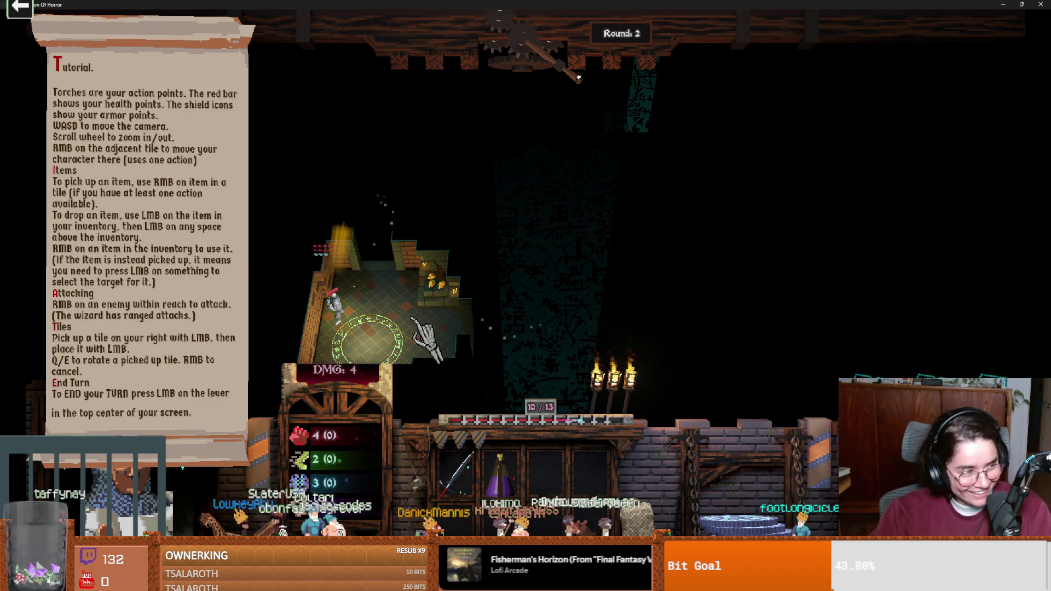
pyautogui.press('a')
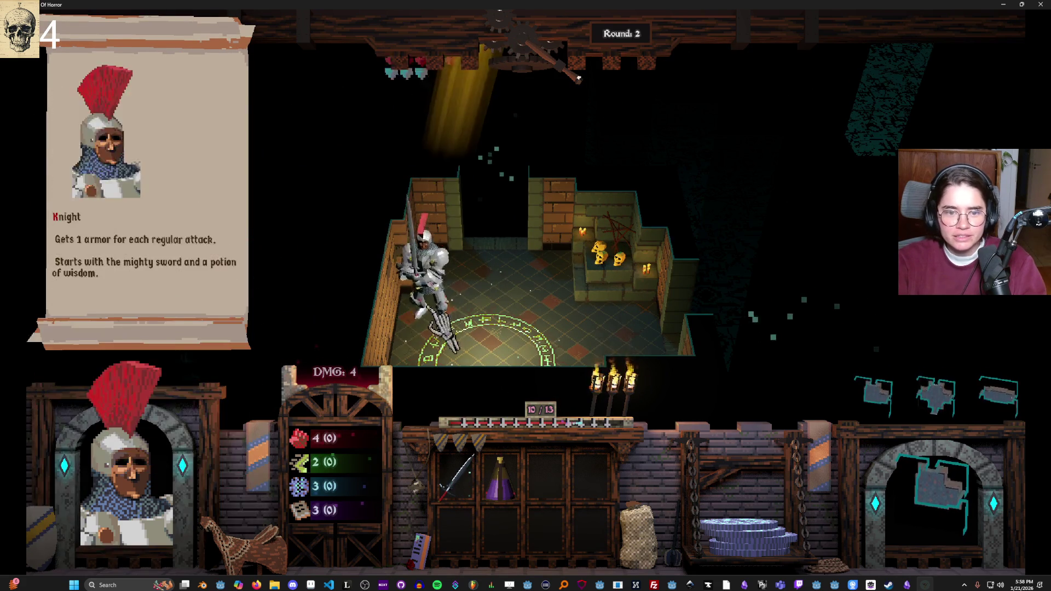
pyautogui.moveTo(432, 312)
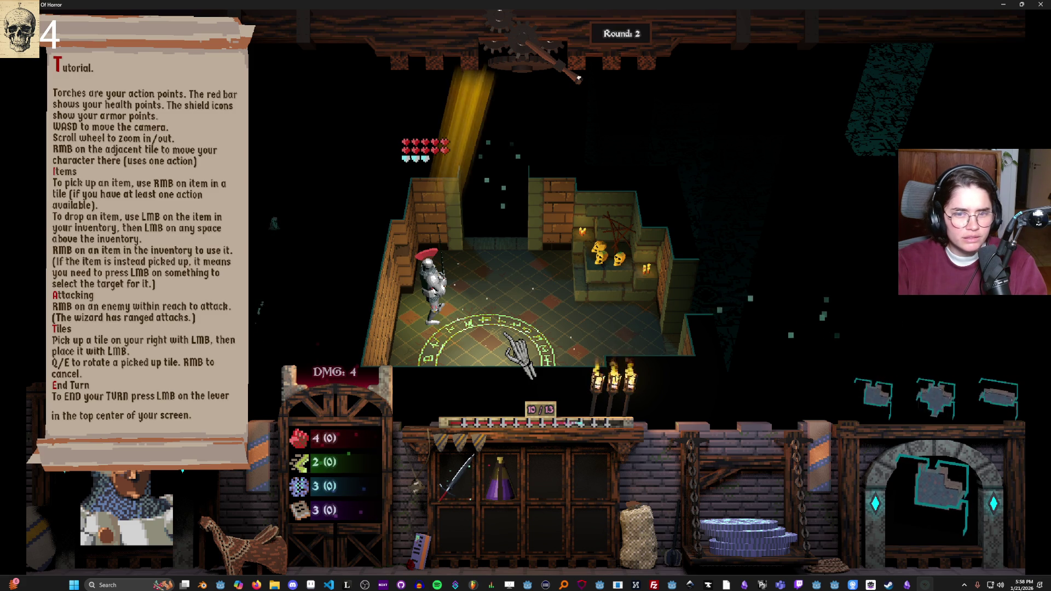
pyautogui.scroll(-3, 521, 352)
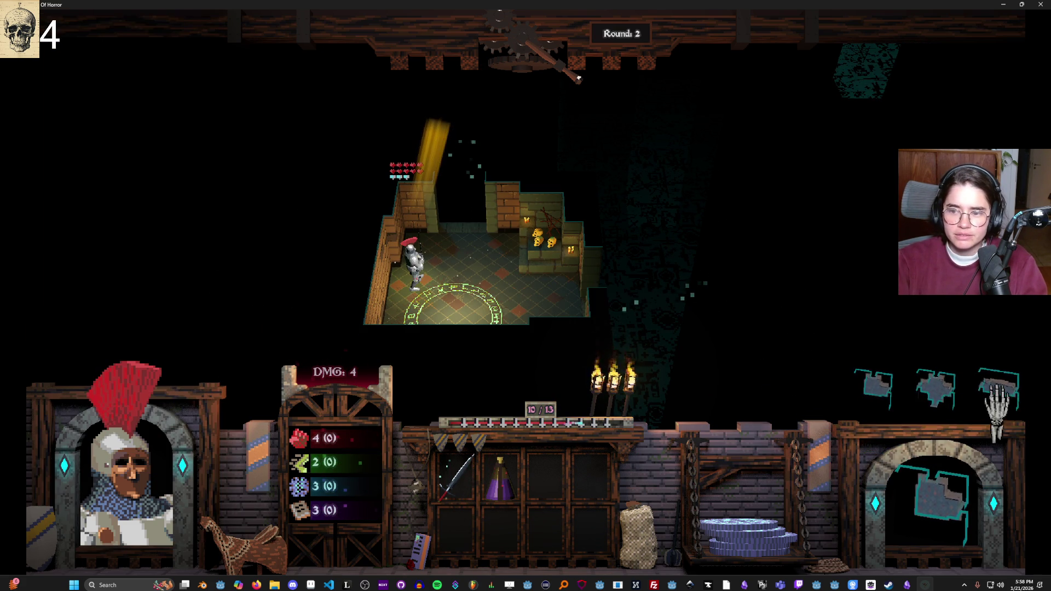
pyautogui.moveTo(1009, 405)
pyautogui.mouseDown()
pyautogui.moveTo(727, 363)
pyautogui.moveTo(669, 300)
pyautogui.mouseUp()
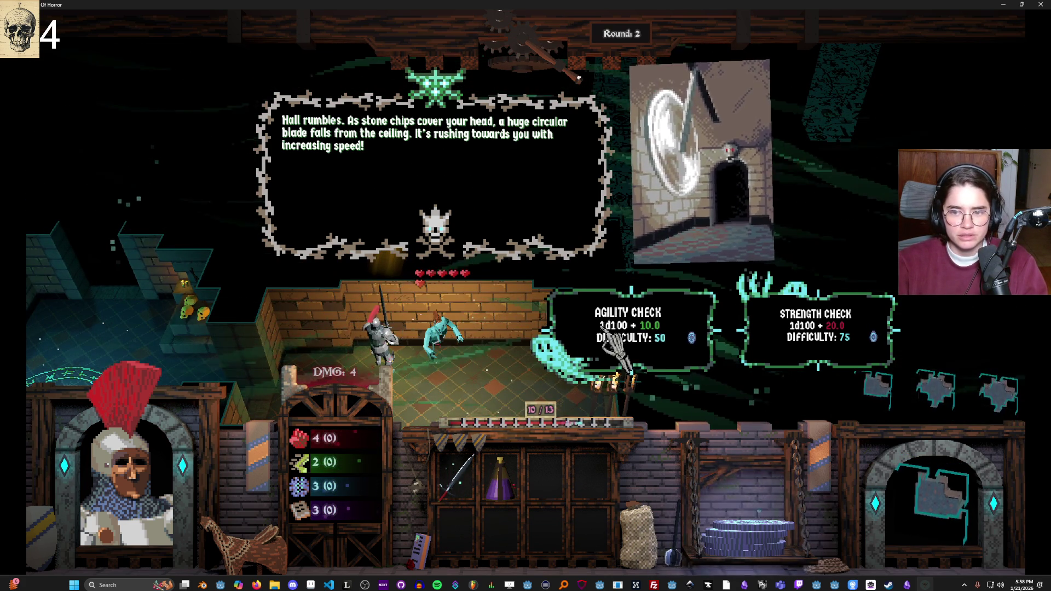
# Step: Roll the agility check (85) against the blade and strike the ghost for 4 damage
pyautogui.moveTo(684, 333)
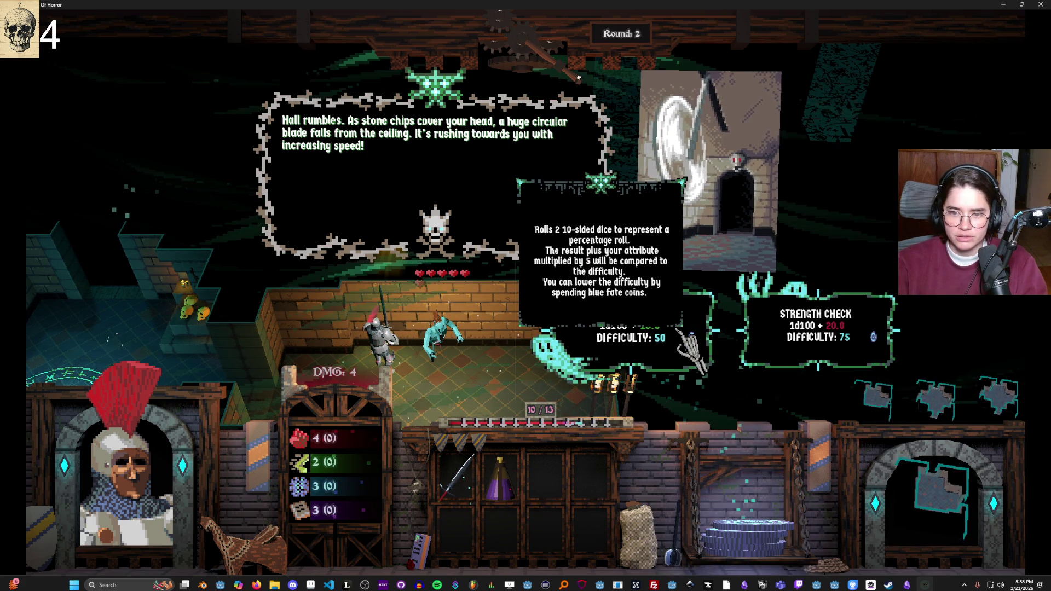
pyautogui.click(683, 331)
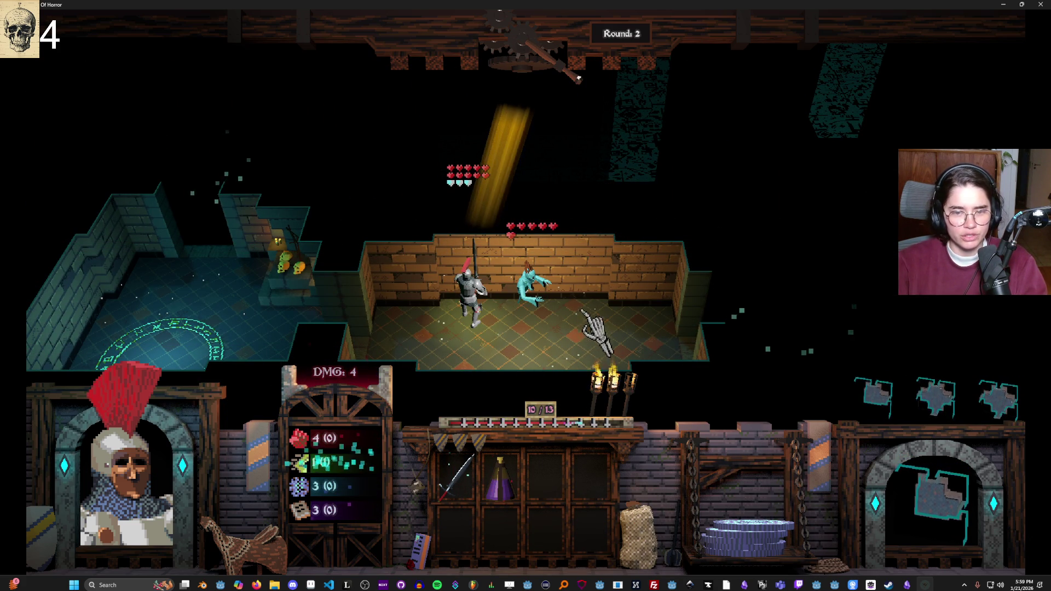
pyautogui.moveTo(539, 306)
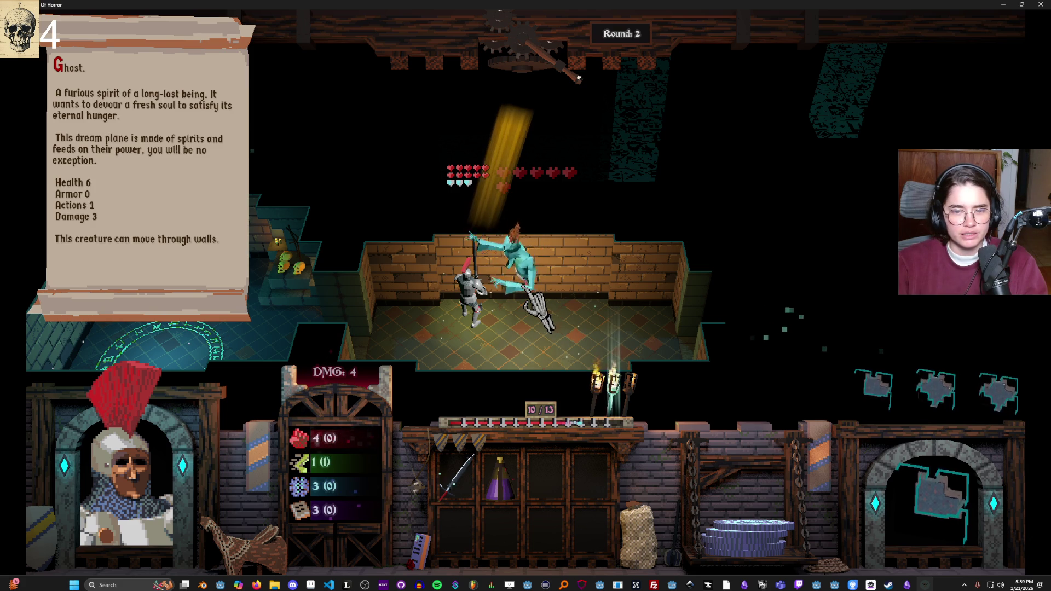
pyautogui.click(526, 289)
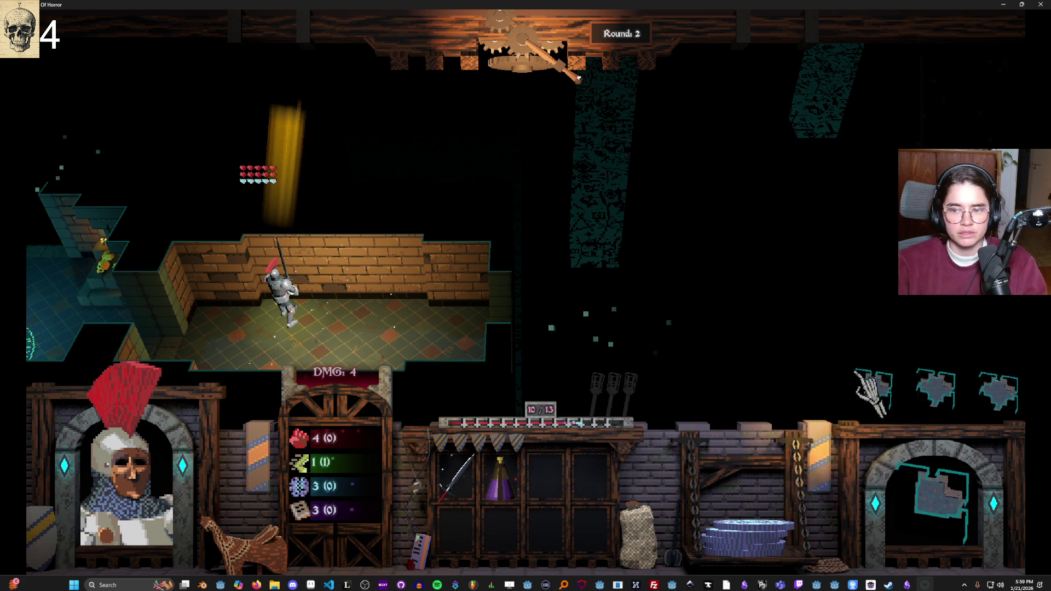
pyautogui.moveTo(935, 377)
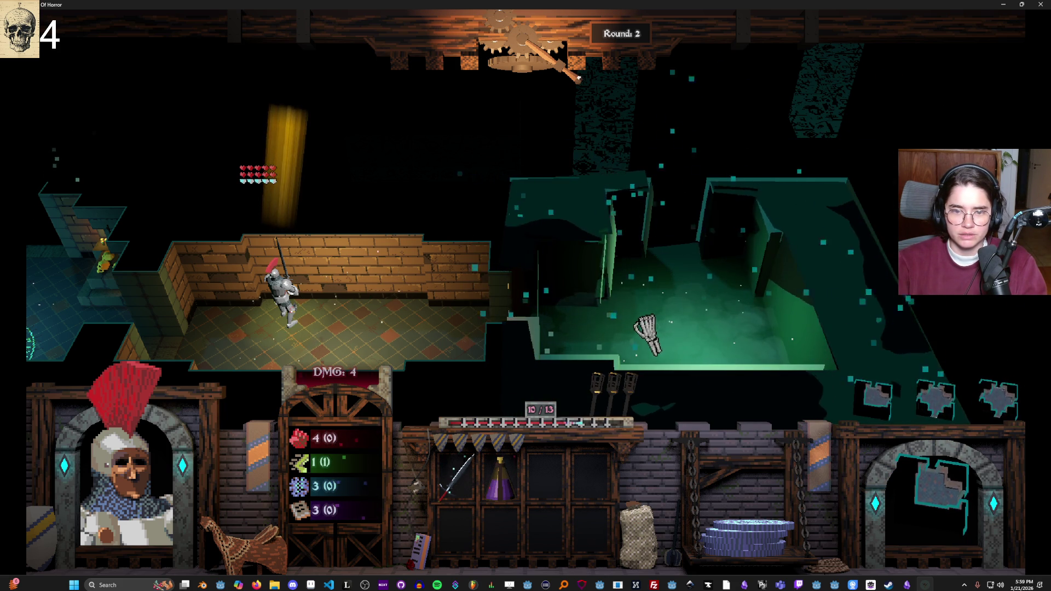
# Step: Place the green room, end the turn into Round 3, enter the teal room and attack the rats
pyautogui.click(635, 320)
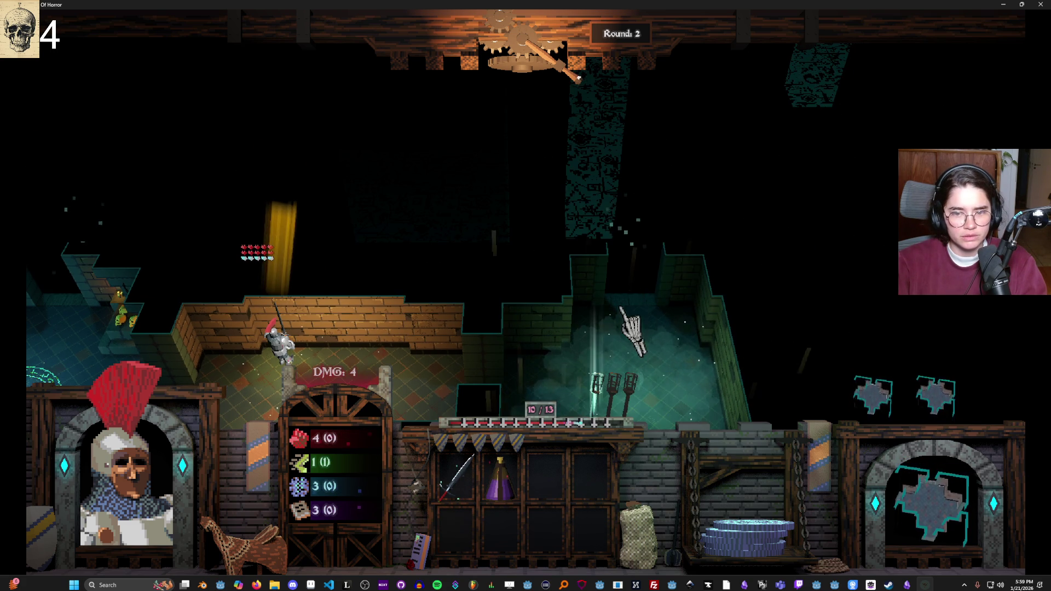
pyautogui.click(574, 77)
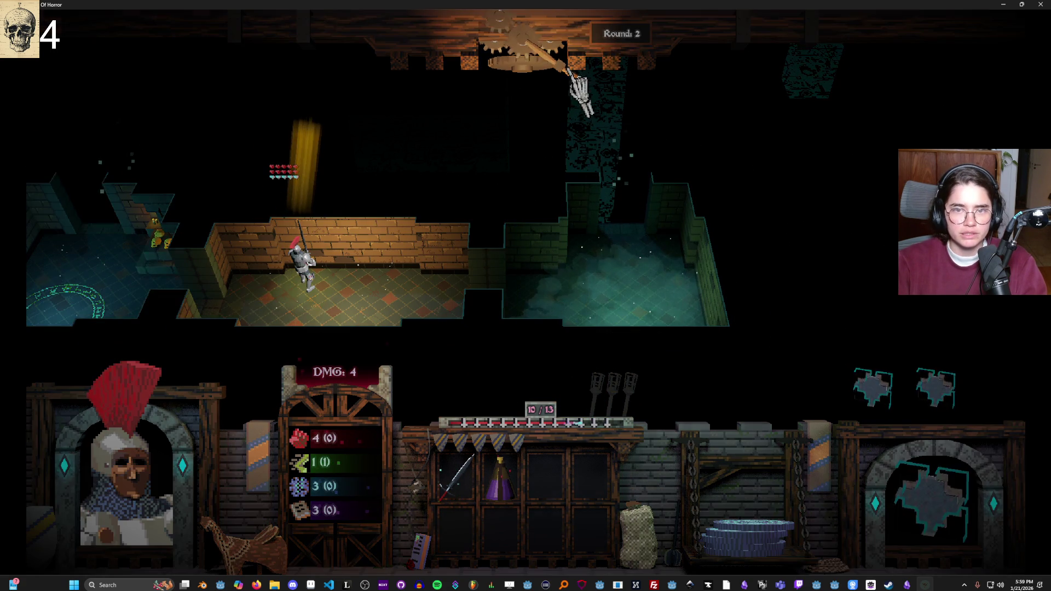
pyautogui.click(605, 275)
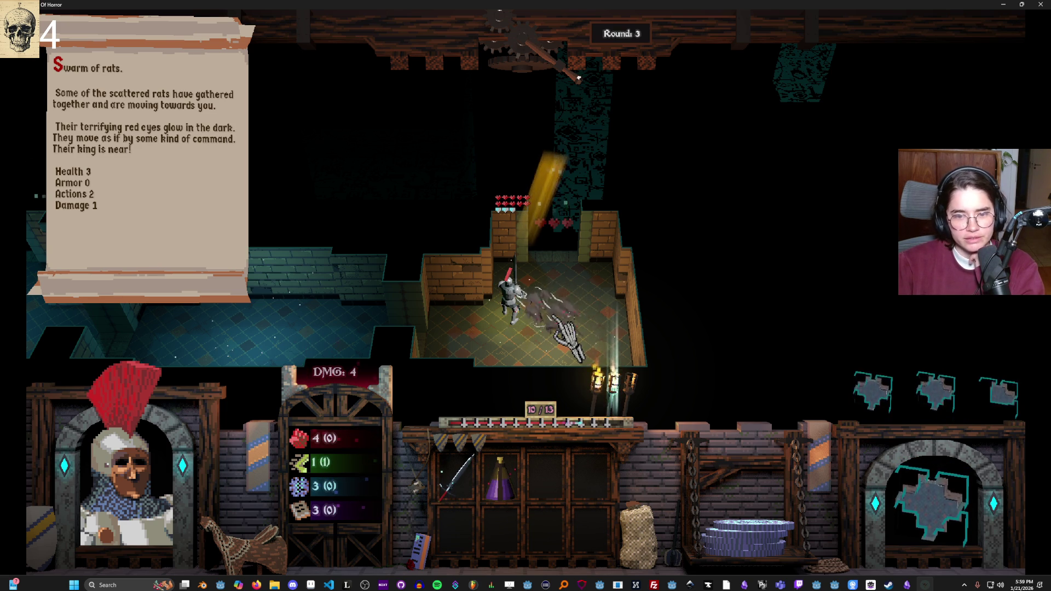
pyautogui.click(555, 320)
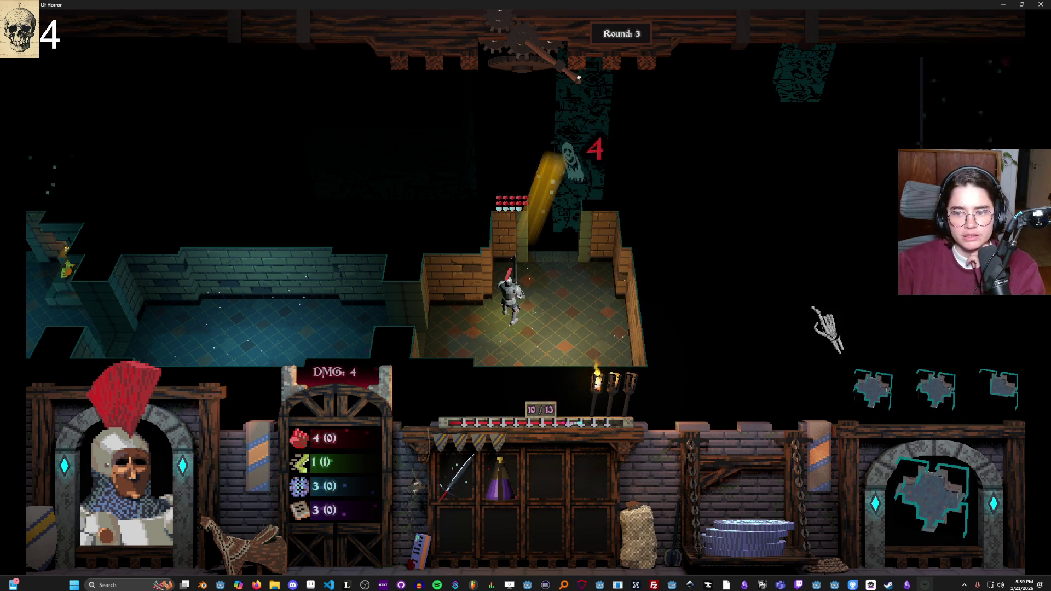
# Step: Place a new green room above the dungeon and move the Knight in beside the two oozes
pyautogui.click(936, 383)
pyautogui.click(635, 188)
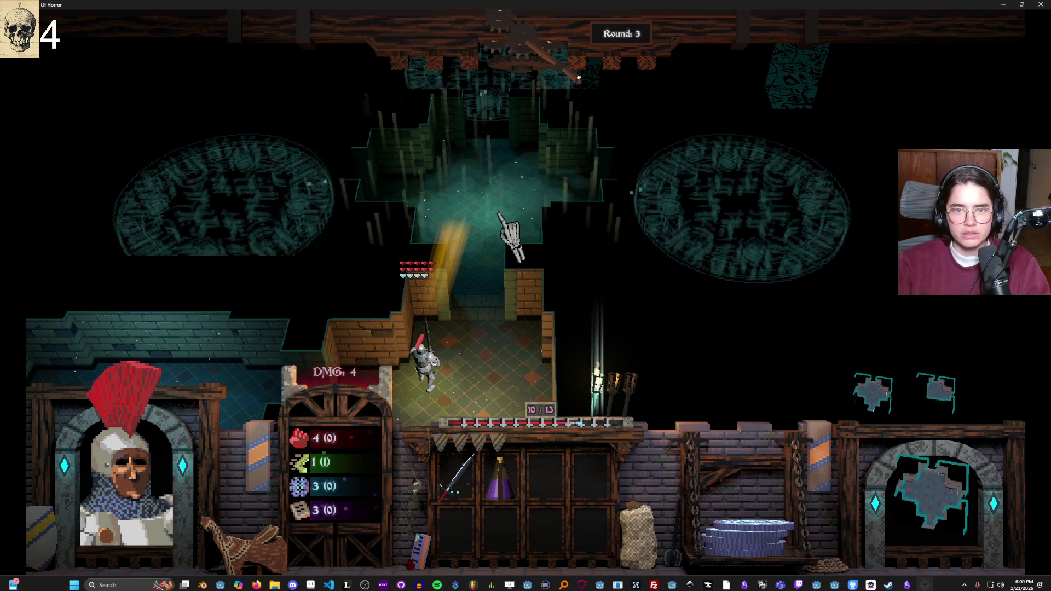
pyautogui.click(484, 241)
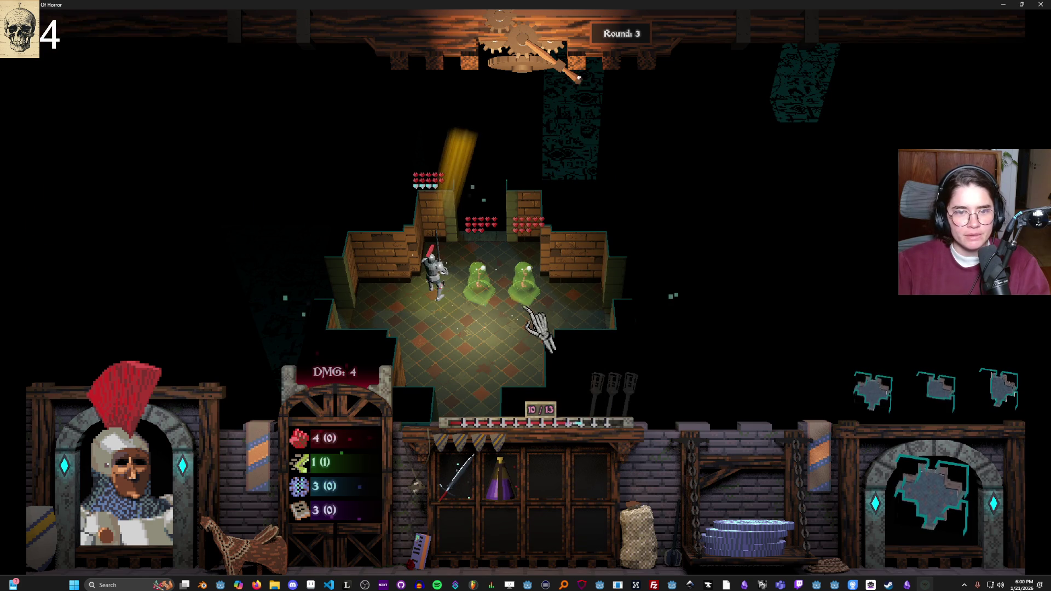
pyautogui.moveTo(454, 290)
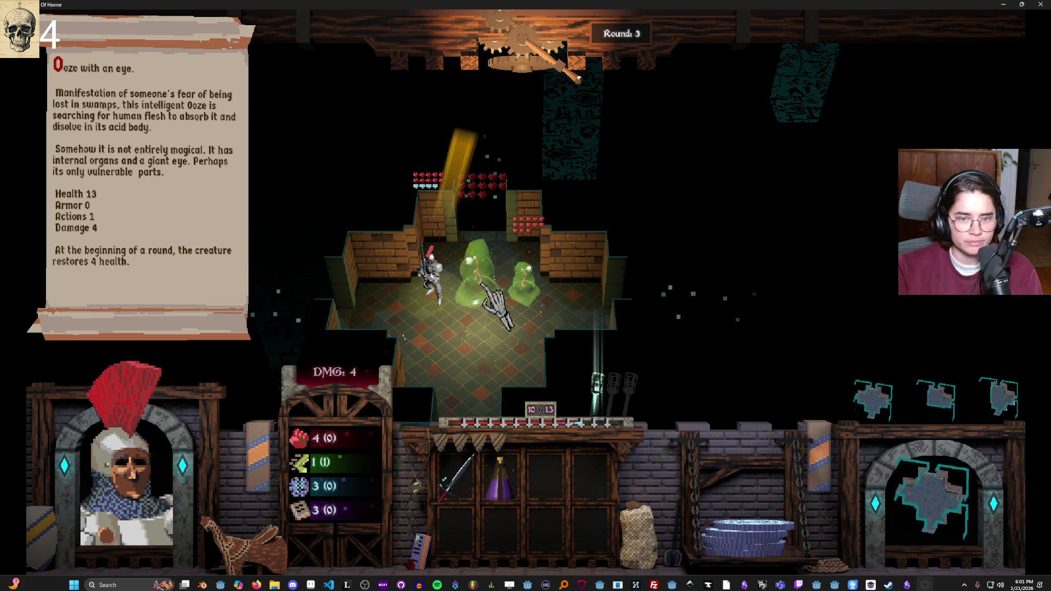
pyautogui.click(569, 69)
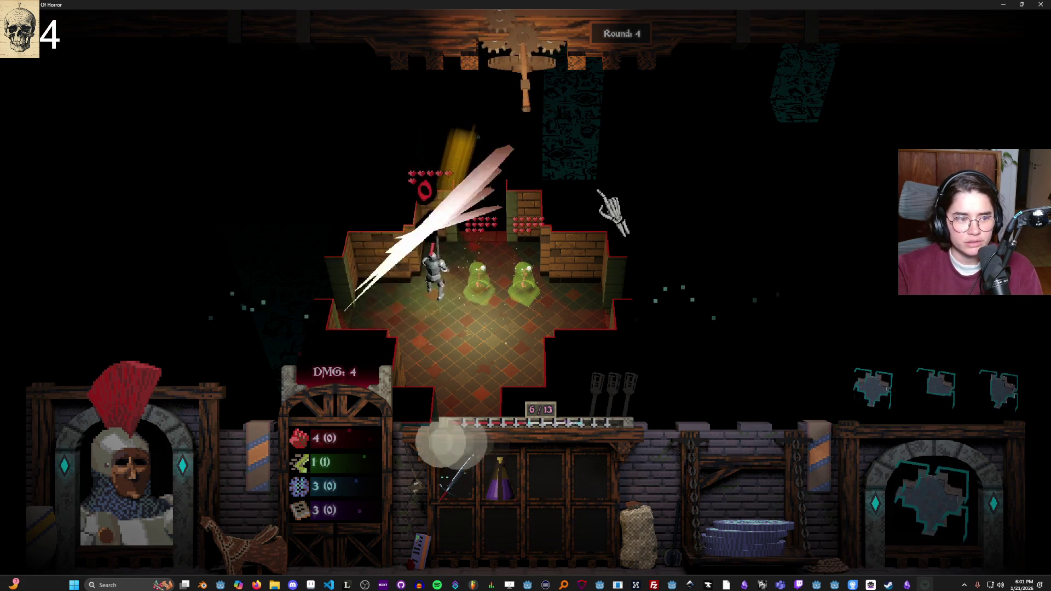
# Step: Hit the right ooze twice, end the turn into Round 5, and strike it again
pyautogui.moveTo(517, 289)
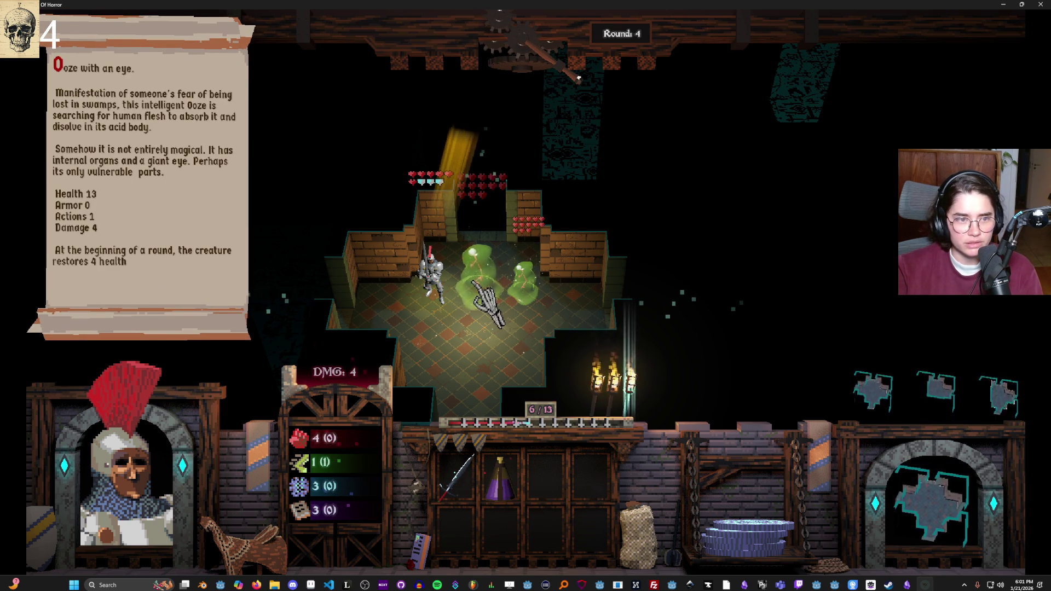
pyautogui.click(483, 287)
pyautogui.click(484, 289)
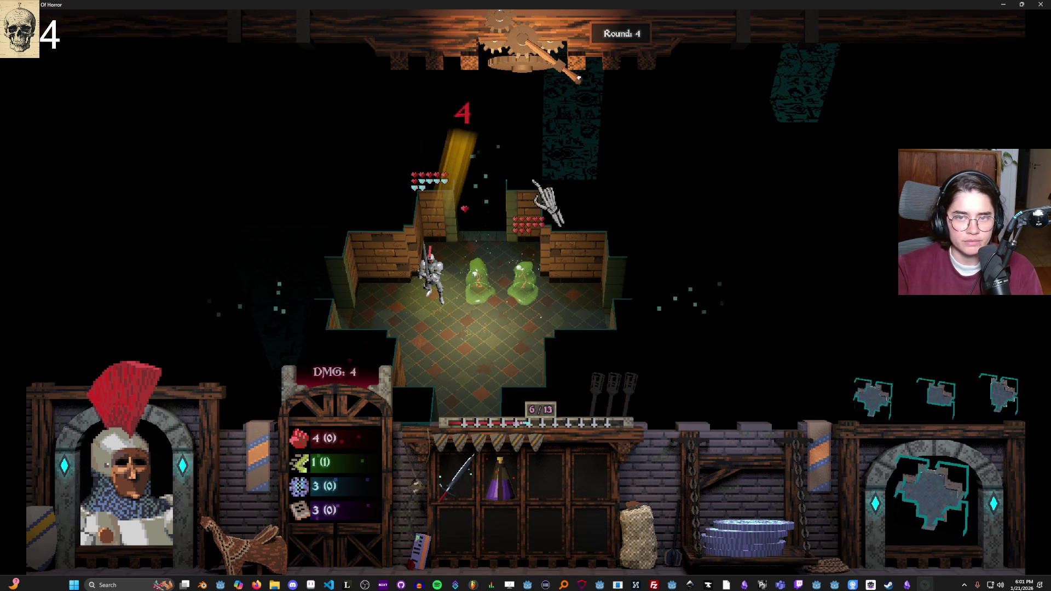
pyautogui.moveTo(579, 81); pyautogui.dragTo(535, 116)
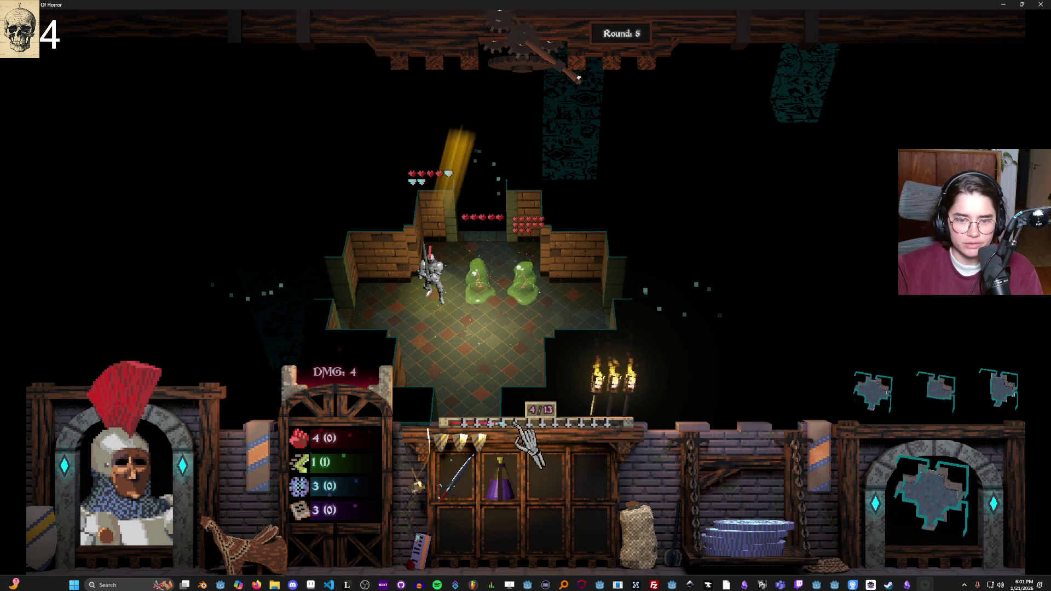
pyautogui.moveTo(495, 293)
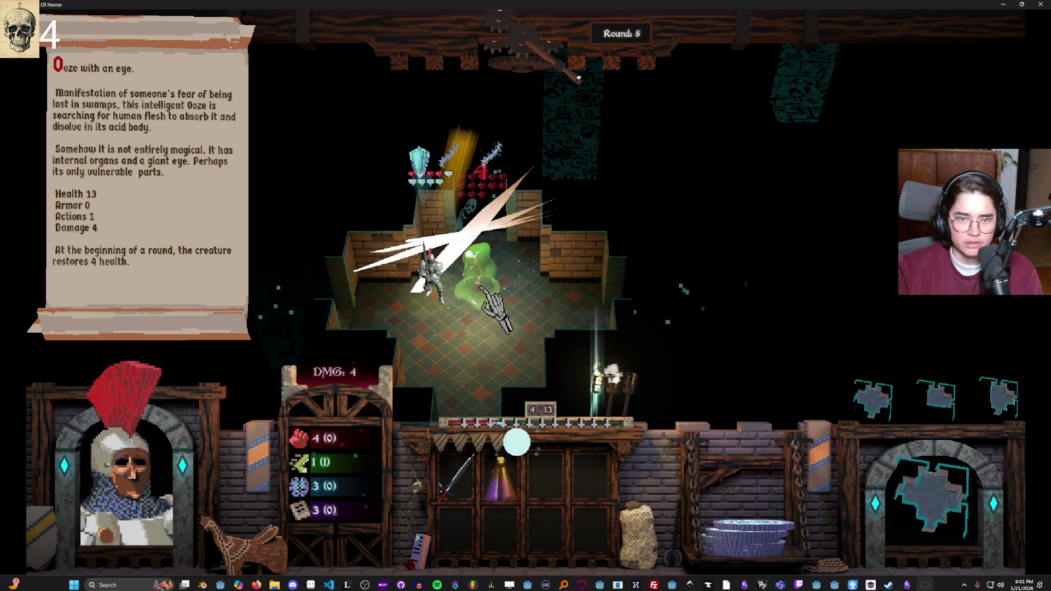
pyautogui.click(483, 288)
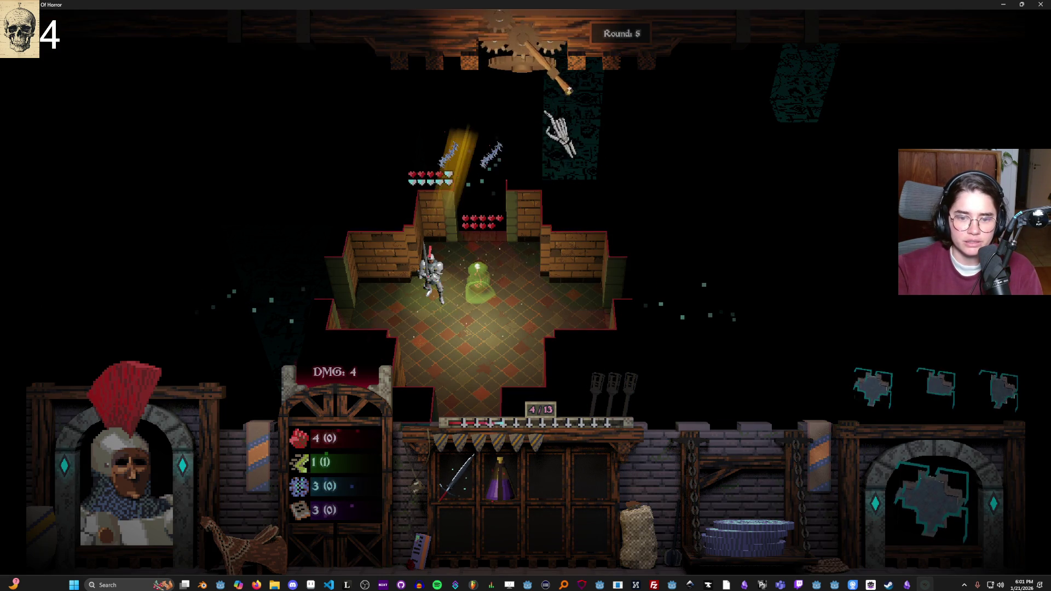
# Step: Keep attacking through Rounds 6 and 7 until the last ooze is finished off
pyautogui.click(474, 77)
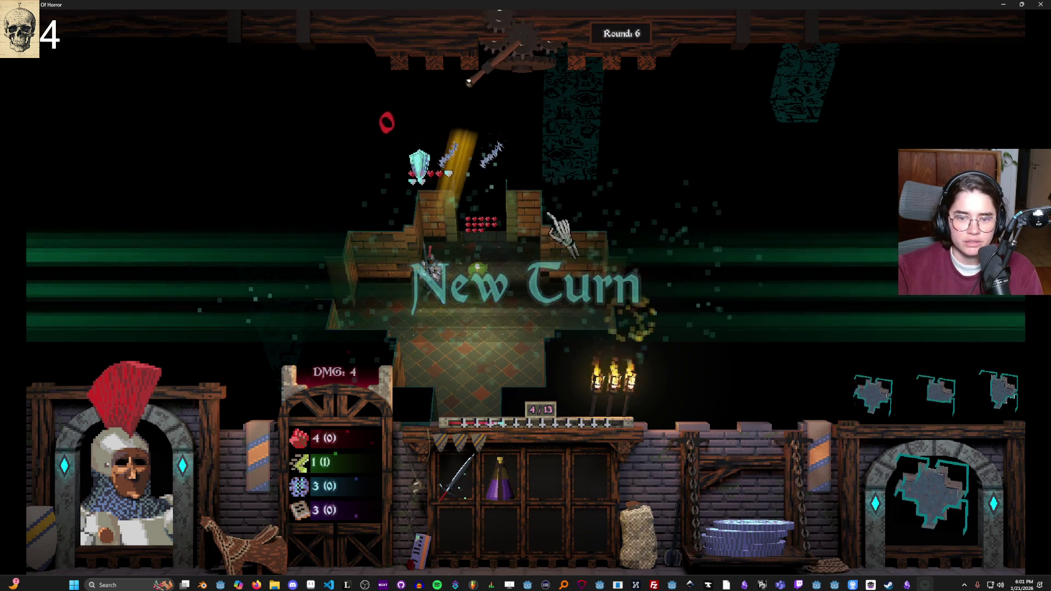
pyautogui.click(476, 276)
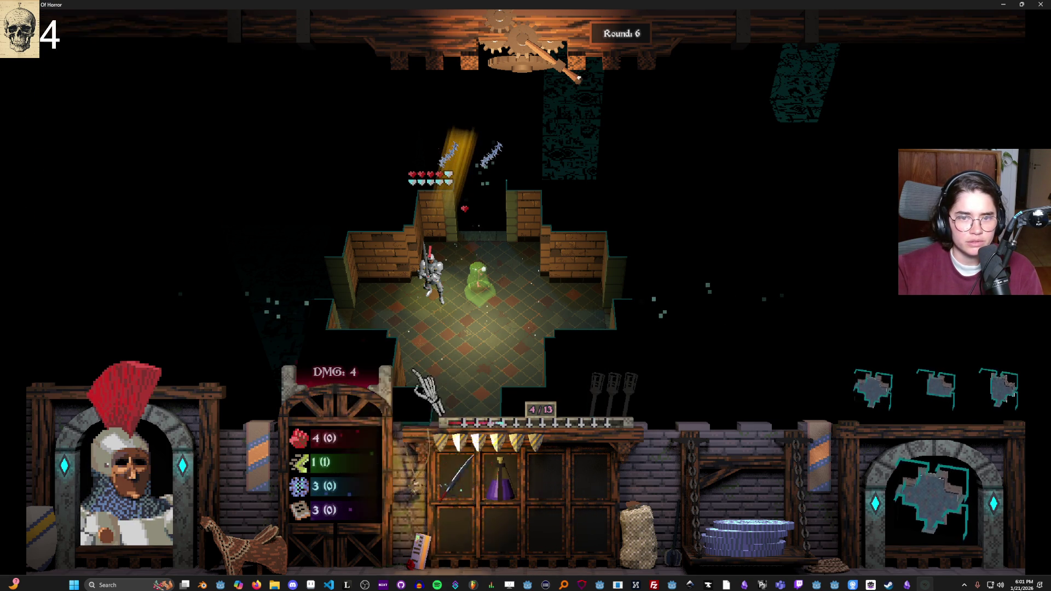
pyautogui.click(548, 69)
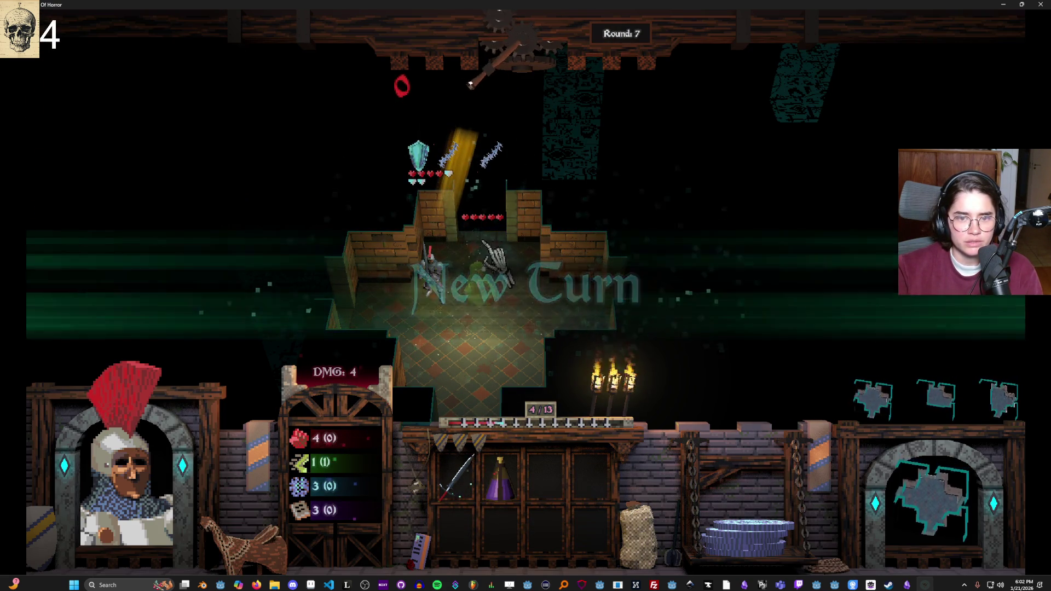
pyautogui.click(477, 276)
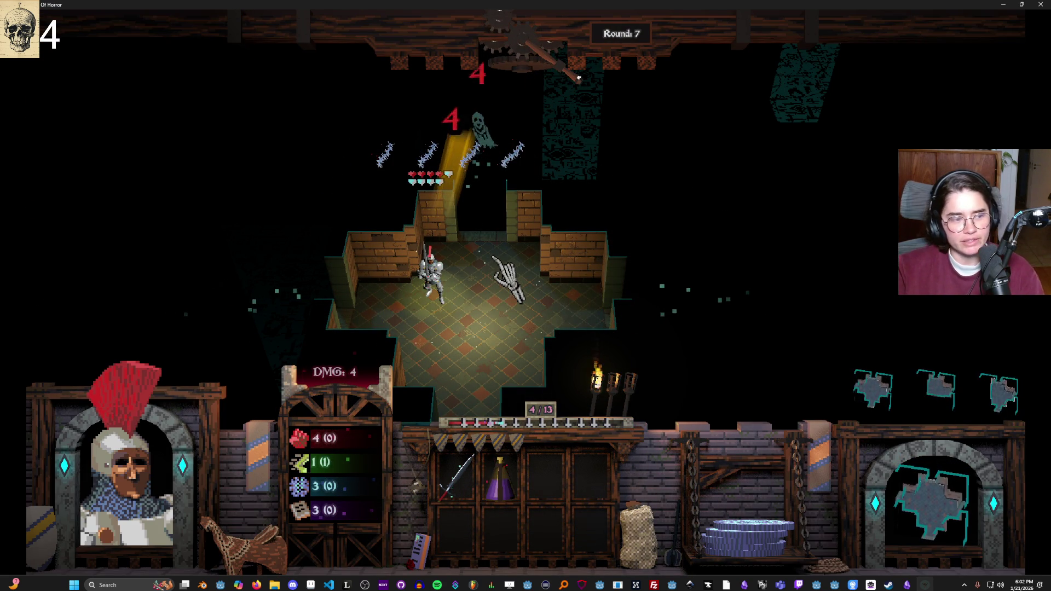
pyautogui.press('d')
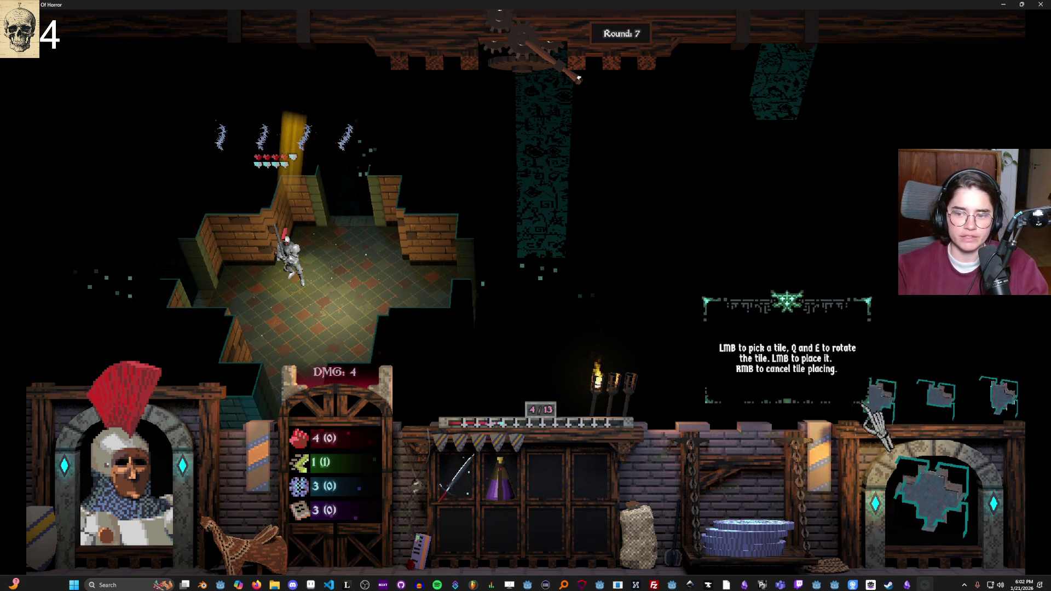
# Step: Place two new room tiles into the dungeon, the second at the top
pyautogui.click(873, 397)
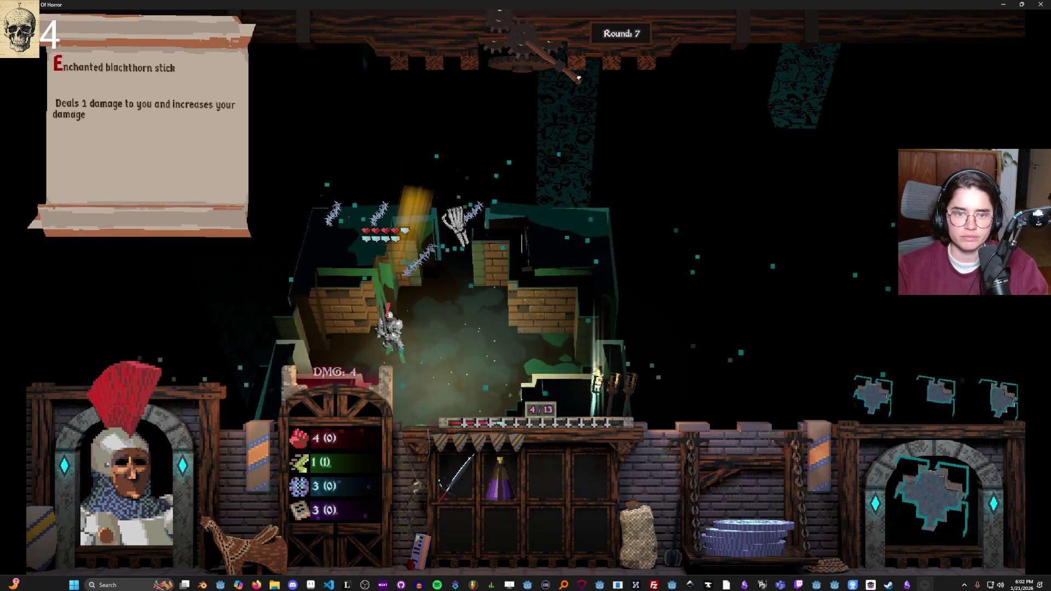
pyautogui.click(446, 222)
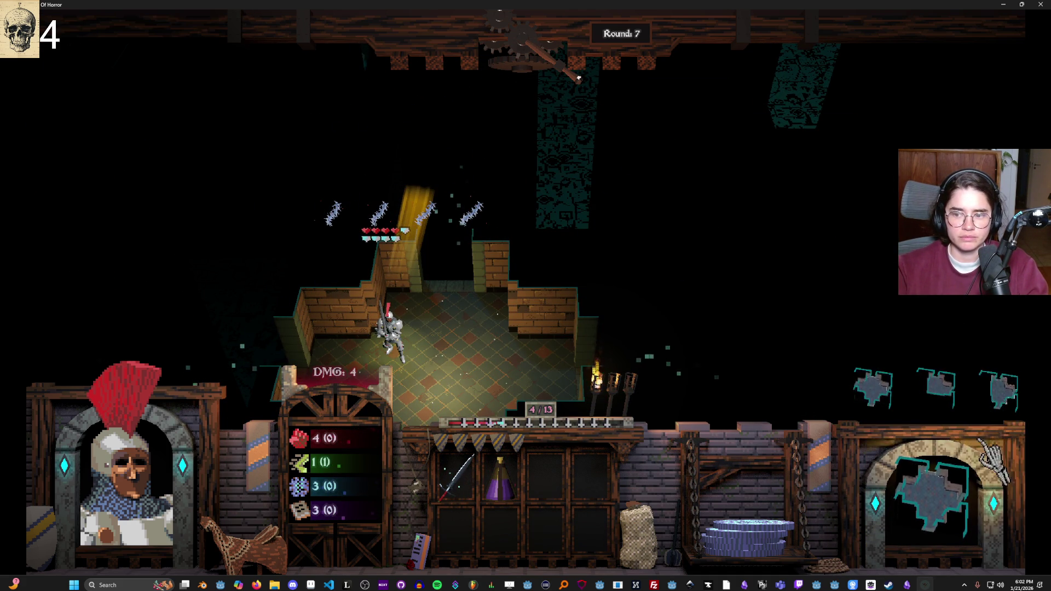
pyautogui.click(1002, 395)
pyautogui.click(421, 153)
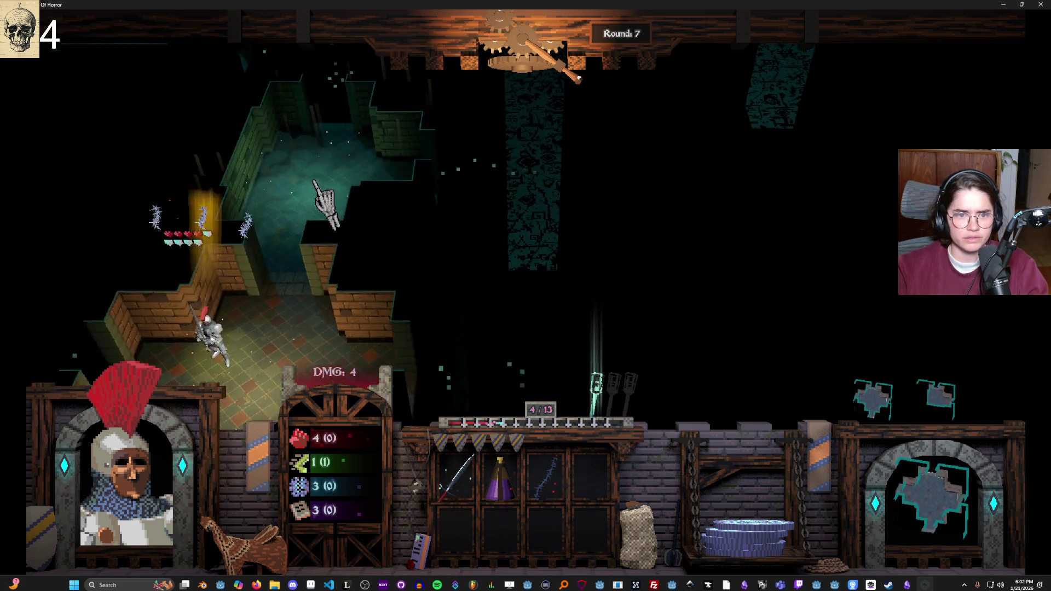
# Step: Collect both enchanted blackthorn sticks from the map into the inventory
pyautogui.moveTo(281, 255)
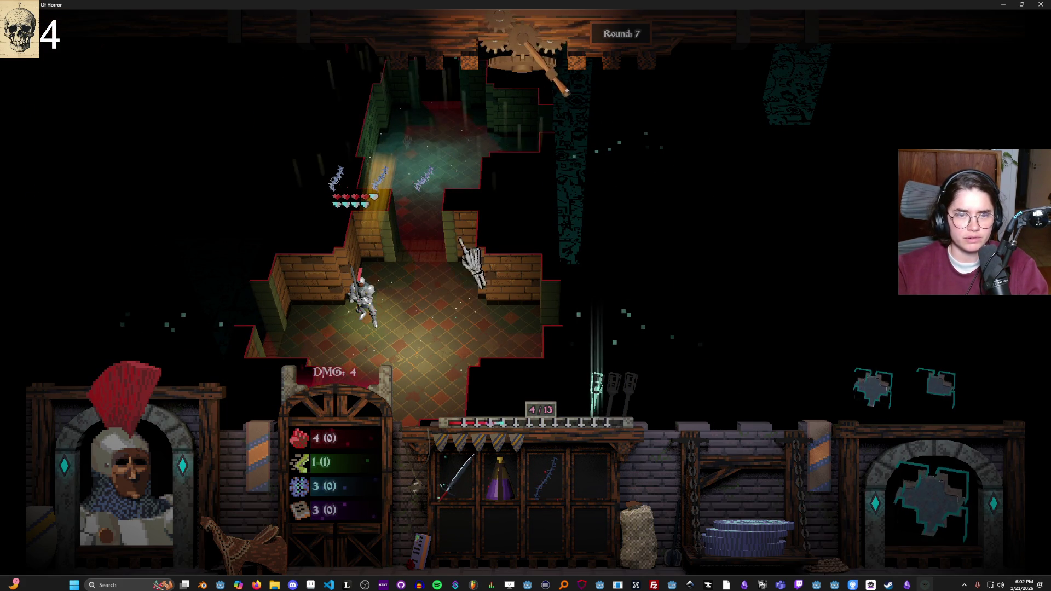
pyautogui.moveTo(420, 183)
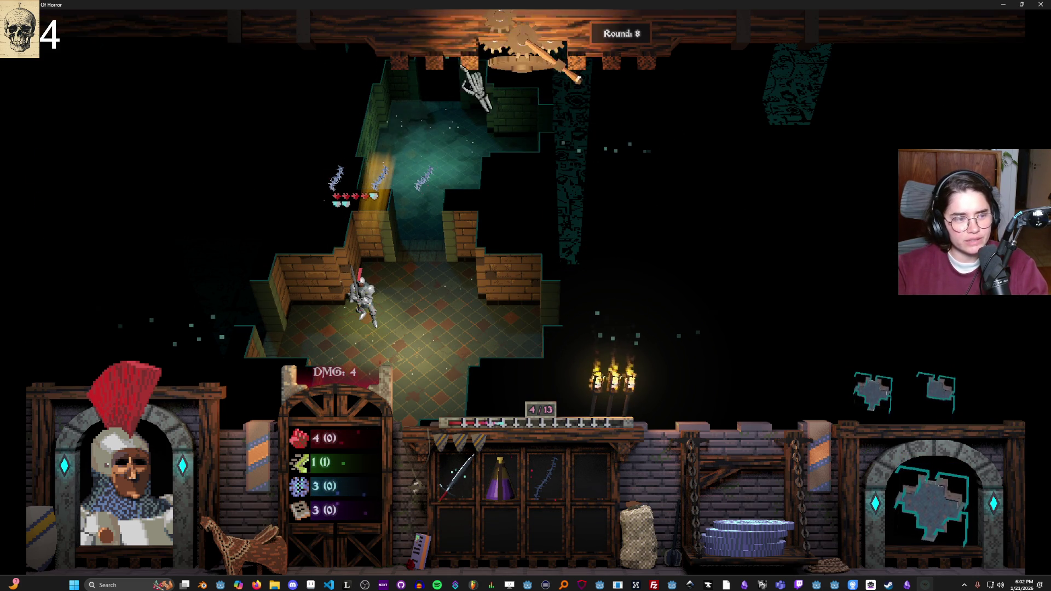
pyautogui.moveTo(420, 222)
pyautogui.mouseDown()
pyautogui.moveTo(430, 241)
pyautogui.moveTo(415, 262)
pyautogui.mouseUp()
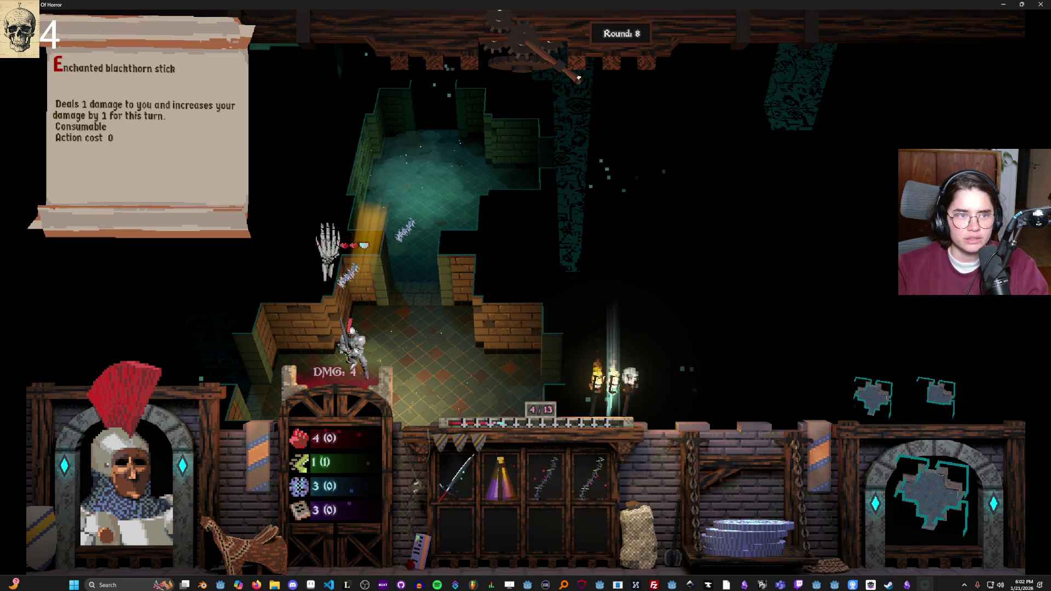
pyautogui.click(405, 263)
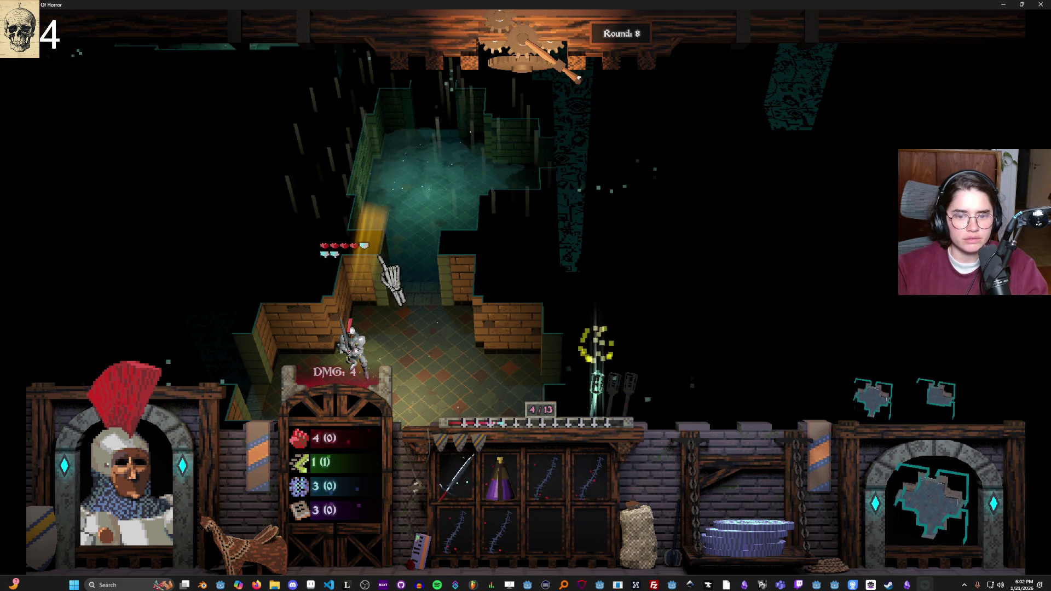
# Step: Advance the knight into the corridor in Round 9, triggering the dragon-head Agility 75 check
pyautogui.moveTo(561, 468)
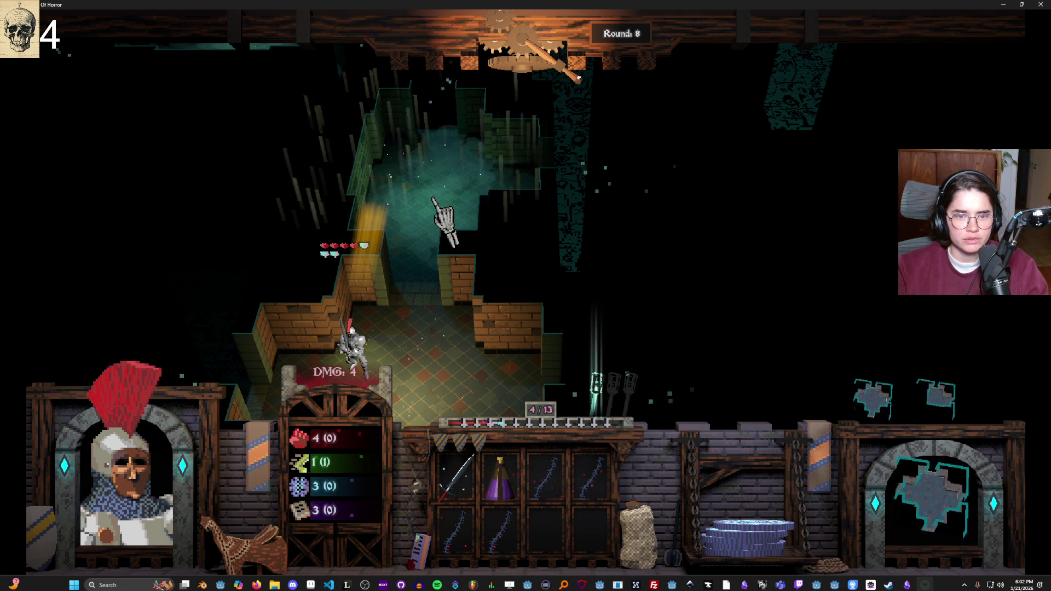
pyautogui.press('s')
pyautogui.press('a')
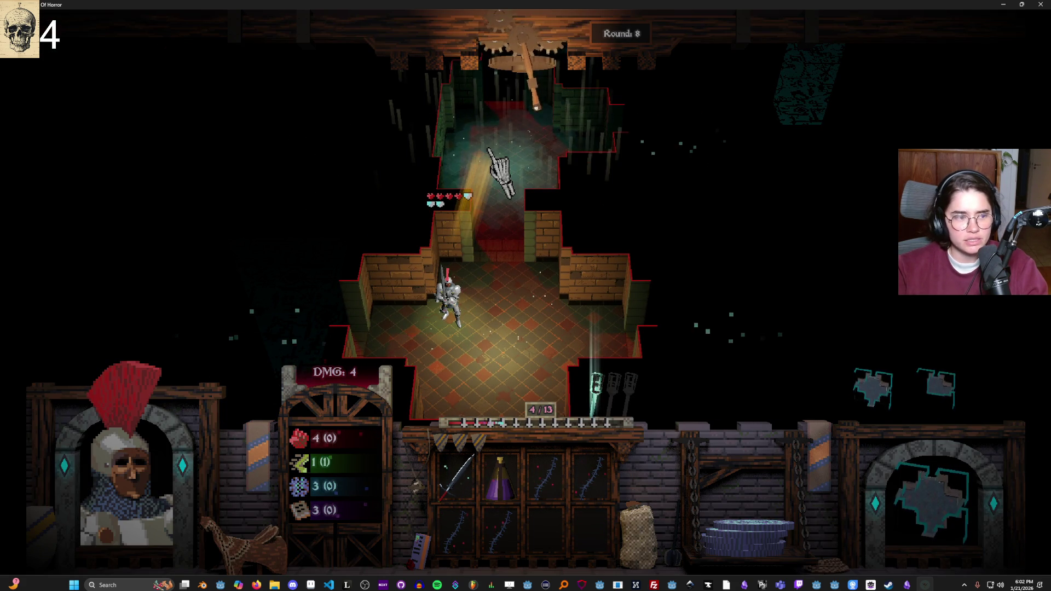
pyautogui.click(489, 148)
pyautogui.click(504, 171)
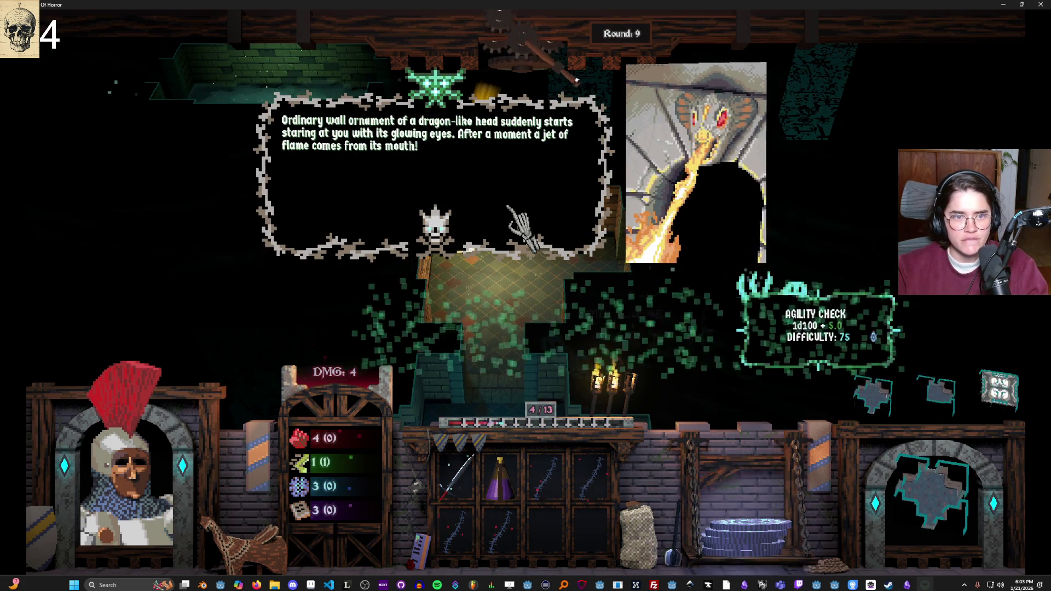
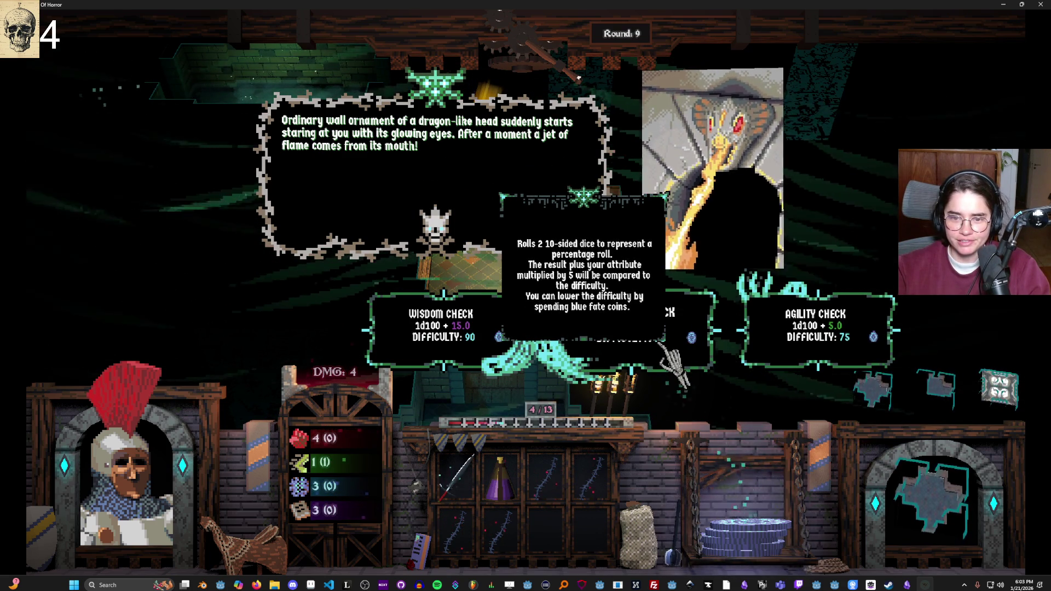
# Step: Pass the flame agility check, hit the knight corpse twice, use the thorn stick, end turn
pyautogui.click(857, 342)
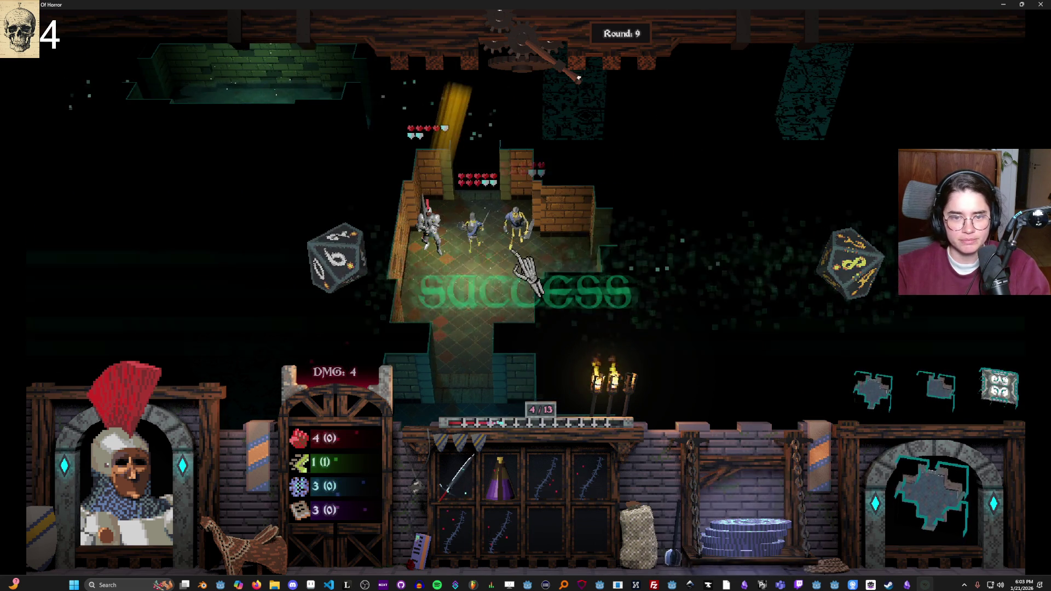
pyautogui.moveTo(544, 227)
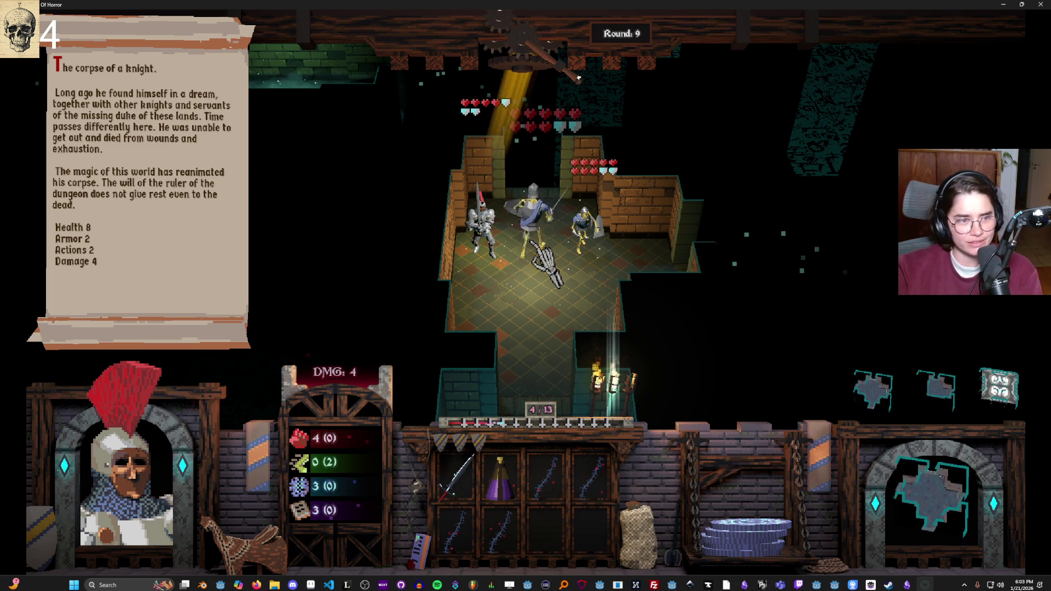
pyautogui.click(542, 246)
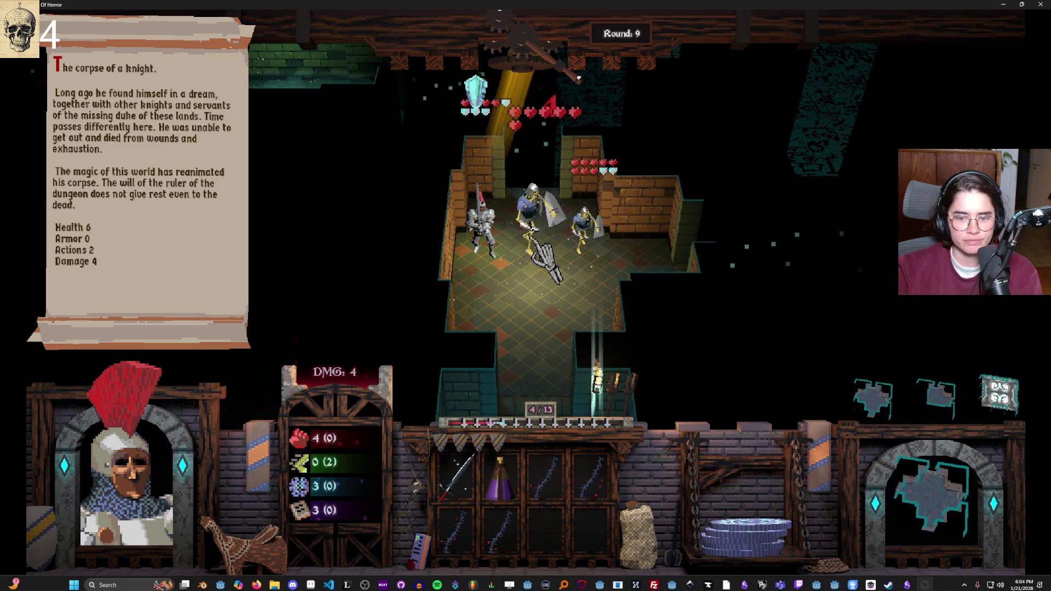
pyautogui.click(541, 247)
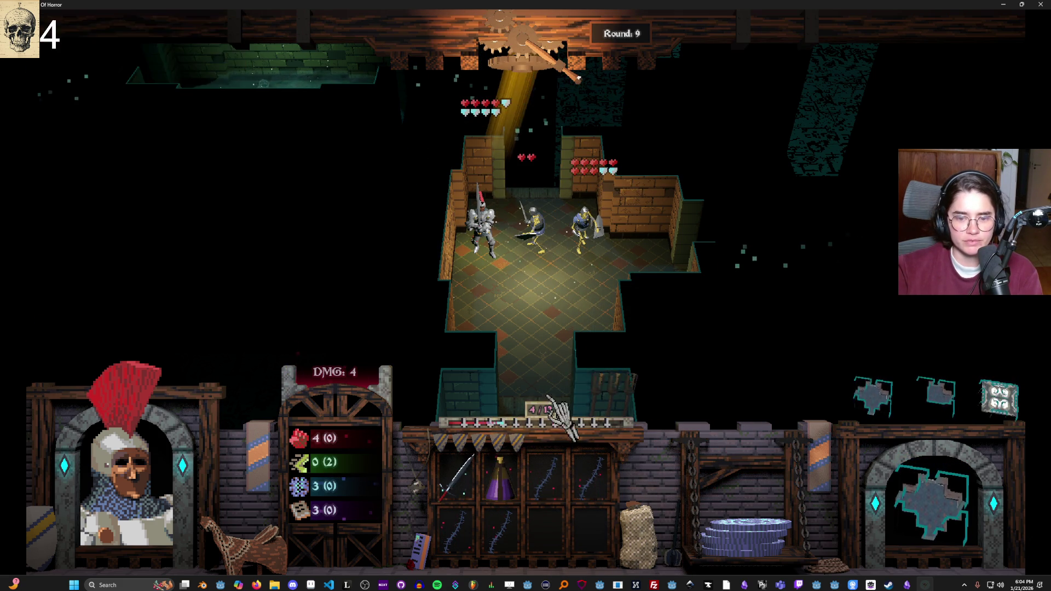
pyautogui.rightClick(547, 465)
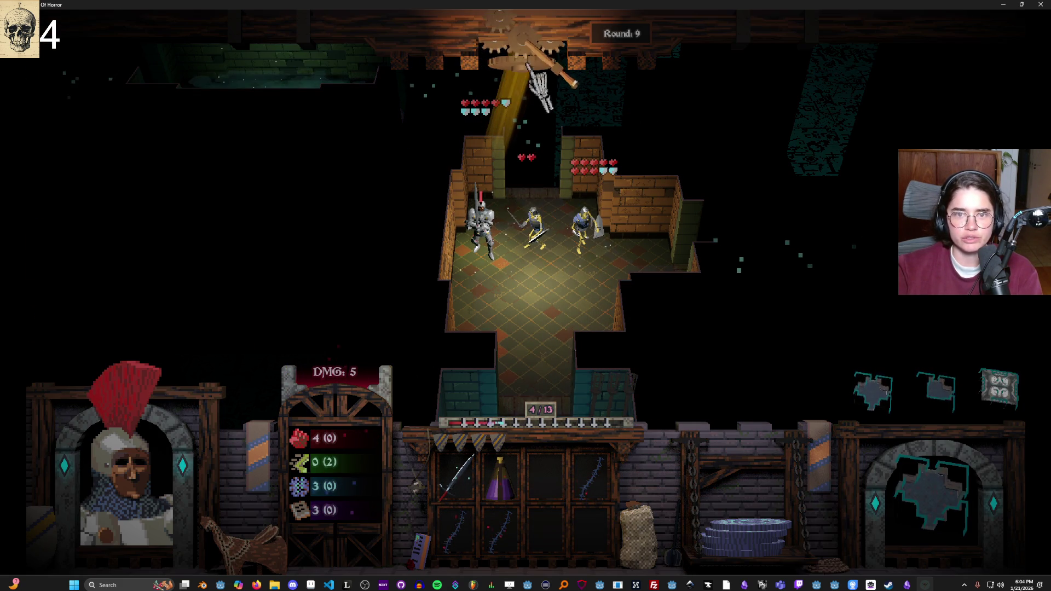
pyautogui.click(496, 191)
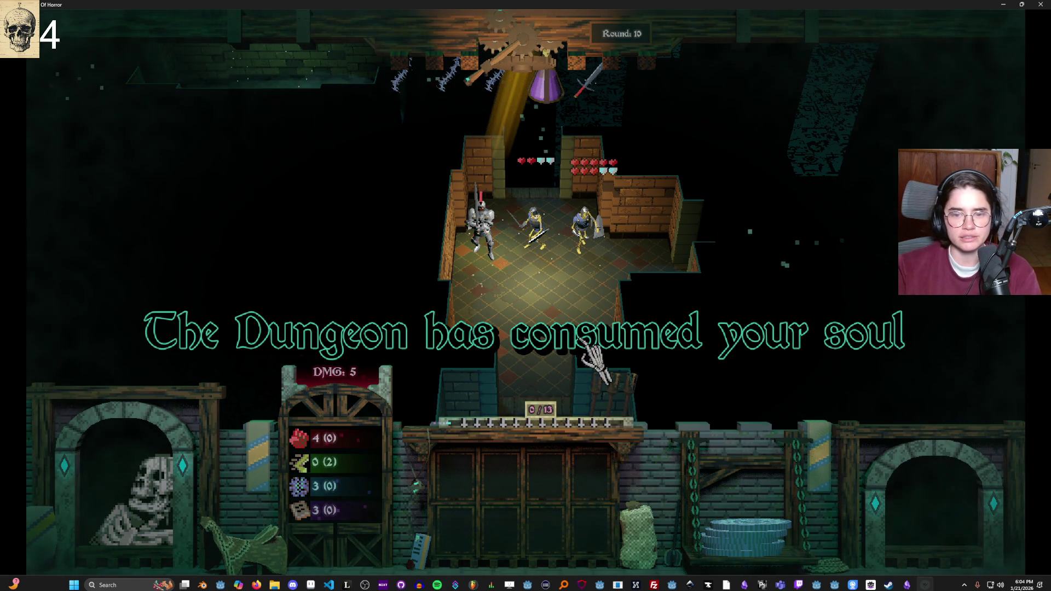
# Step: Toss the blue fate coins twice on the defeat screen and look over the items
pyautogui.click(769, 547)
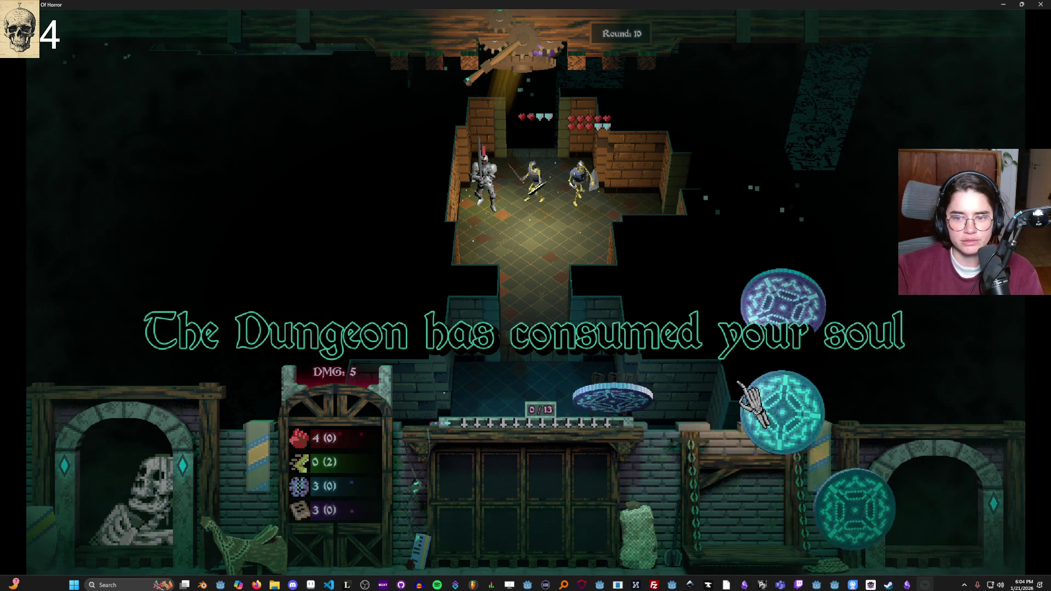
pyautogui.click(747, 454)
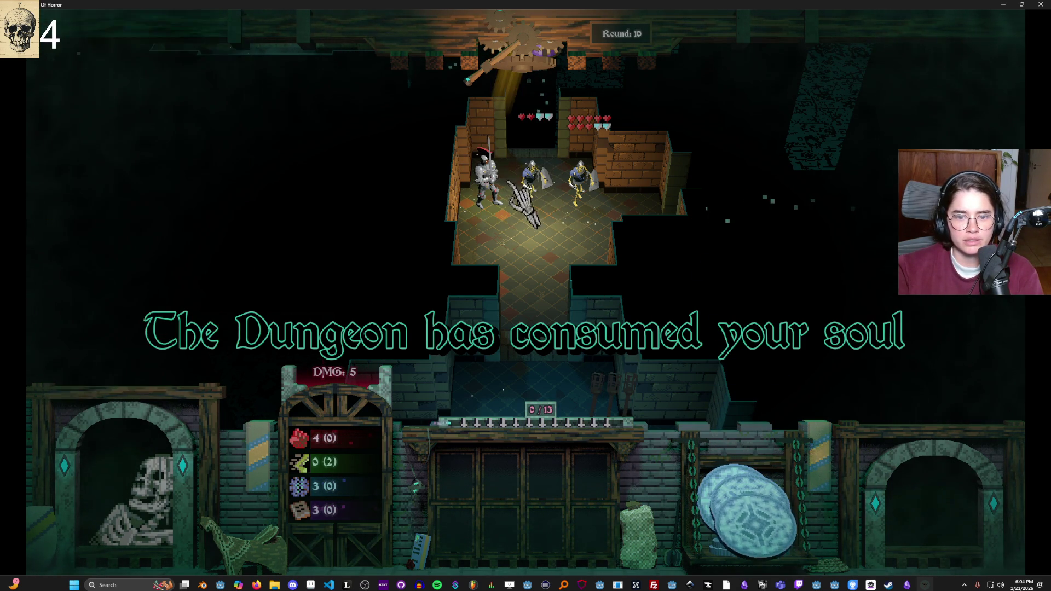
pyautogui.moveTo(533, 68)
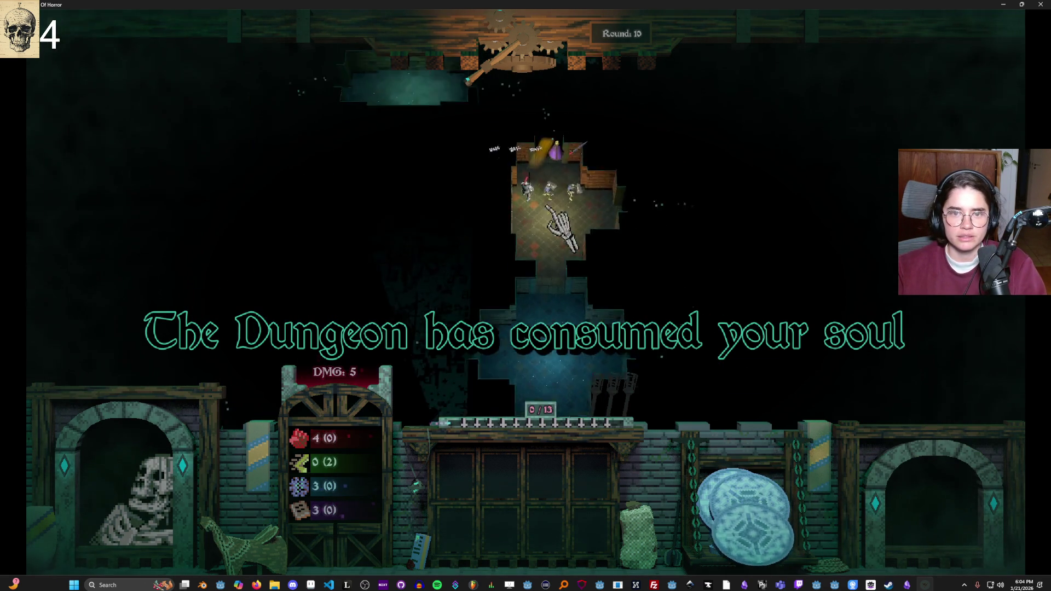
pyautogui.moveTo(558, 229)
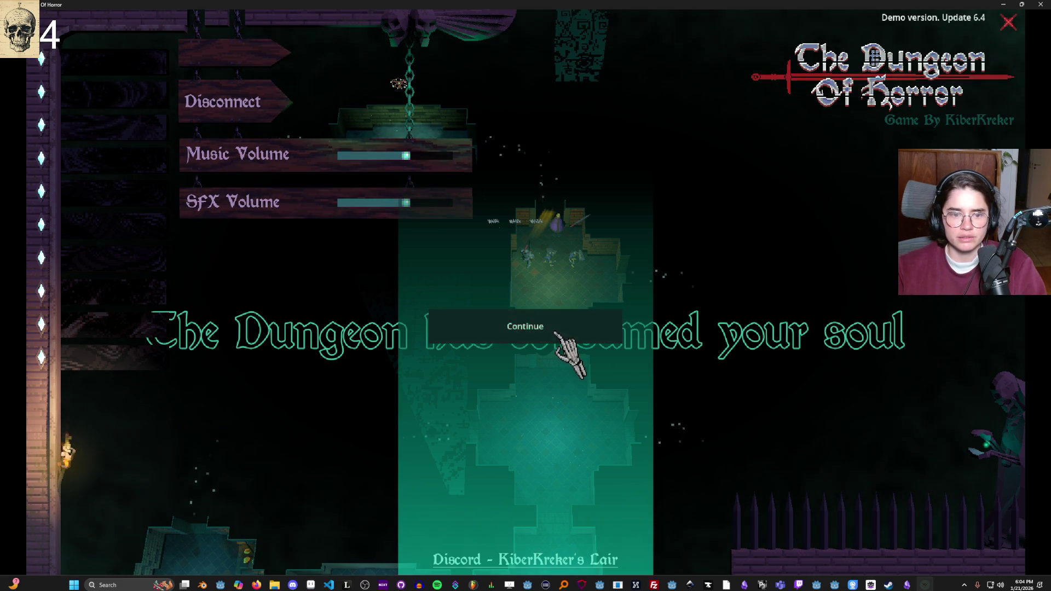
# Step: Leave the lost game for the main menu and host a new LAN game as the Wizard
pyautogui.click(555, 332)
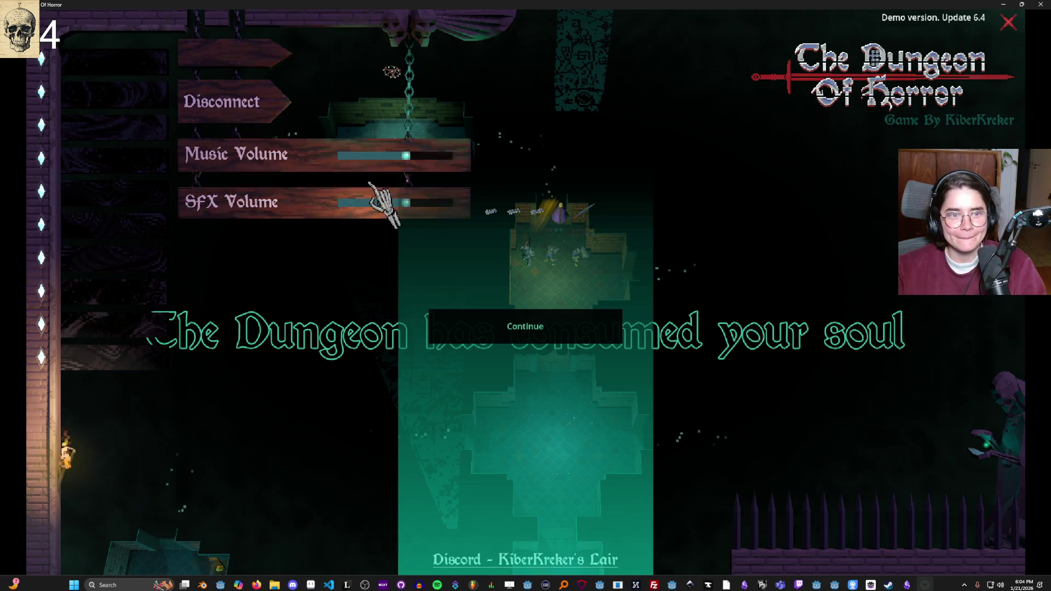
pyautogui.click(250, 103)
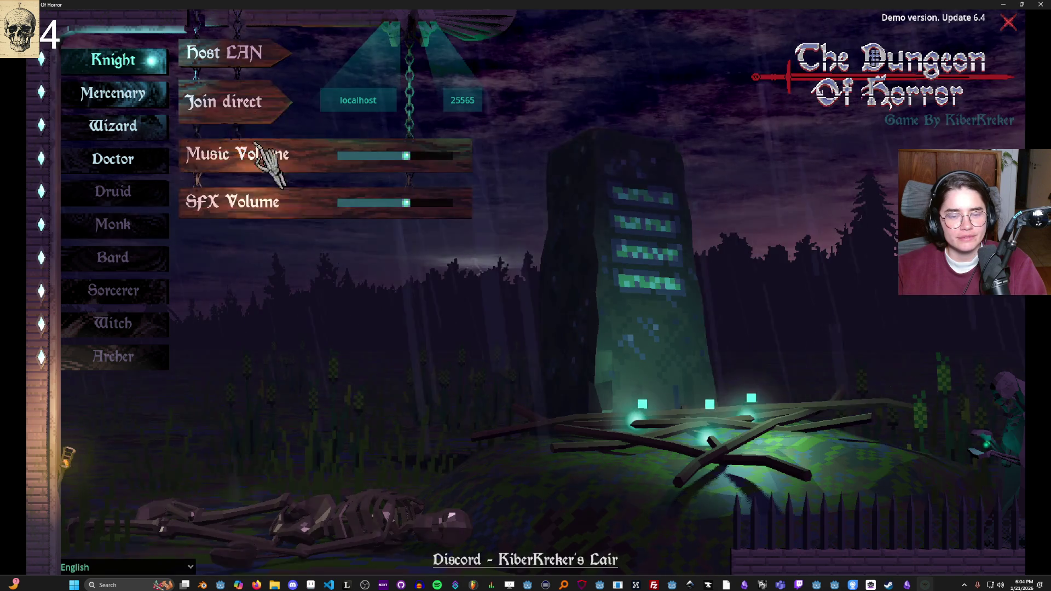
pyautogui.moveTo(124, 104)
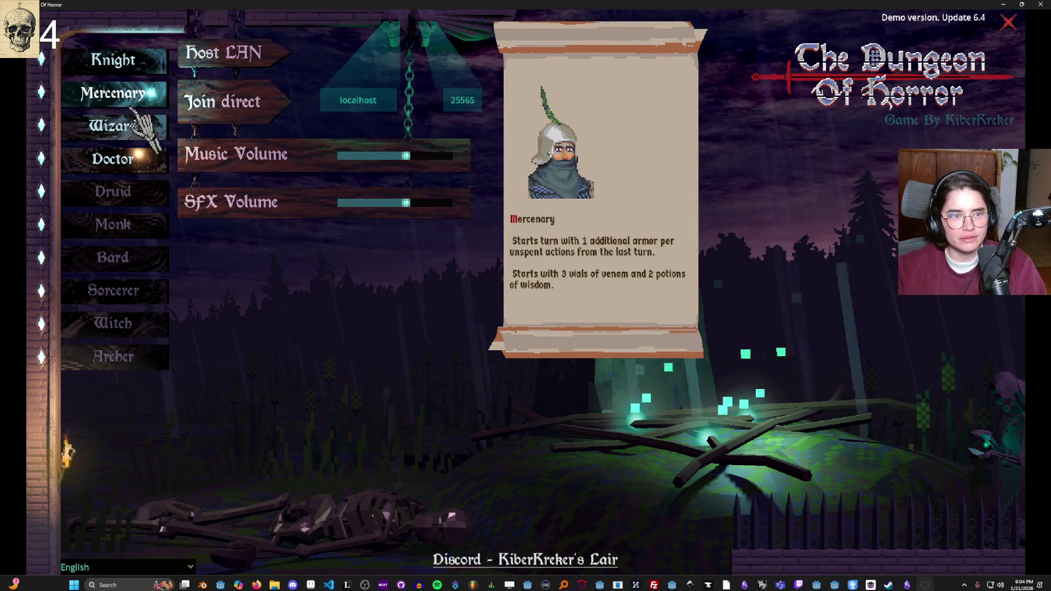
pyautogui.click(138, 136)
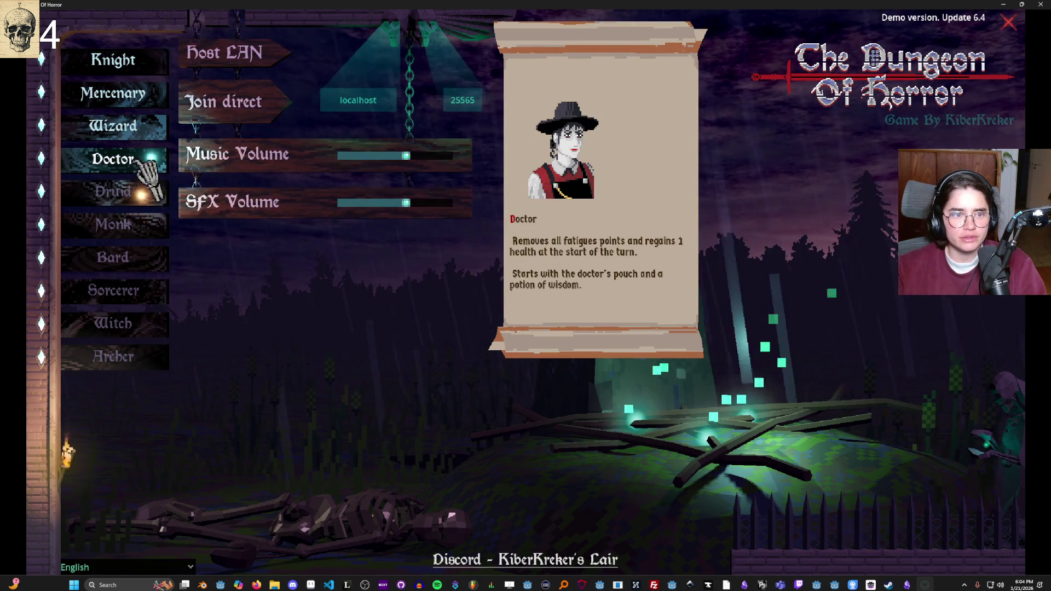
pyautogui.click(259, 59)
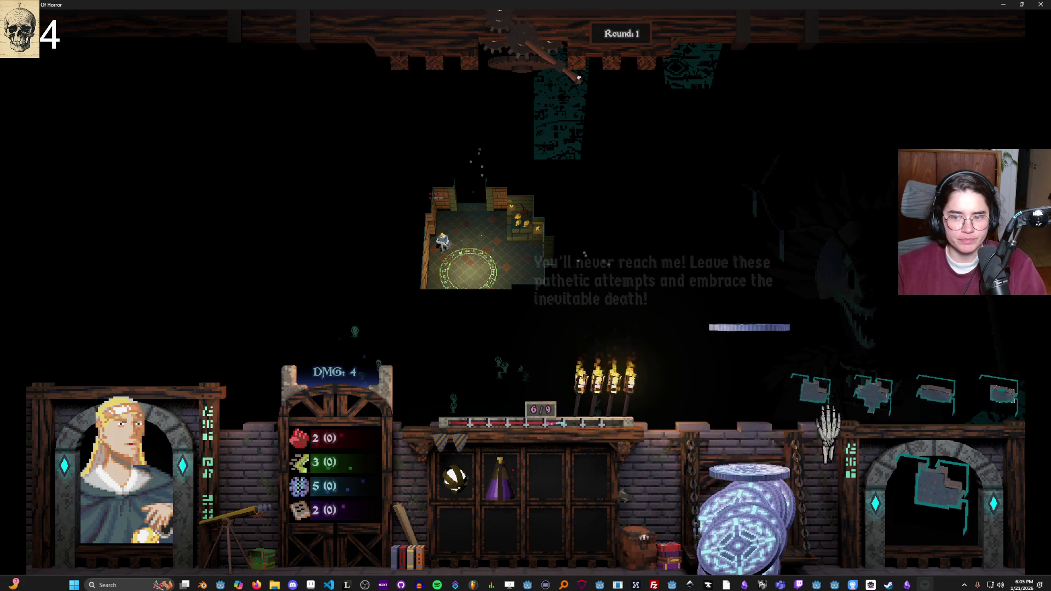
# Step: Place a cross-shaped room next to the starting room and end the turn
pyautogui.moveTo(901, 416)
pyautogui.mouseDown()
pyautogui.moveTo(638, 305)
pyautogui.moveTo(535, 277)
pyautogui.moveTo(562, 293)
pyautogui.mouseUp()
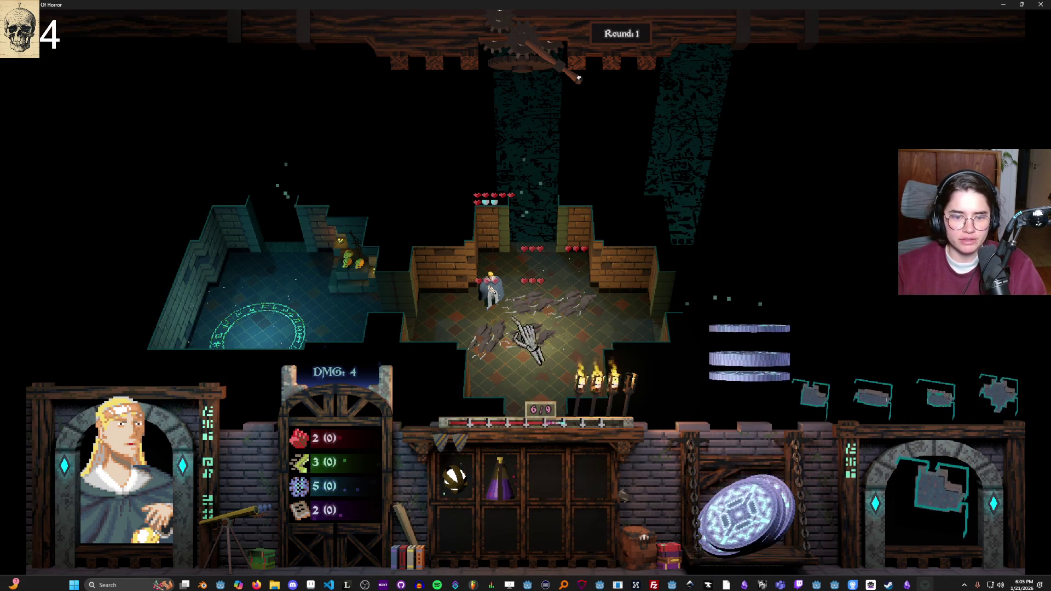
pyautogui.moveTo(523, 302)
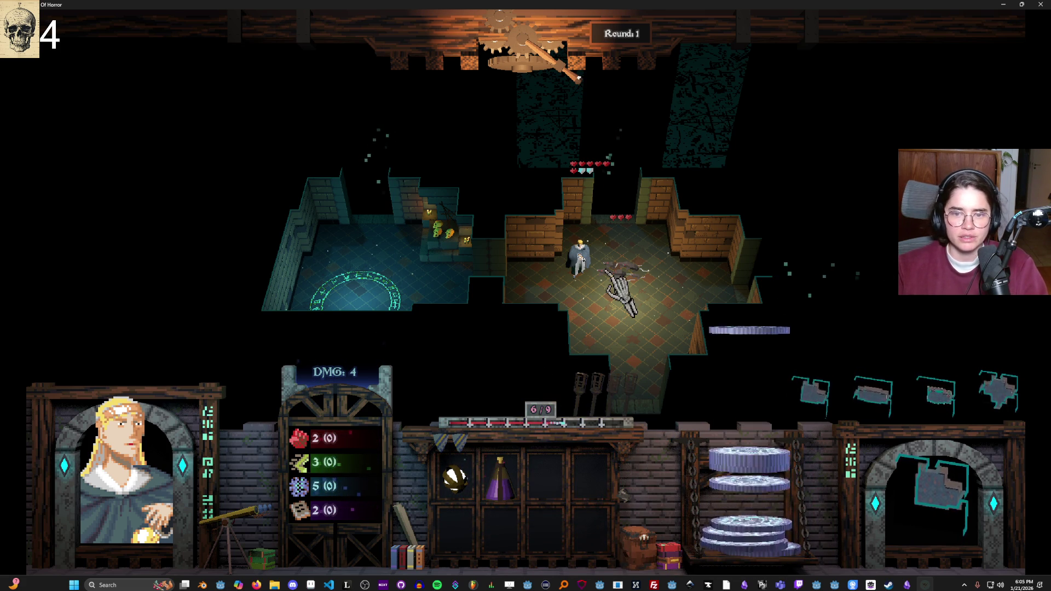
pyautogui.click(524, 68)
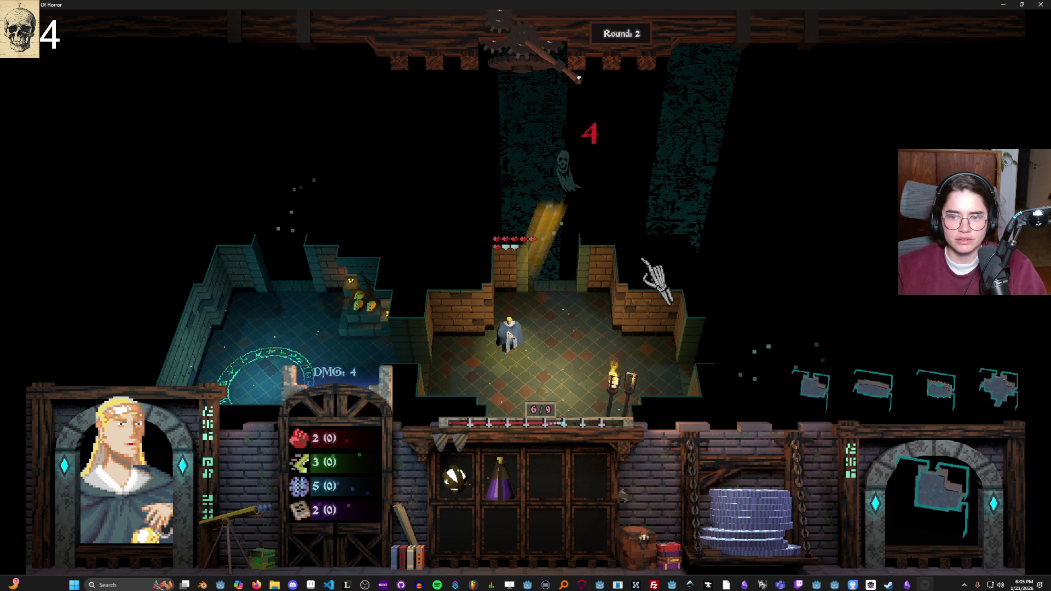
# Step: Place a new room above the current one, end the turn, and attack the ghost
pyautogui.click(875, 393)
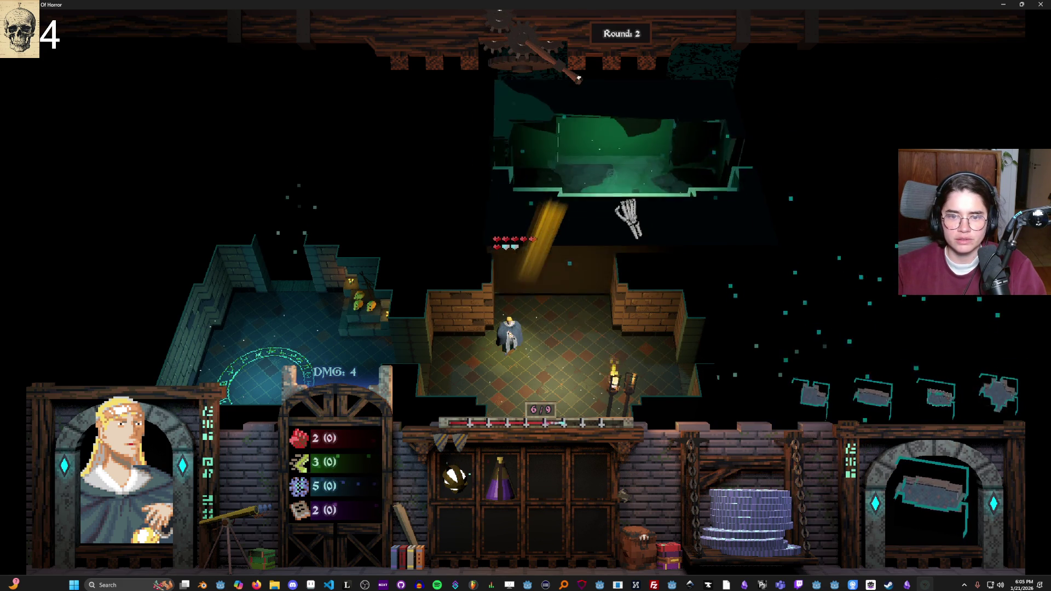
pyautogui.click(580, 191)
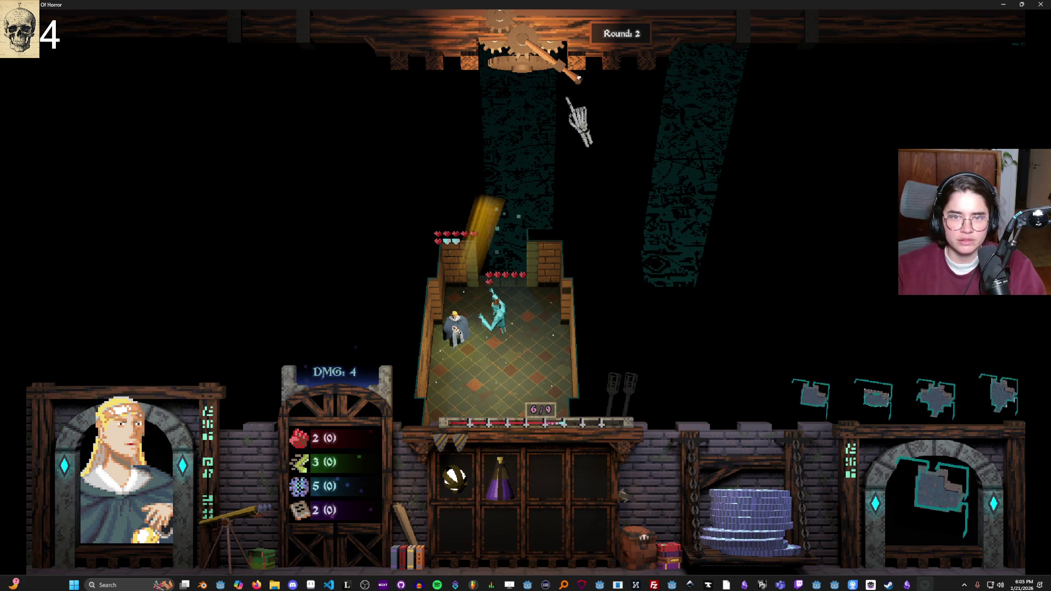
pyautogui.click(564, 70)
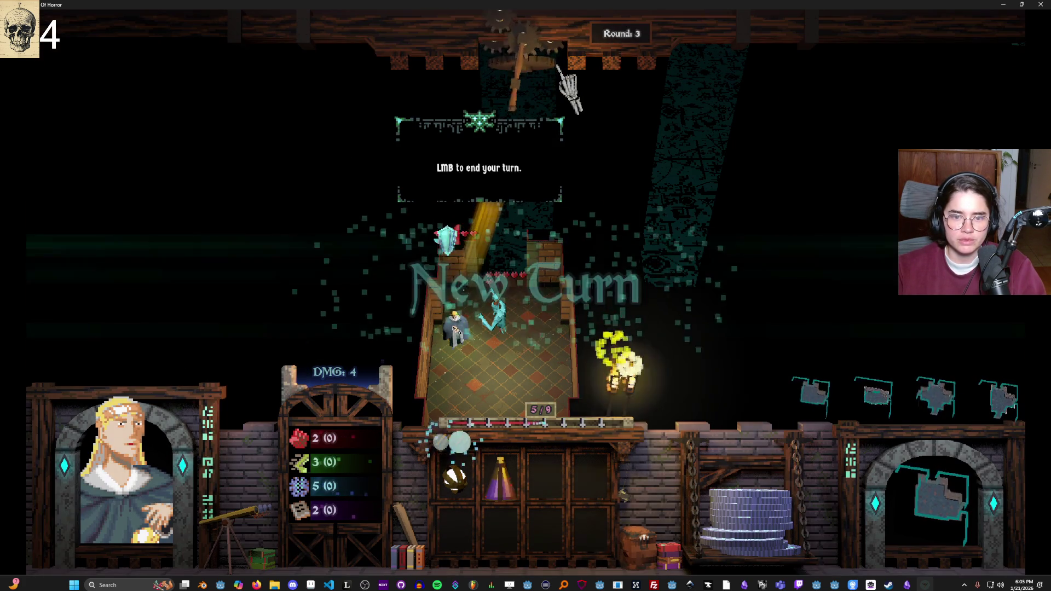
pyautogui.click(498, 317)
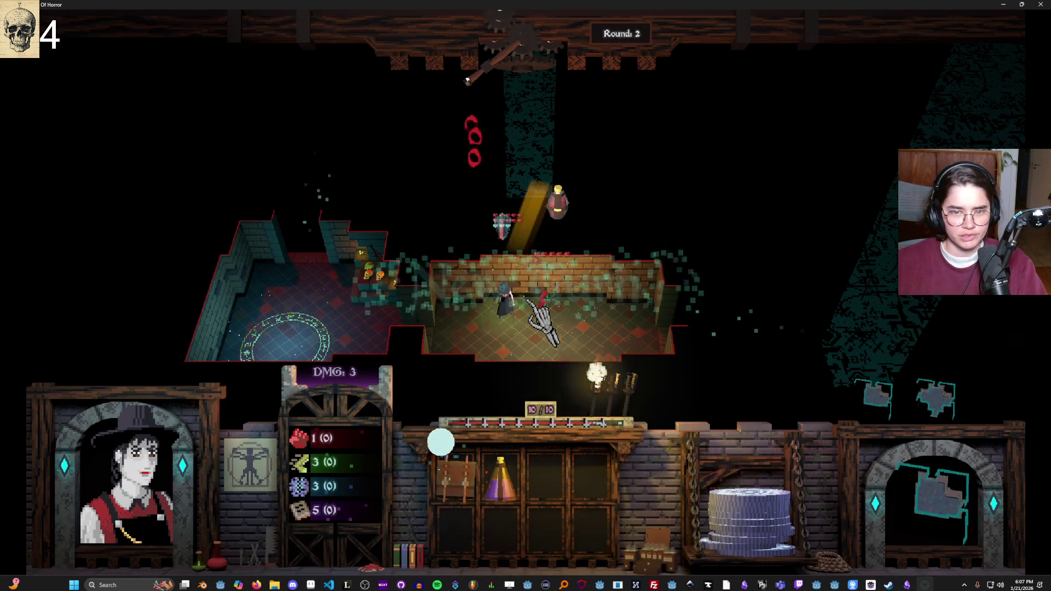
# Step: Attack the spear goblin and collect the healing potion into the inventory
pyautogui.moveTo(501, 479)
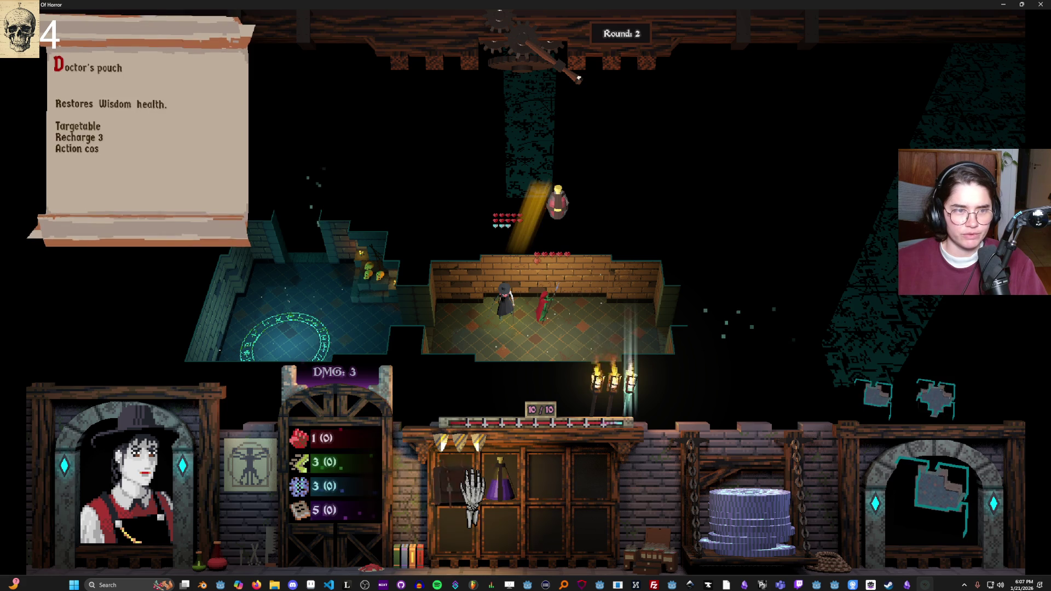
pyautogui.click(544, 298)
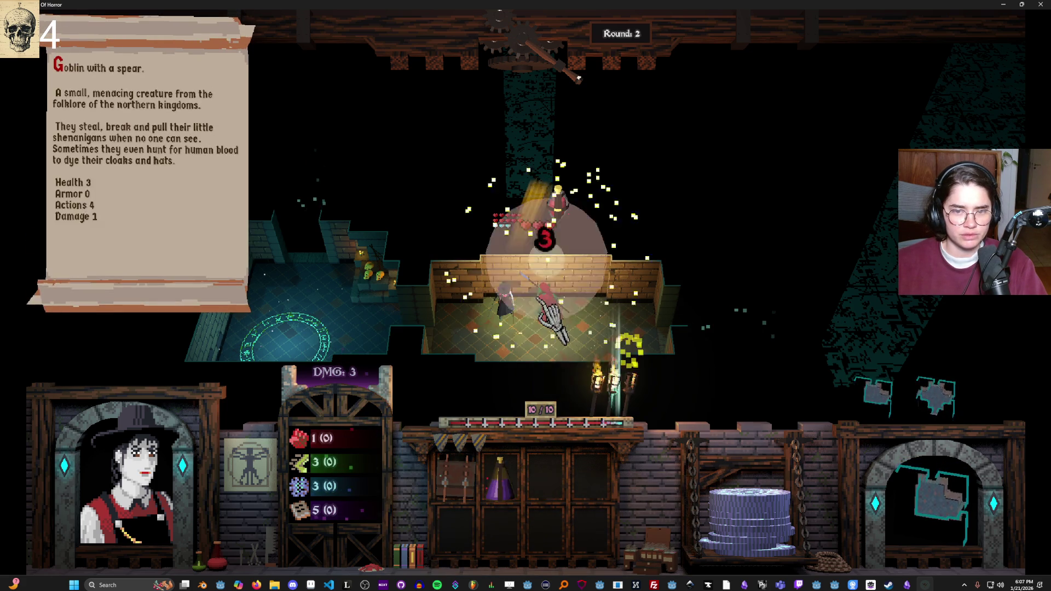
pyautogui.moveTo(567, 205)
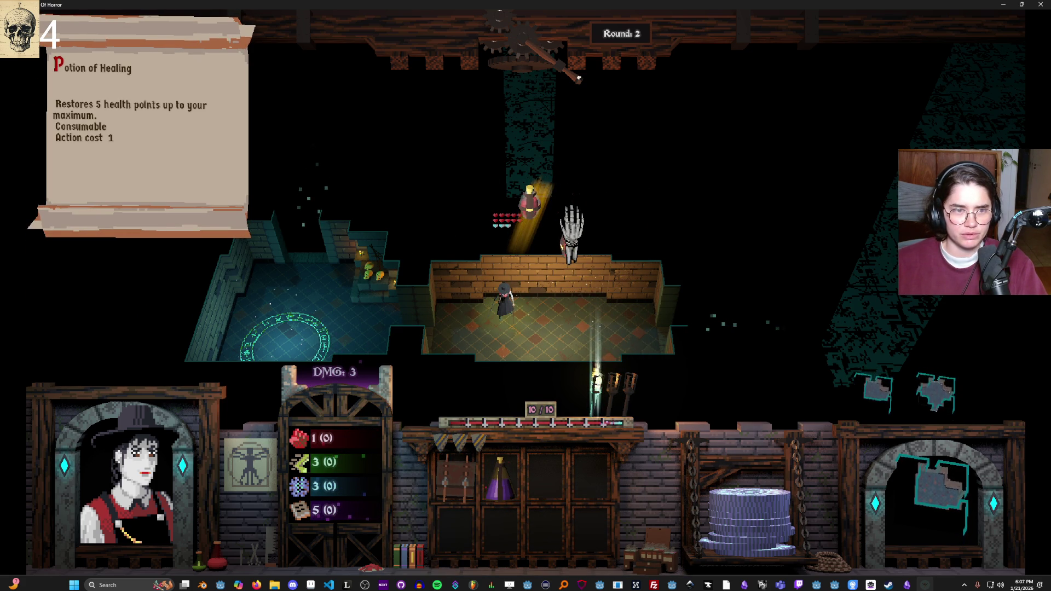
pyautogui.click(569, 213)
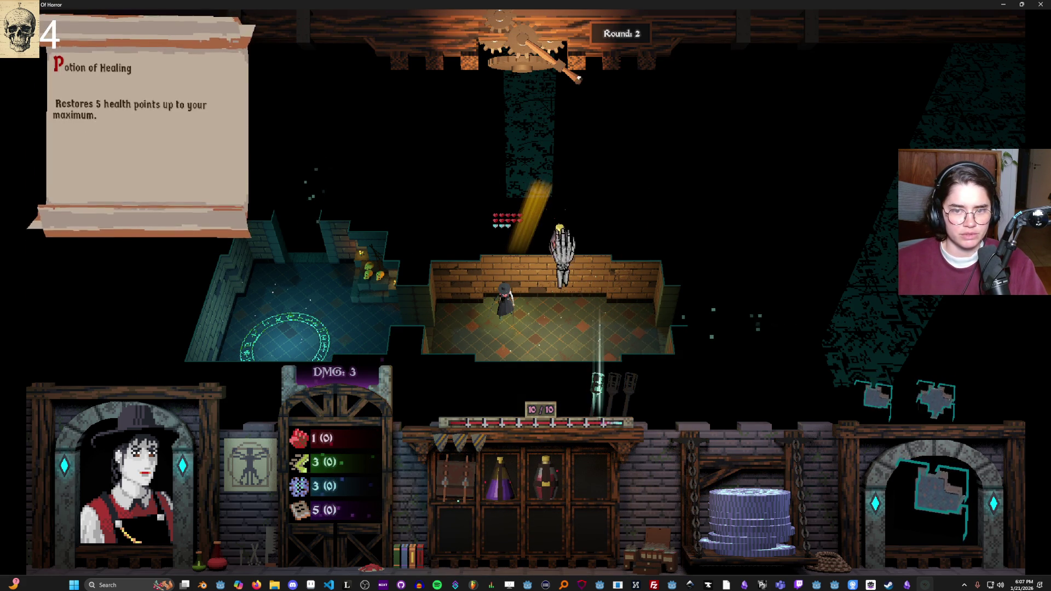
# Step: End the turn and open the room to the right, triggering the feral-crow ambush
pyautogui.click(514, 62)
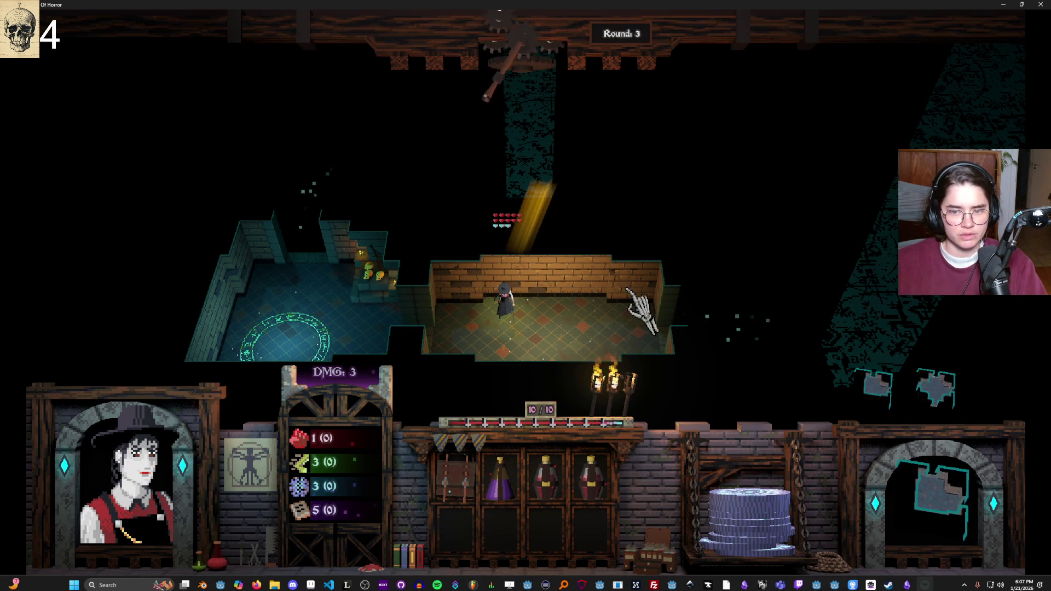
pyautogui.moveTo(927, 397)
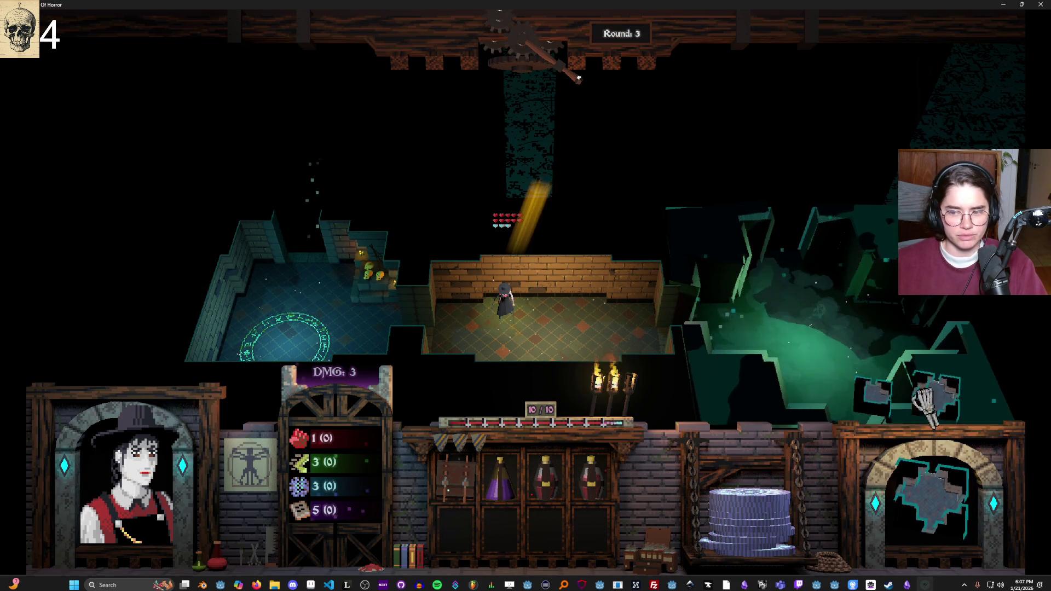
pyautogui.click(790, 318)
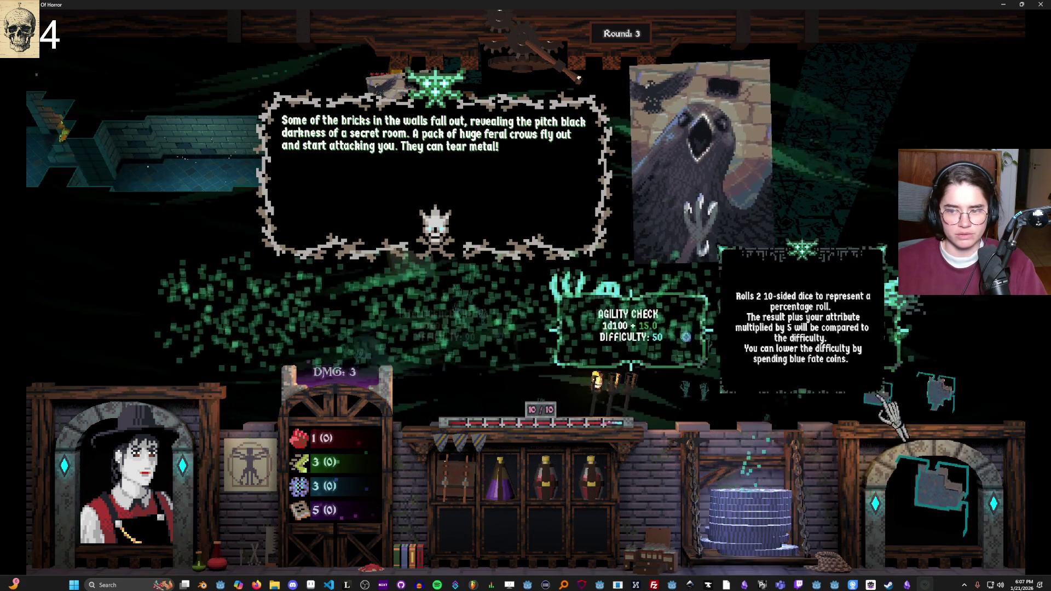
# Step: Pick up a new room, cancel placing it, and end the doctor's turn, ending at -3/10 health
pyautogui.moveTo(466, 484)
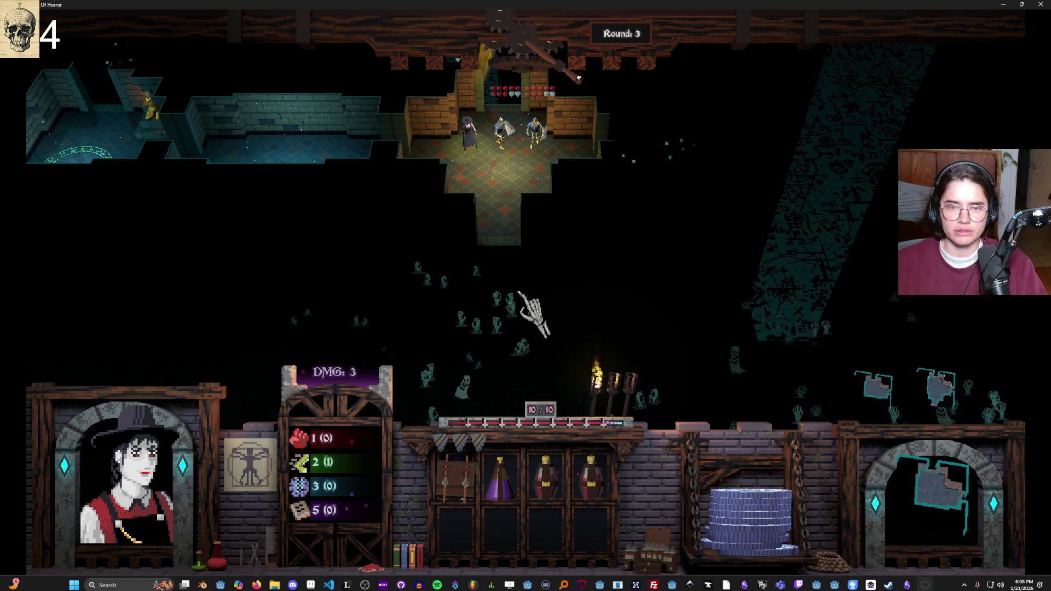
pyautogui.click(880, 406)
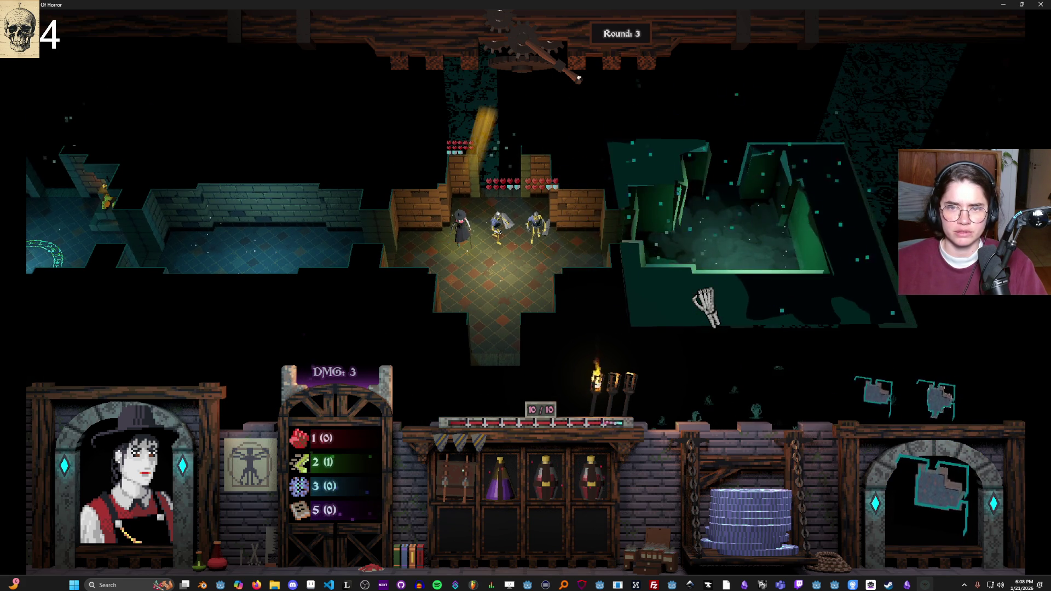
pyautogui.press('Escape')
pyautogui.press('Escape')
pyautogui.click(705, 295)
pyautogui.rightClick(853, 411)
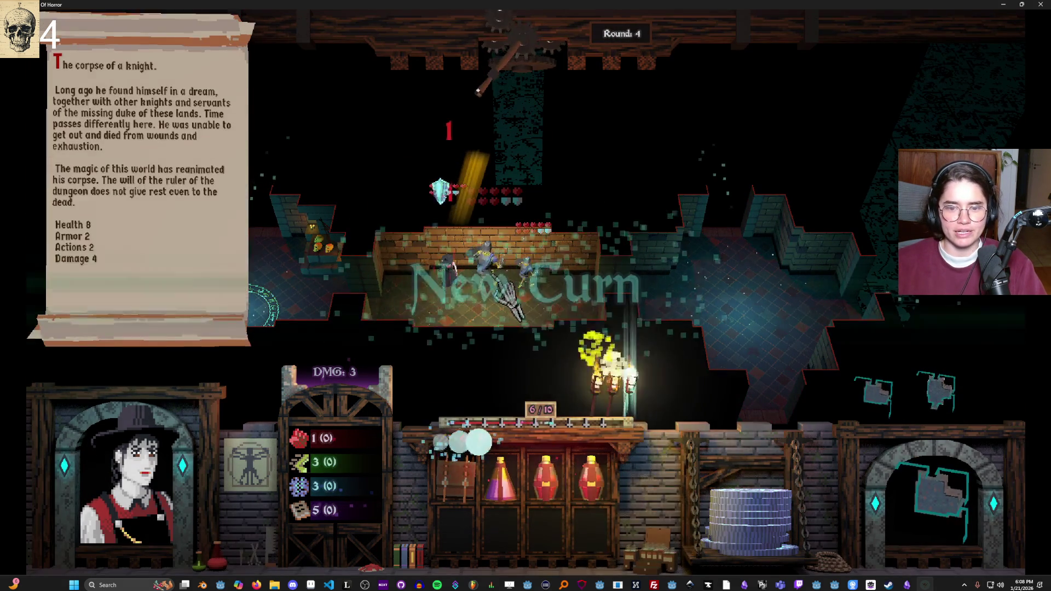
pyautogui.click(486, 263)
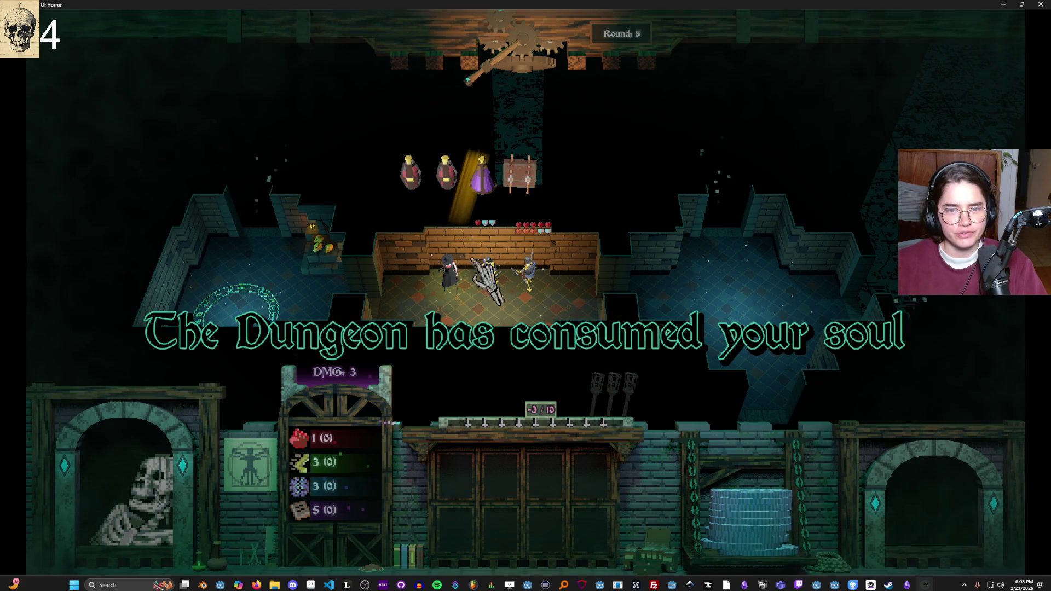
# Step: Leave the finished game and host a new LAN run with the Mercenary class
pyautogui.moveTo(517, 194)
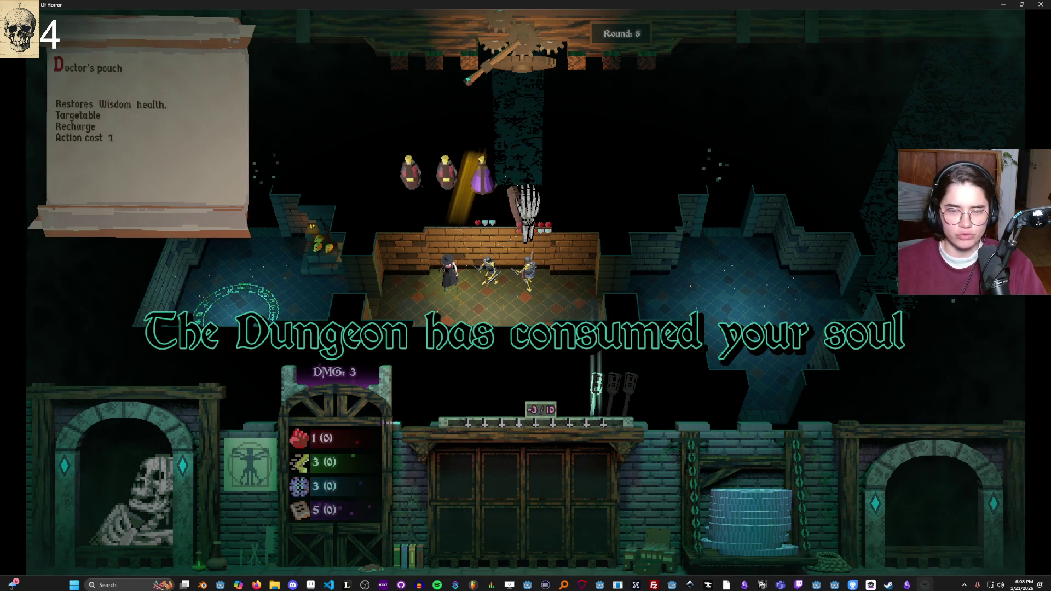
pyautogui.press('Escape')
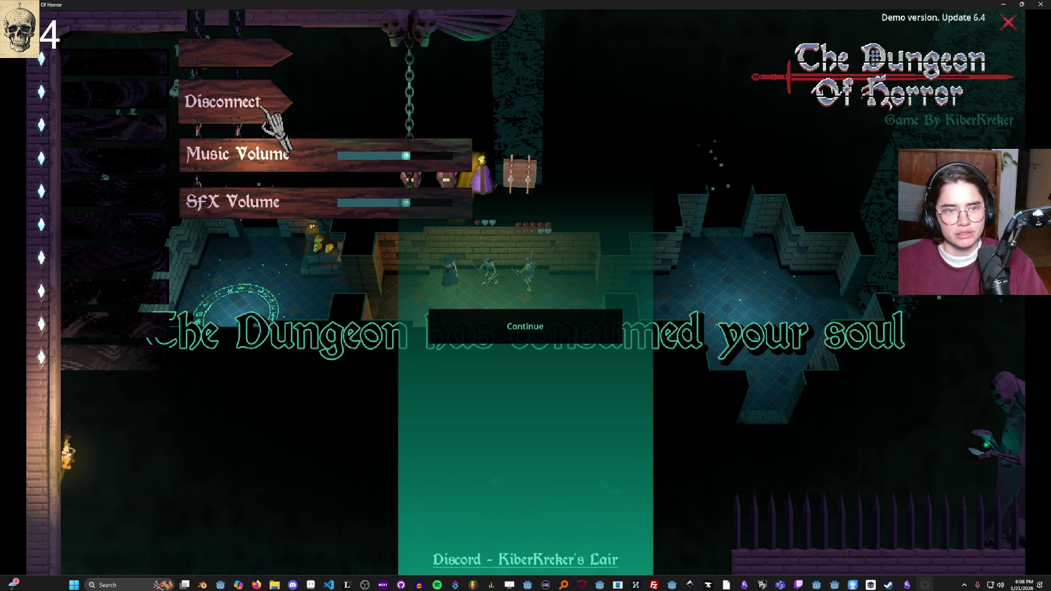
pyautogui.click(246, 103)
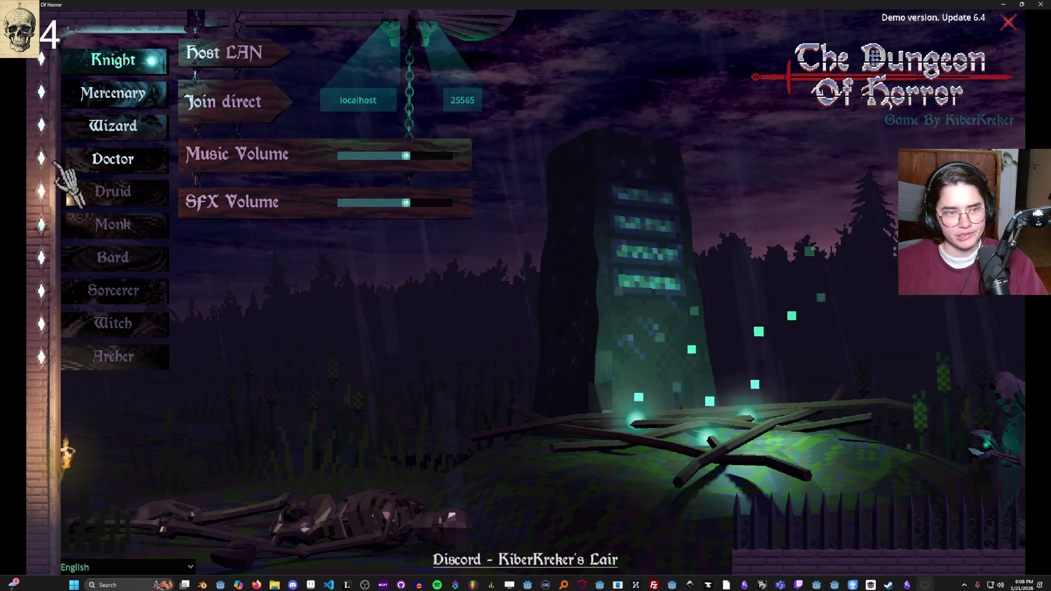
pyautogui.click(105, 100)
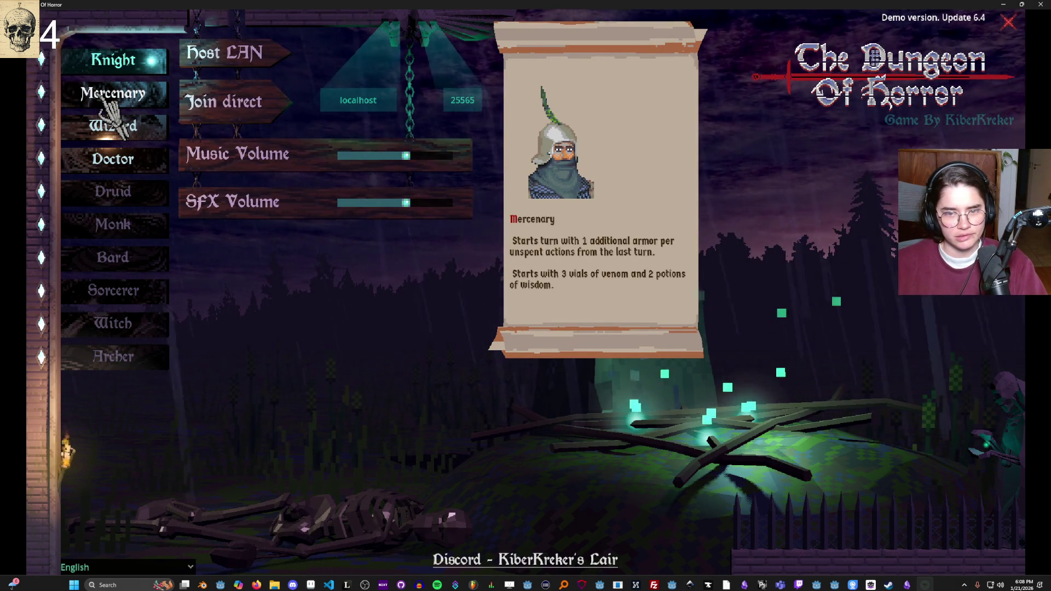
pyautogui.click(105, 100)
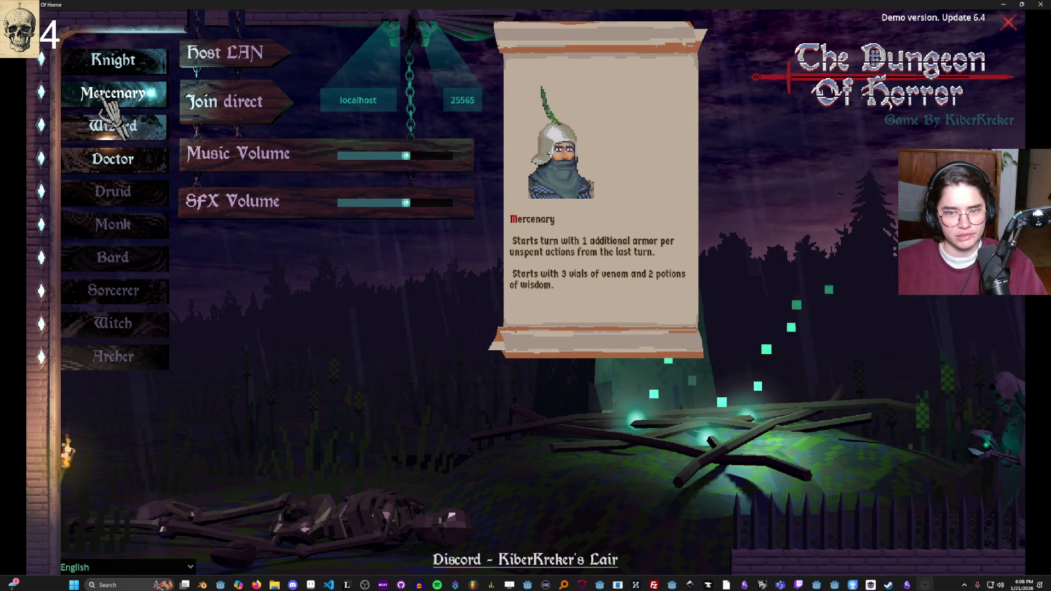
pyautogui.click(244, 55)
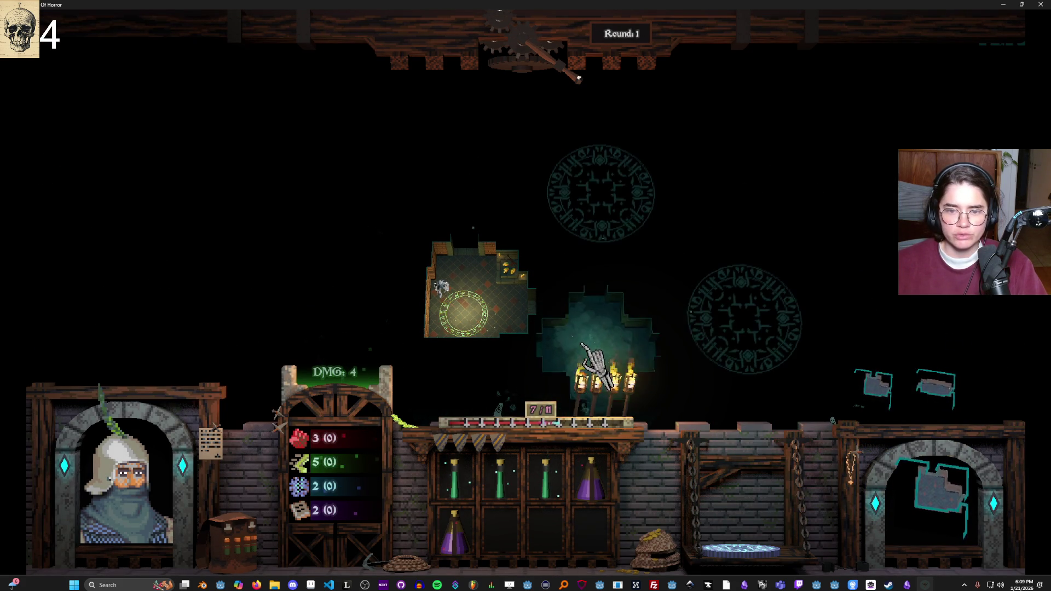
# Step: Move into the neighbouring room and pass the agility check (93 vs 50) to free the prisoner
pyautogui.moveTo(452, 468)
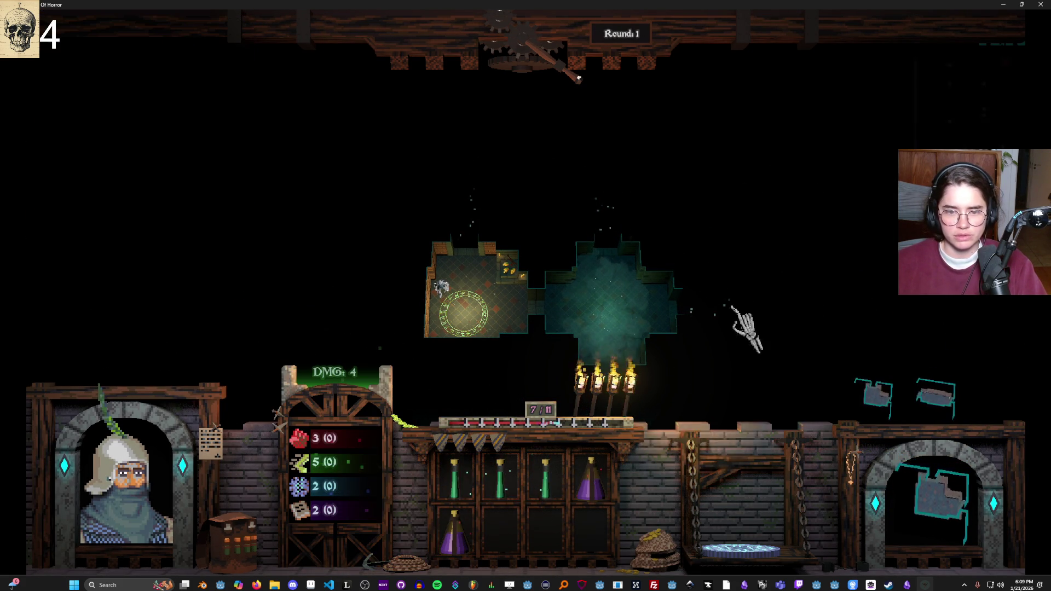
pyautogui.click(598, 325)
pyautogui.moveTo(539, 495)
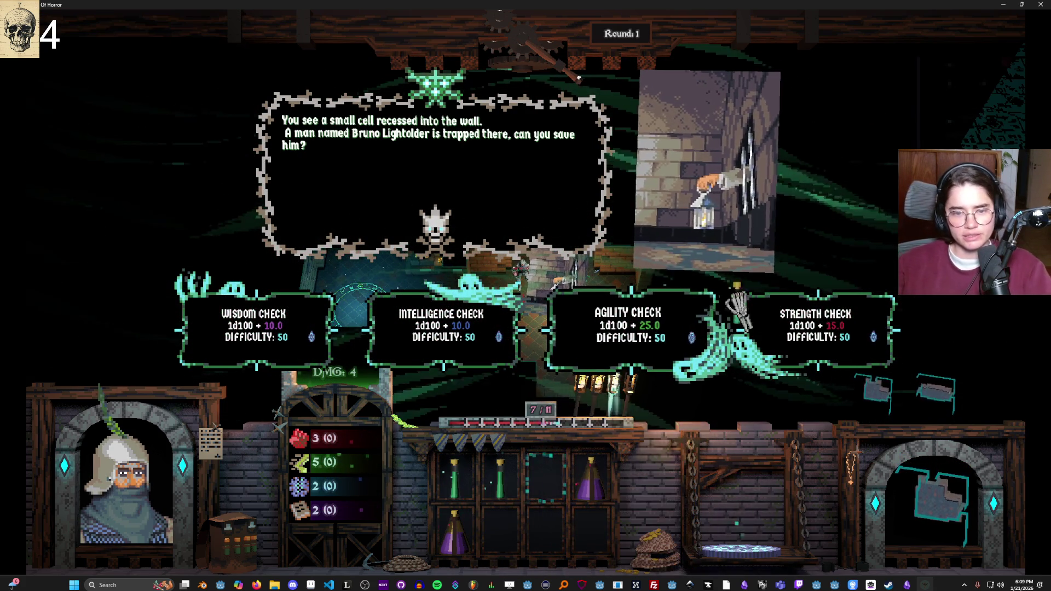
pyautogui.moveTo(758, 298)
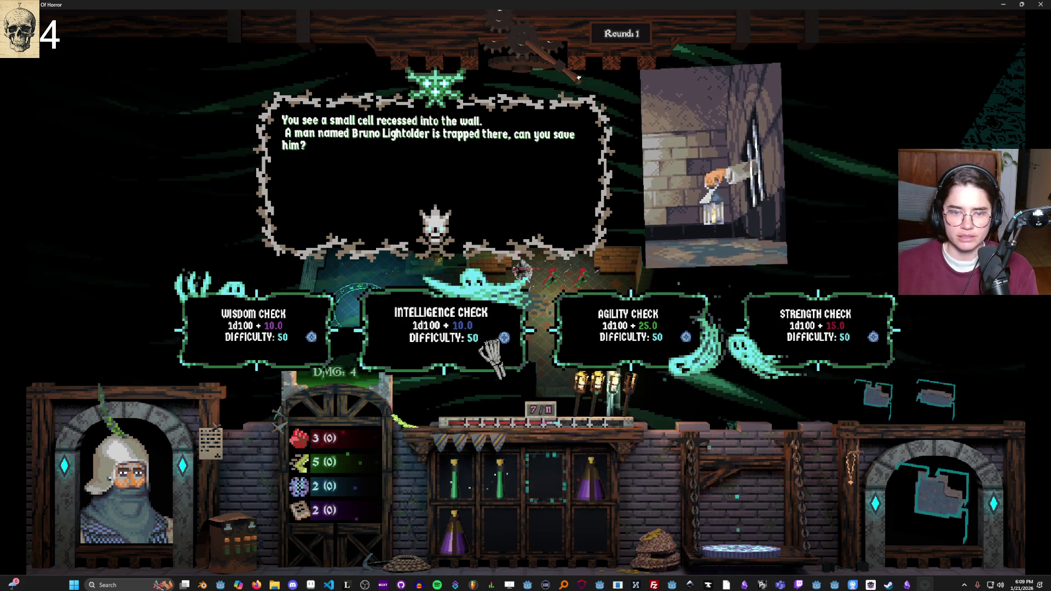
pyautogui.moveTo(547, 495)
pyautogui.moveTo(463, 340)
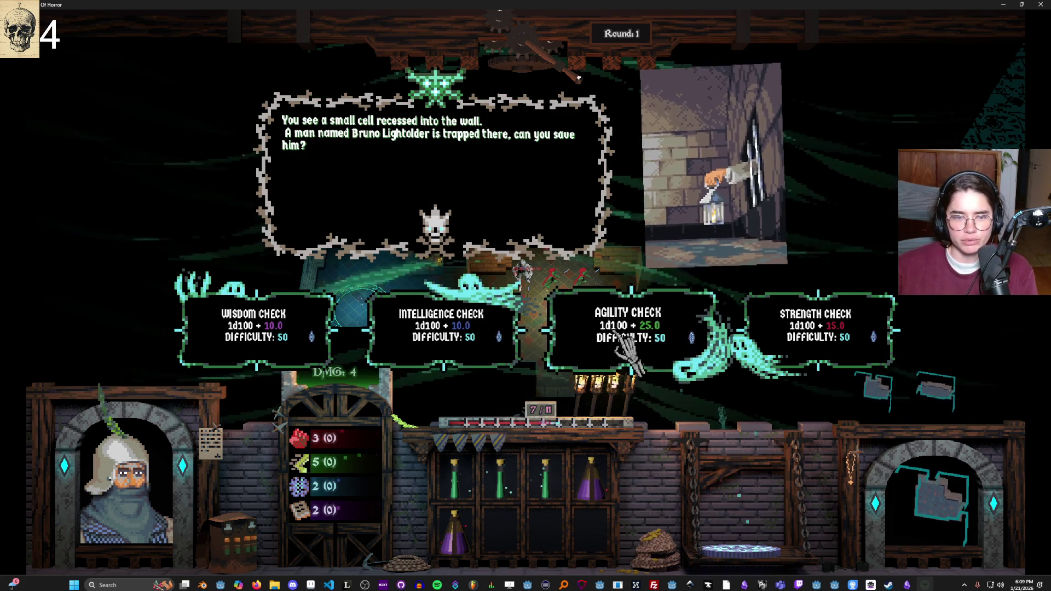
pyautogui.click(641, 335)
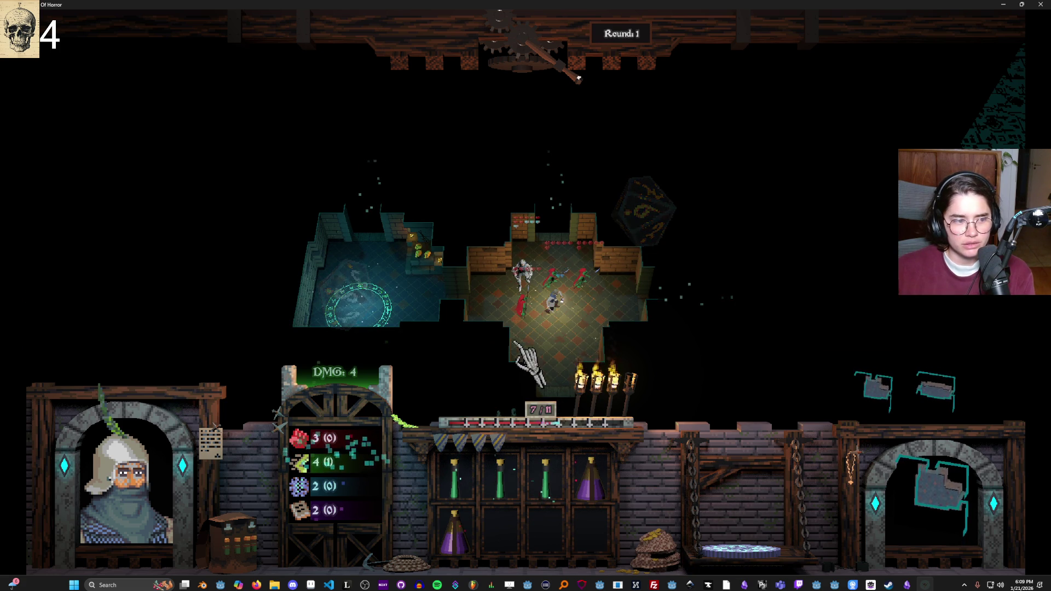
# Step: Use the poison vial to boost damage, kill the spear goblin, and end the turn
pyautogui.moveTo(557, 244)
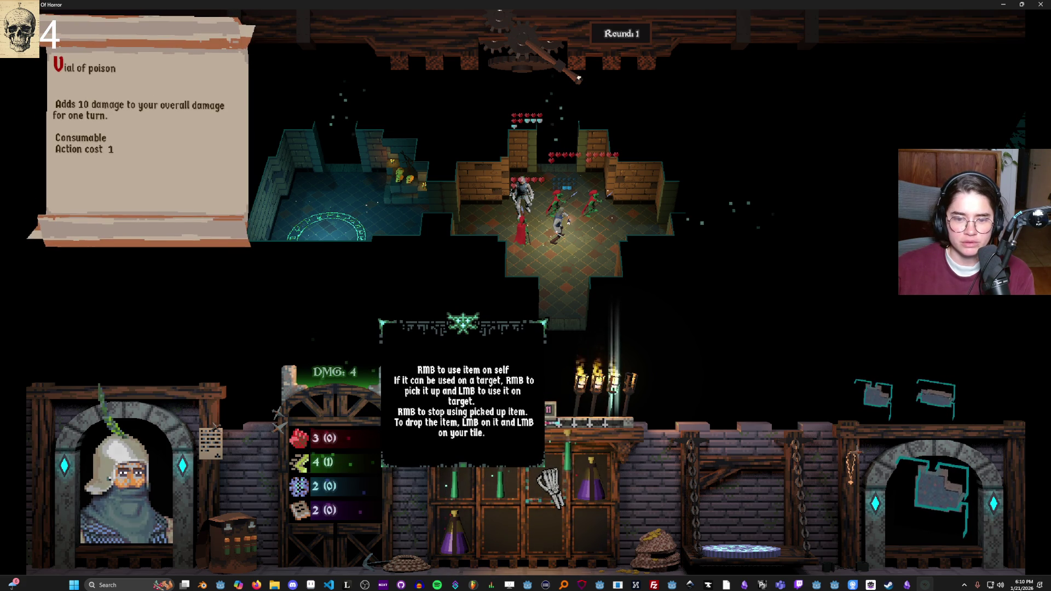
pyautogui.rightClick(546, 482)
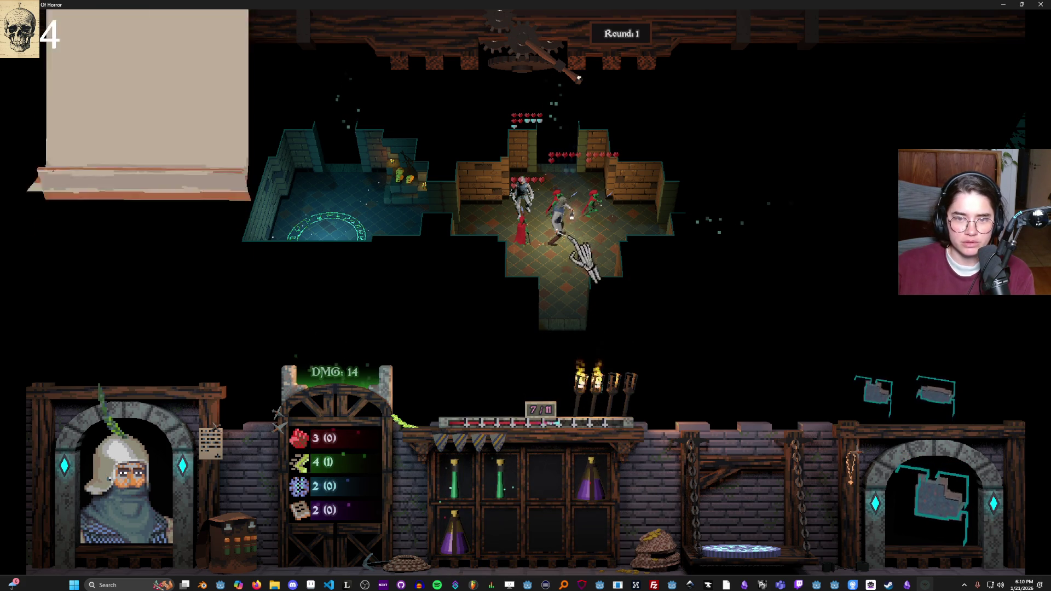
pyautogui.click(526, 235)
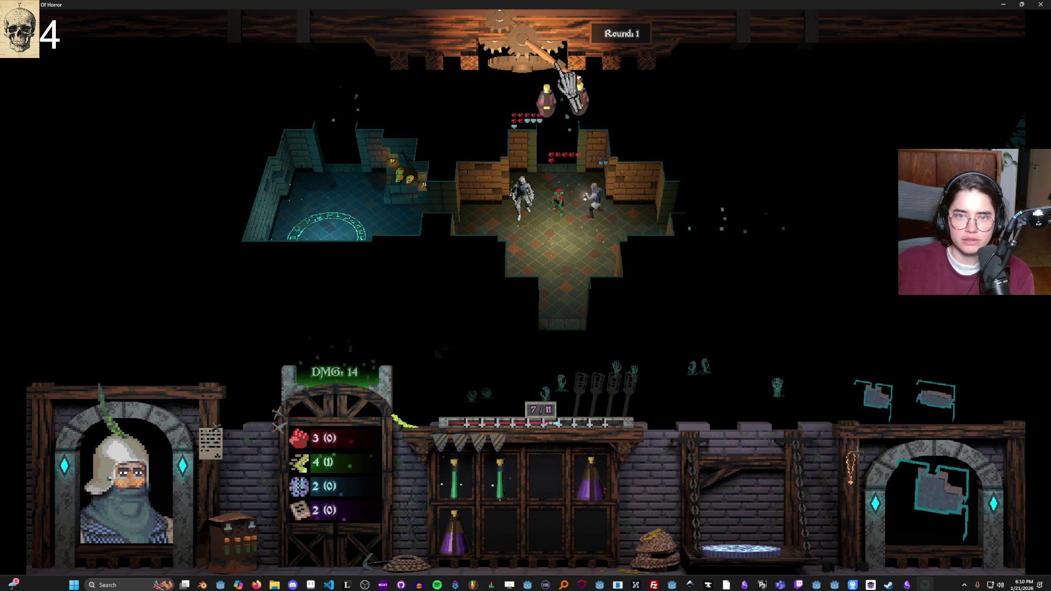
pyautogui.click(543, 127)
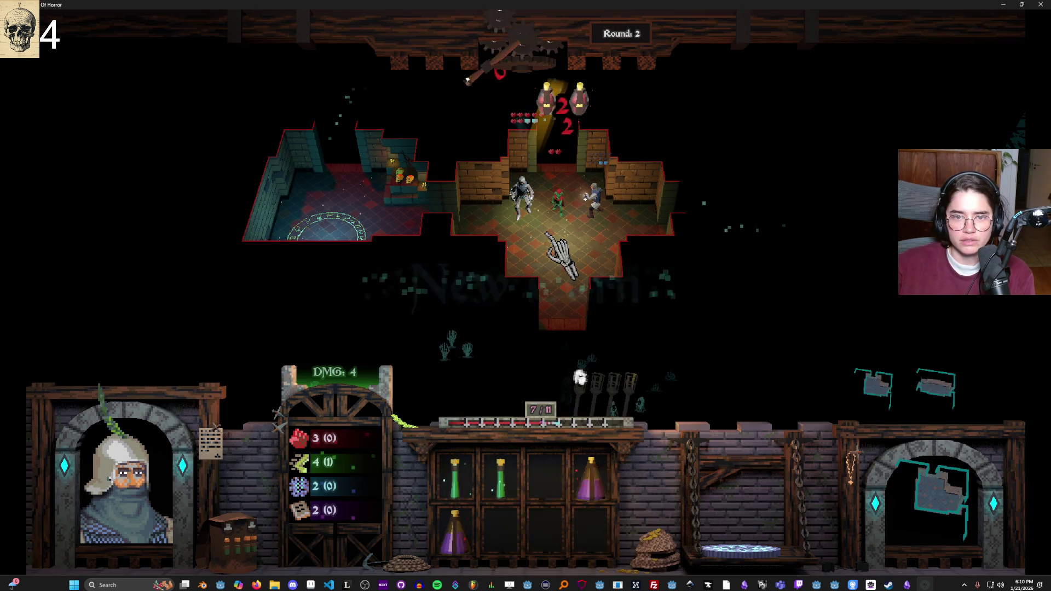
# Step: Pick up the healing potion, end the turn, and place the rectangular room east of the central room
pyautogui.moveTo(558, 207)
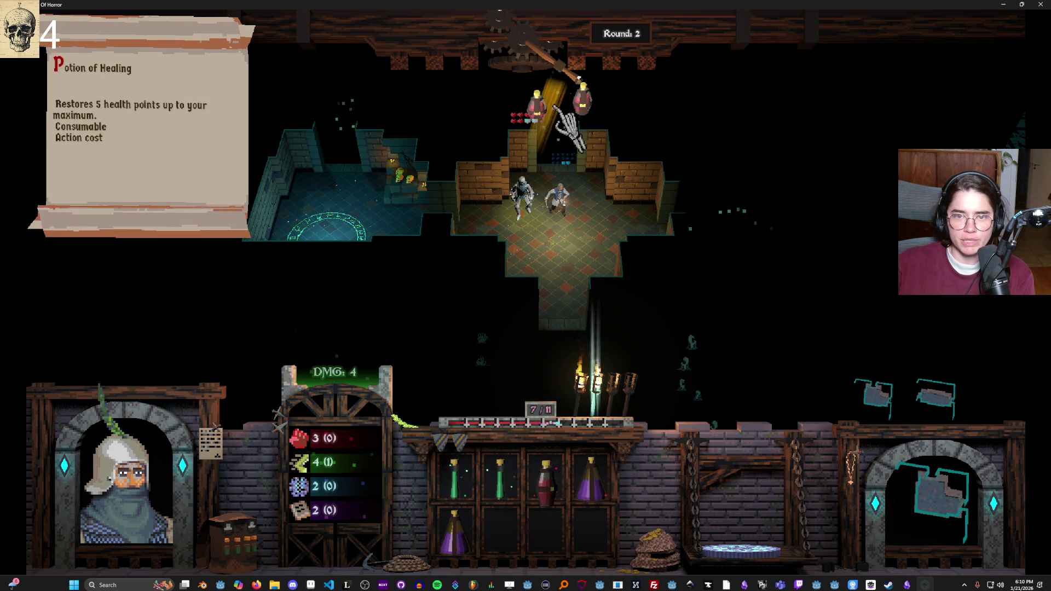
pyautogui.click(561, 104)
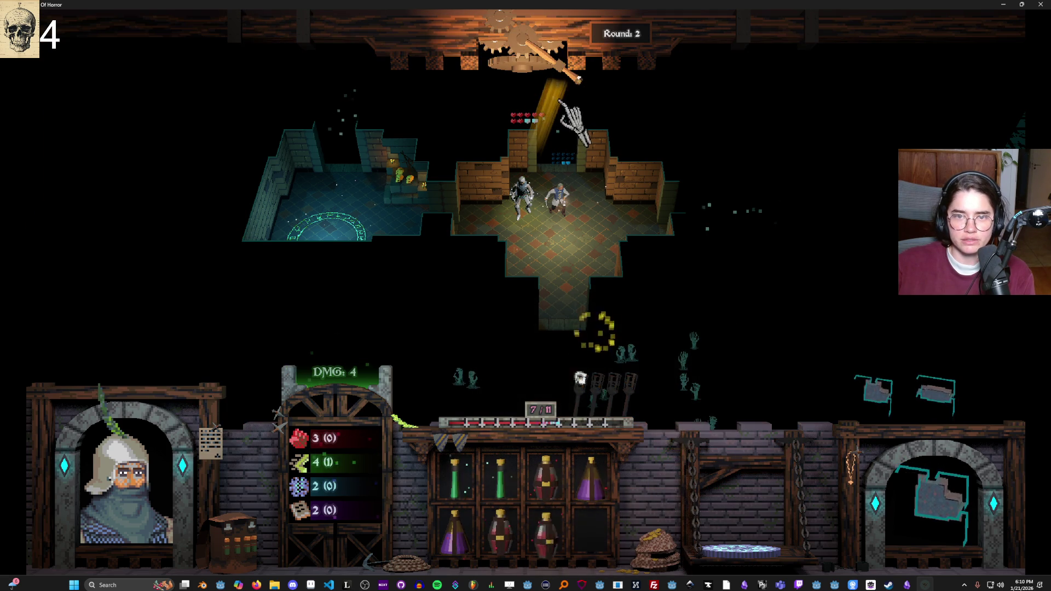
pyautogui.click(560, 65)
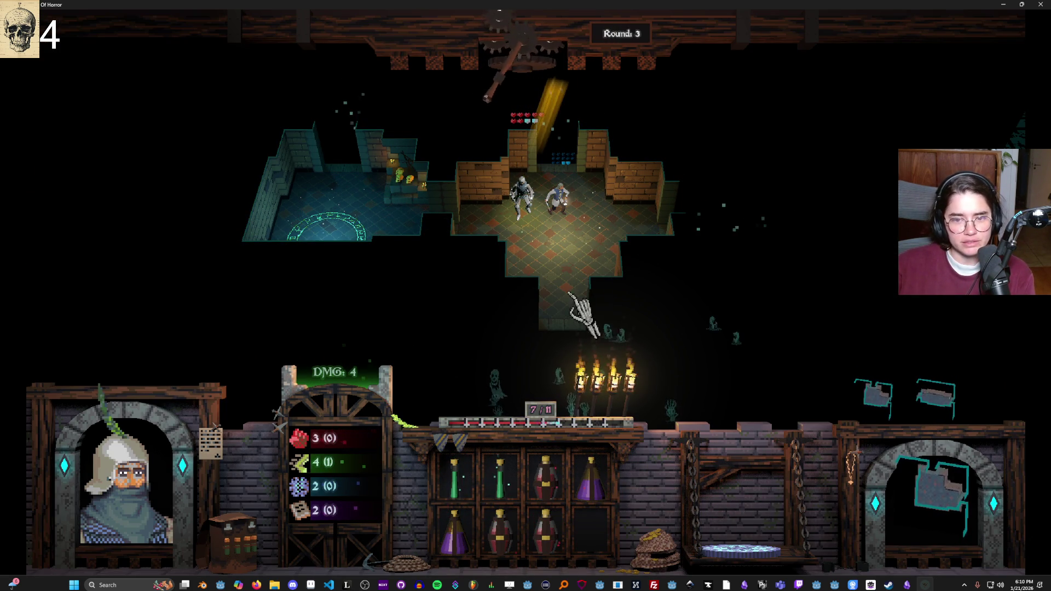
pyautogui.click(946, 410)
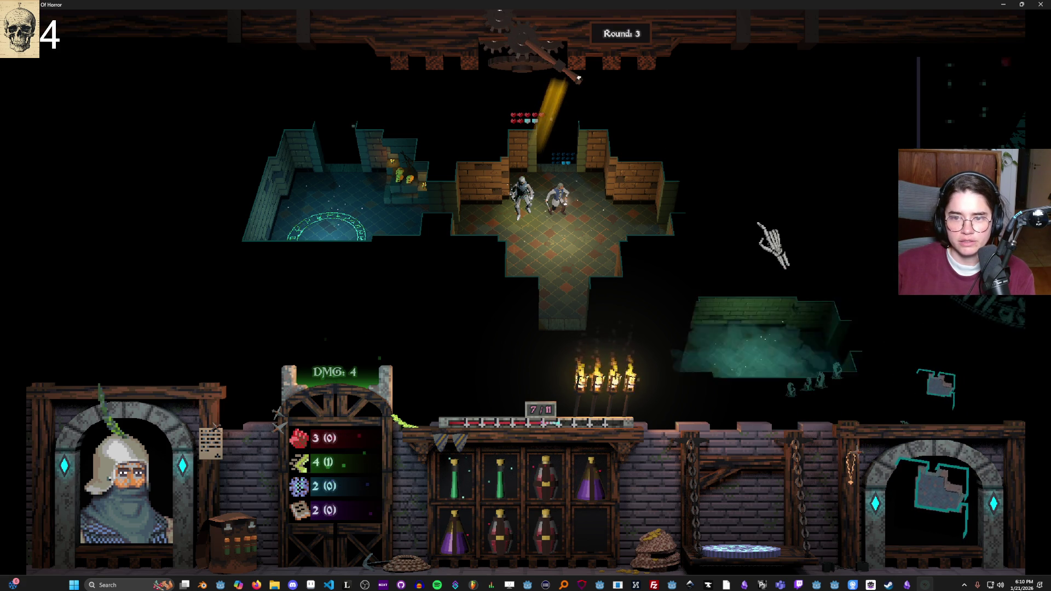
pyautogui.click(755, 217)
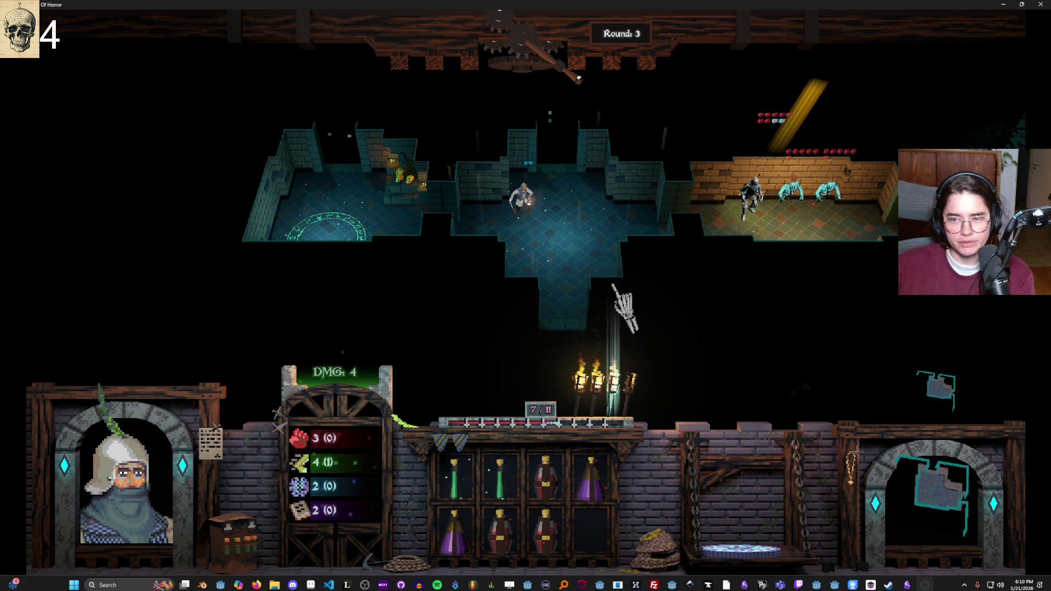
# Step: End the turn, then rotate the next room piece and attach it, revealing the rat swarm
pyautogui.moveTo(517, 211)
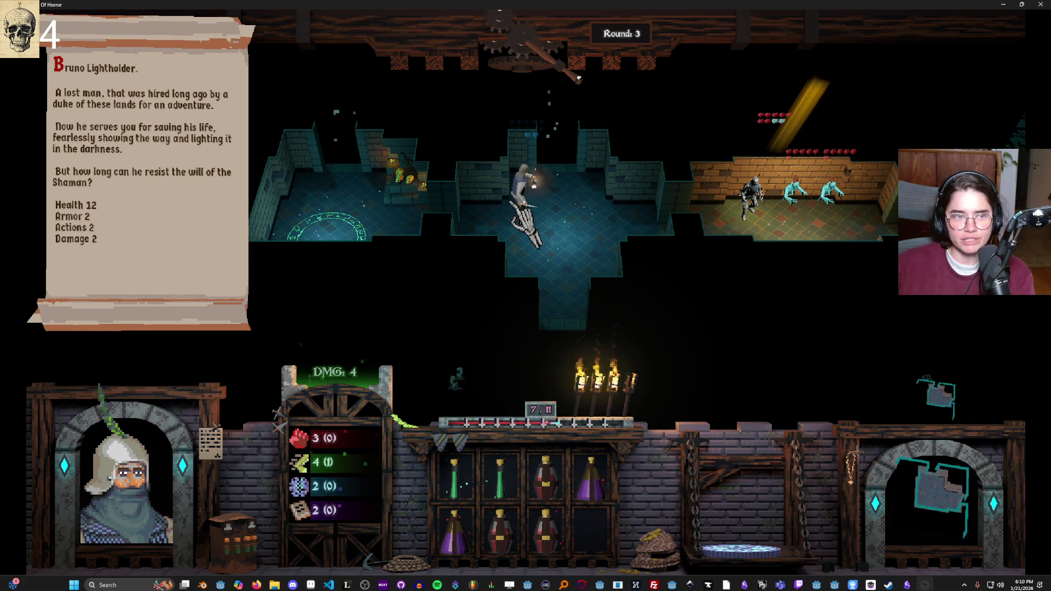
pyautogui.moveTo(805, 183)
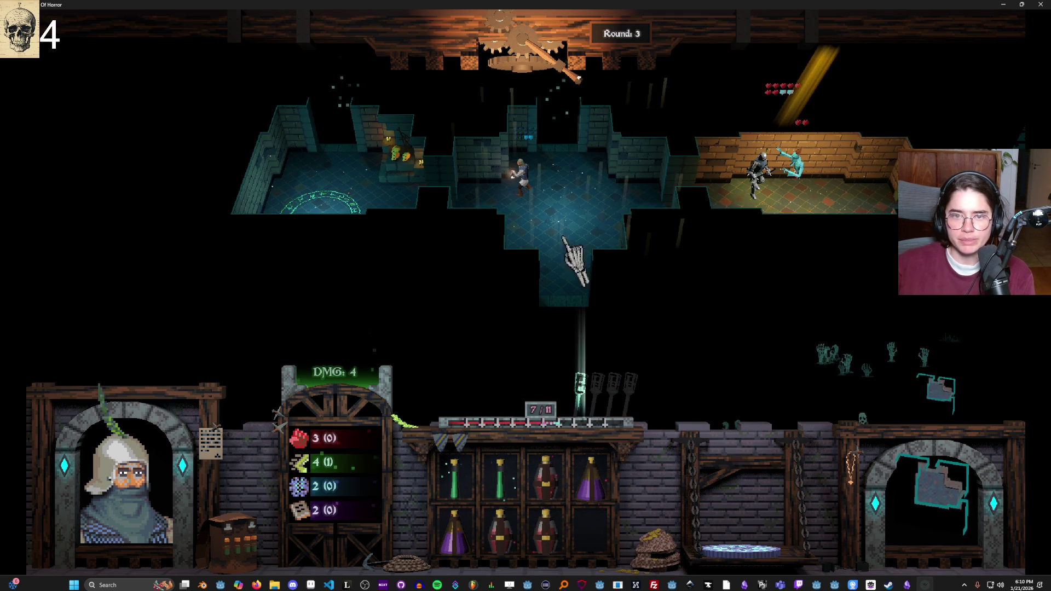
pyautogui.click(564, 63)
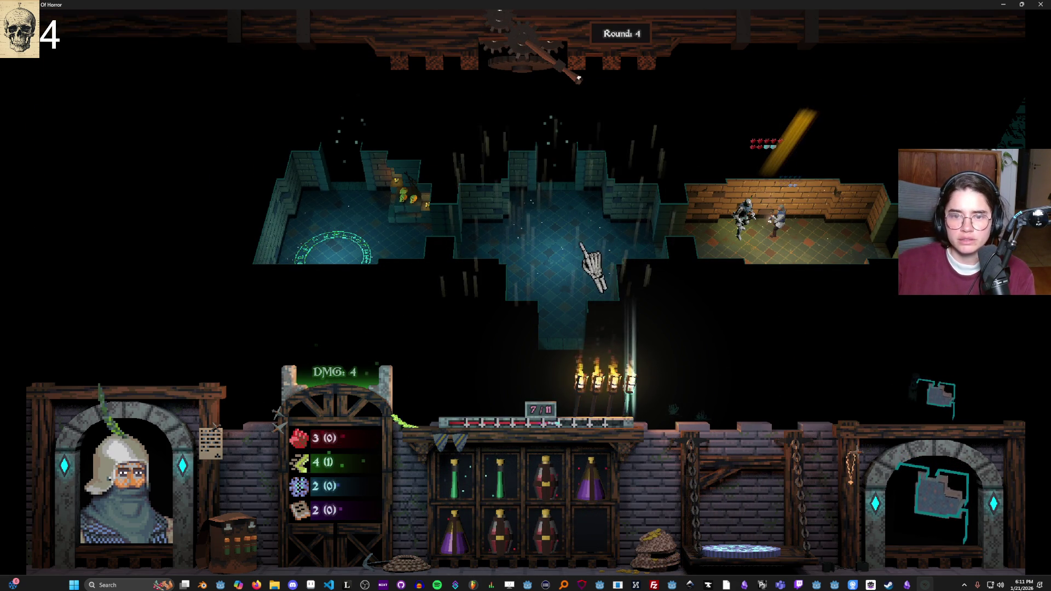
pyautogui.scroll(-3, 804, 317)
pyautogui.moveTo(944, 429)
pyautogui.mouseDown()
pyautogui.moveTo(903, 334)
pyautogui.moveTo(868, 328)
pyautogui.mouseUp()
pyautogui.rightClick(863, 327)
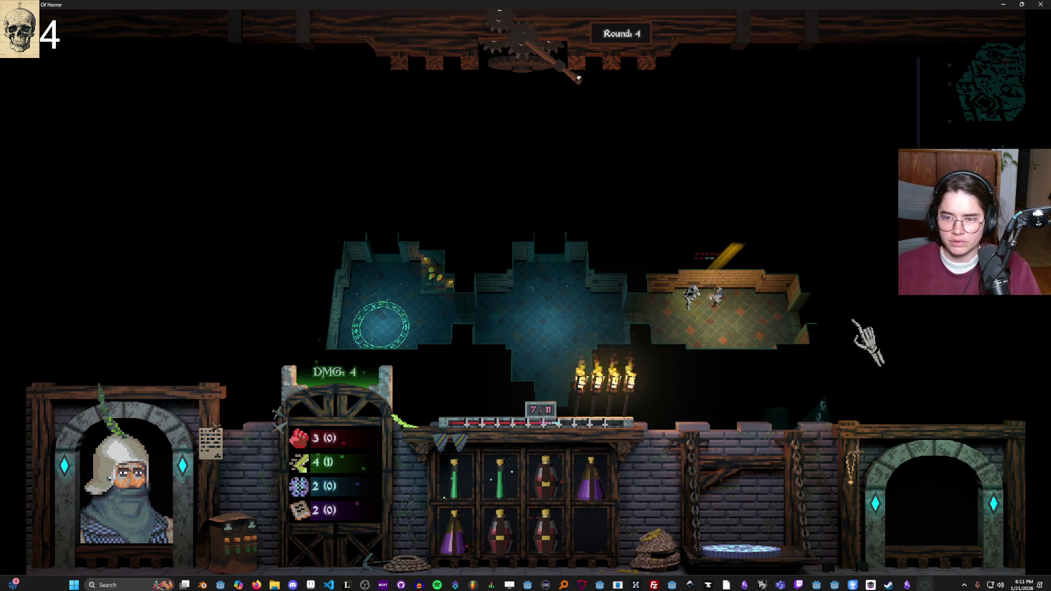
pyautogui.click(848, 316)
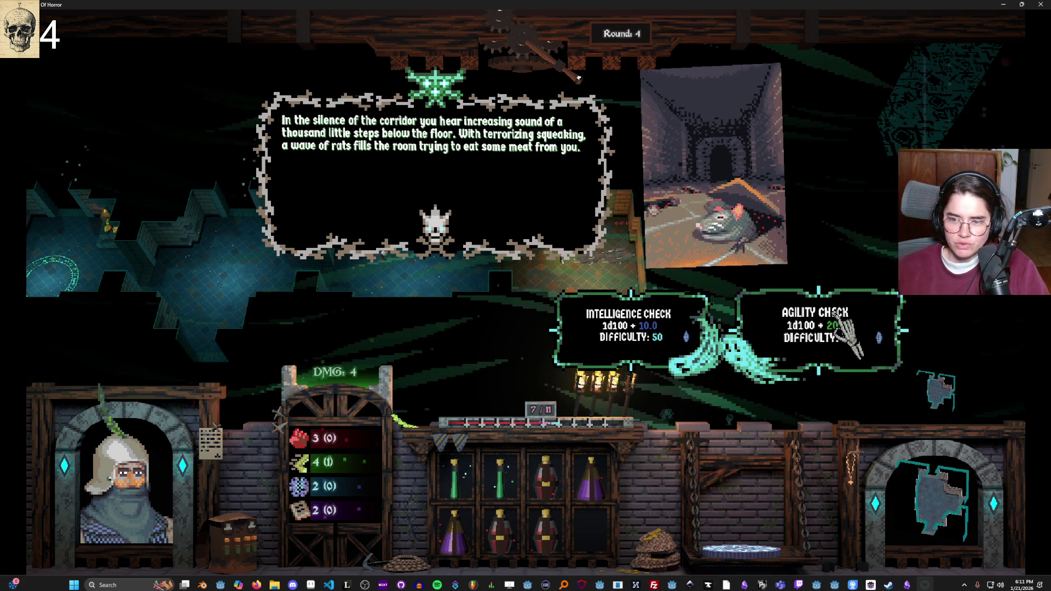
# Step: Roll the Intelligence Check for the rat event, then hit the rat swarm for 4 damage
pyautogui.click(692, 312)
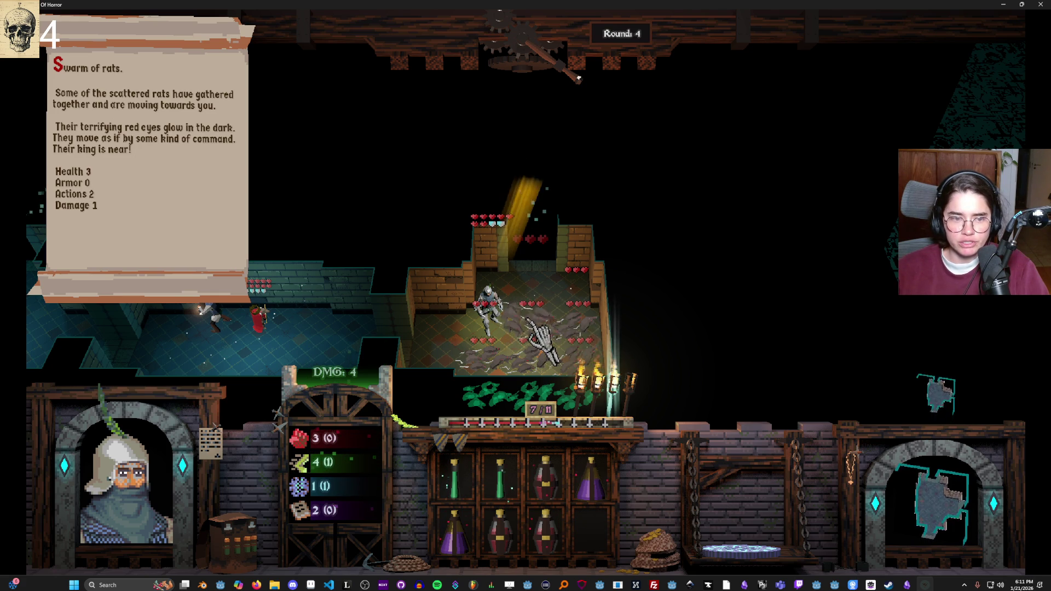
pyautogui.moveTo(253, 300)
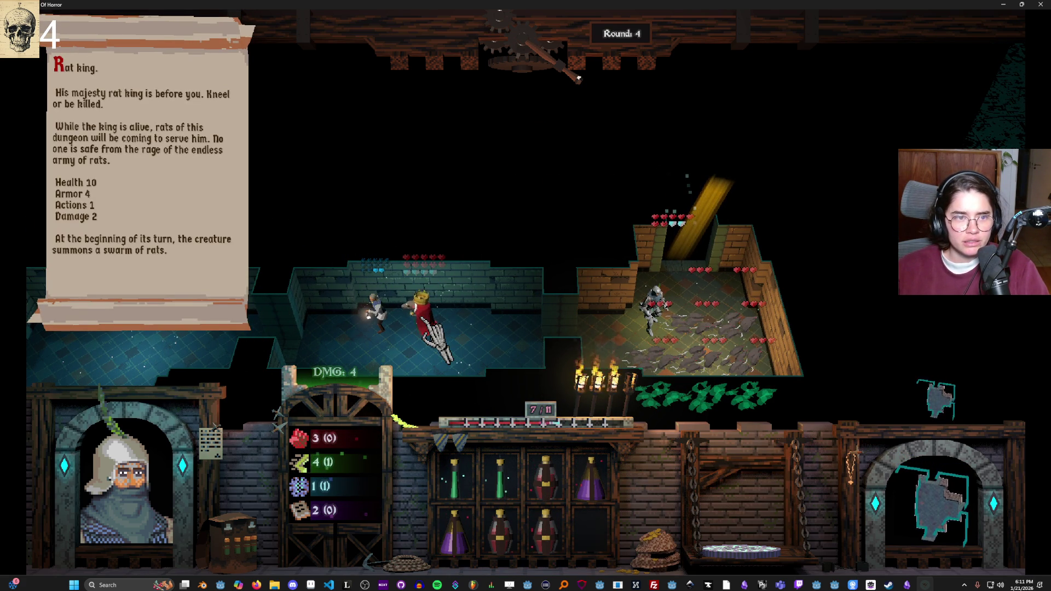
pyautogui.moveTo(695, 301)
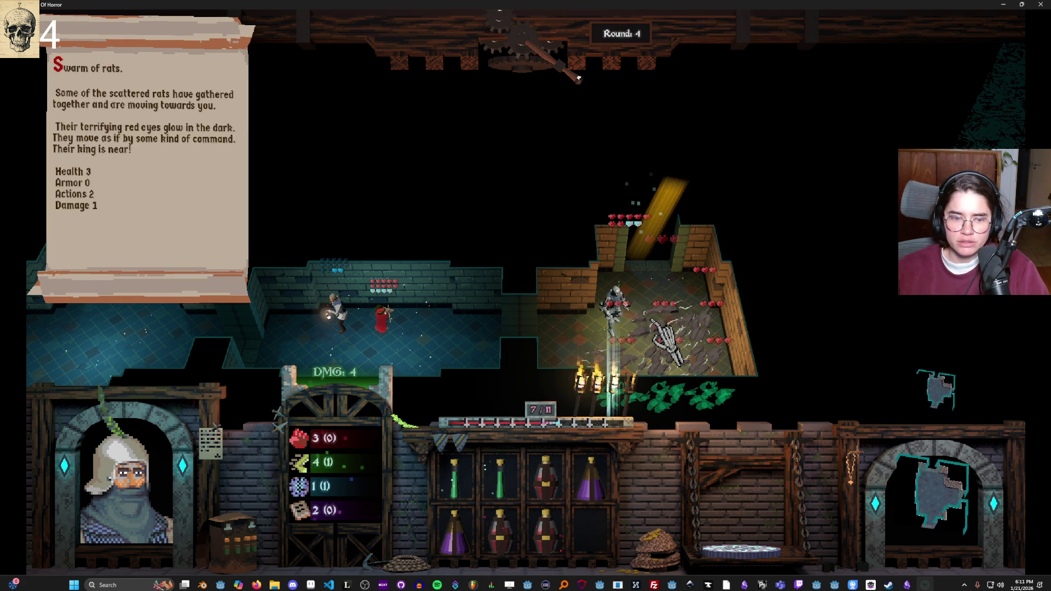
pyautogui.click(655, 321)
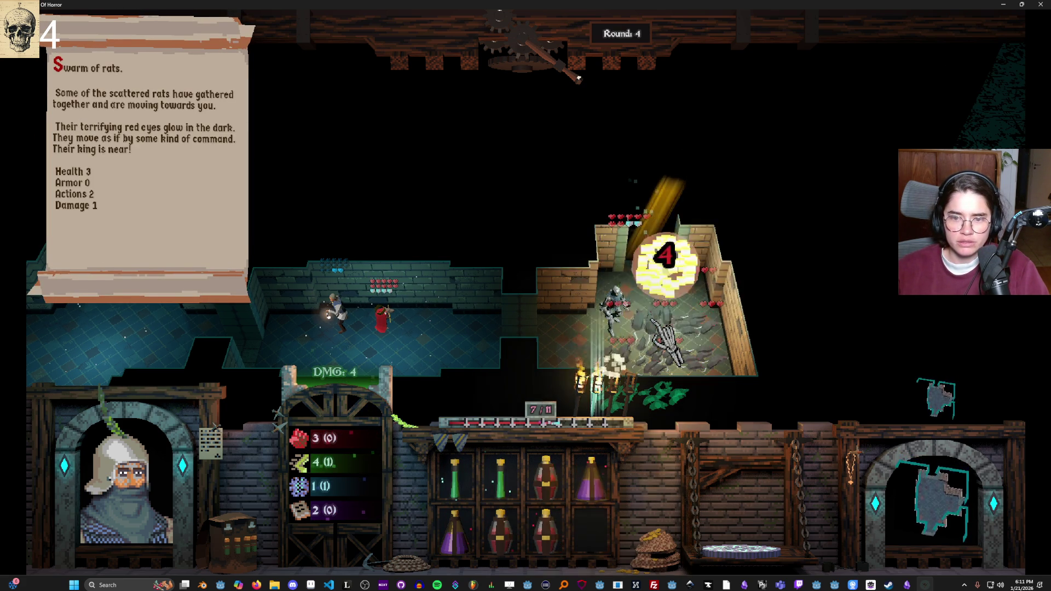